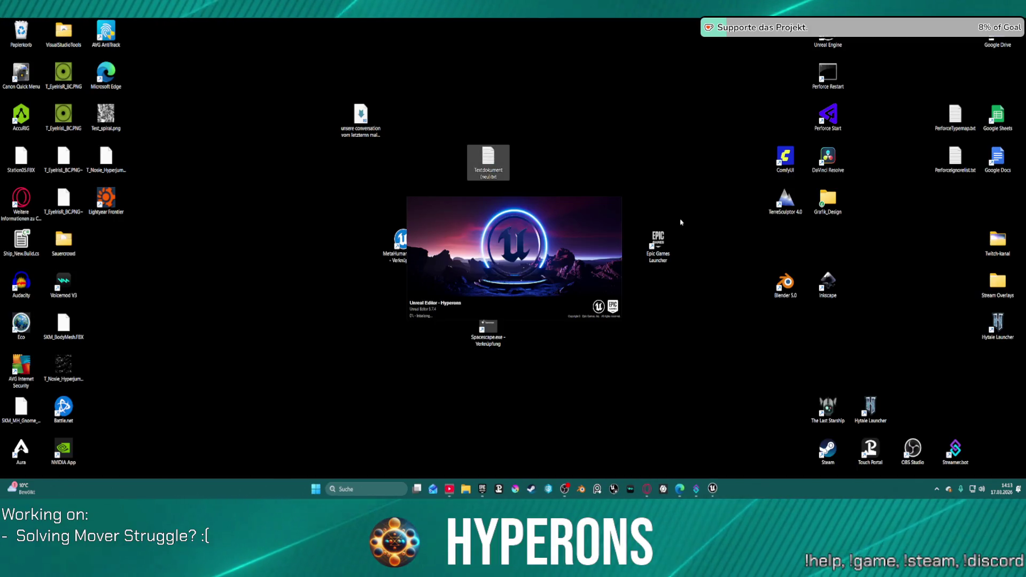
# Step: Select all auto-saved packages after the crash and restore them to open the LoadMap level
pyautogui.doubleClick(488, 158)
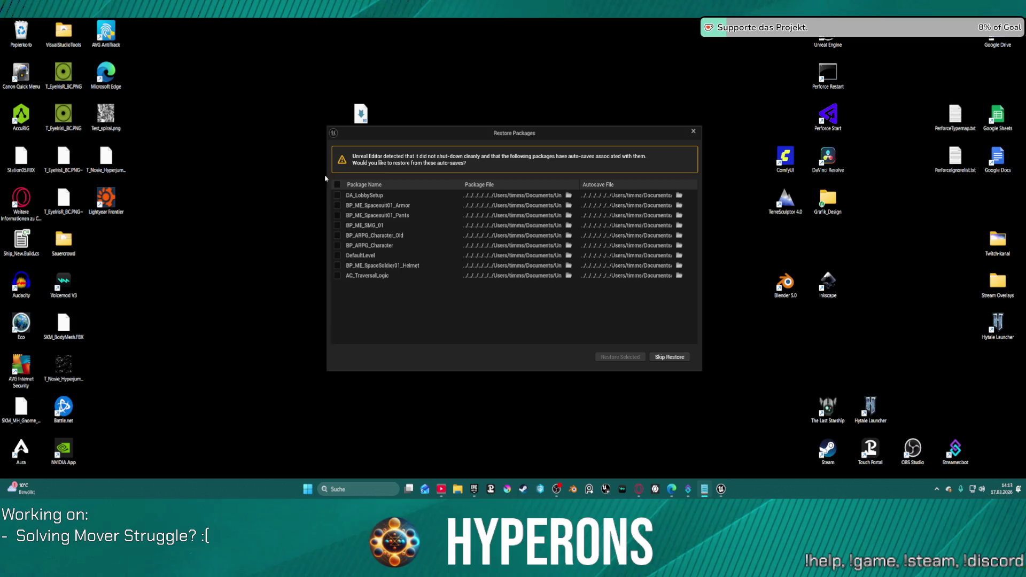
pyautogui.click(338, 186)
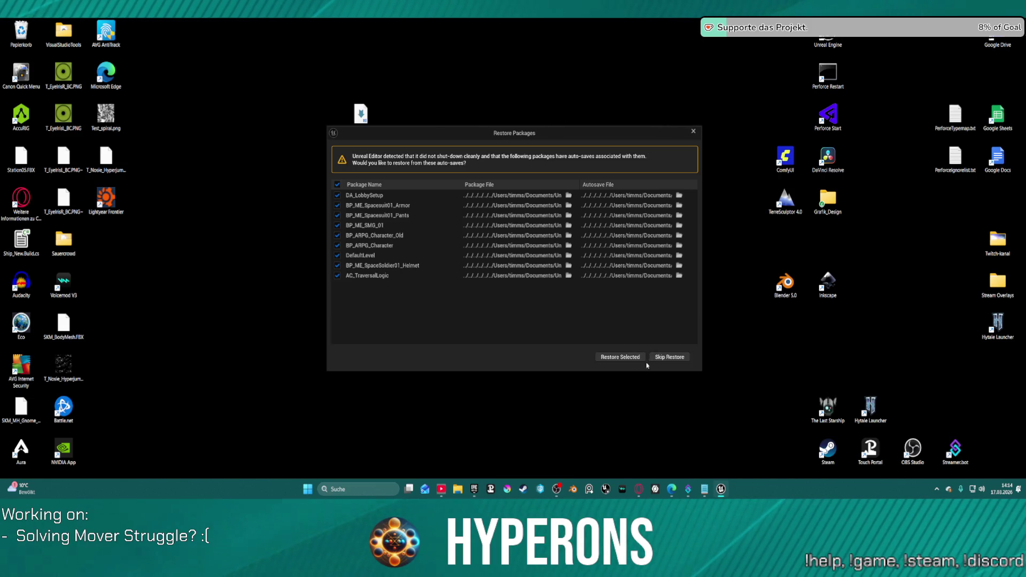
pyautogui.click(627, 358)
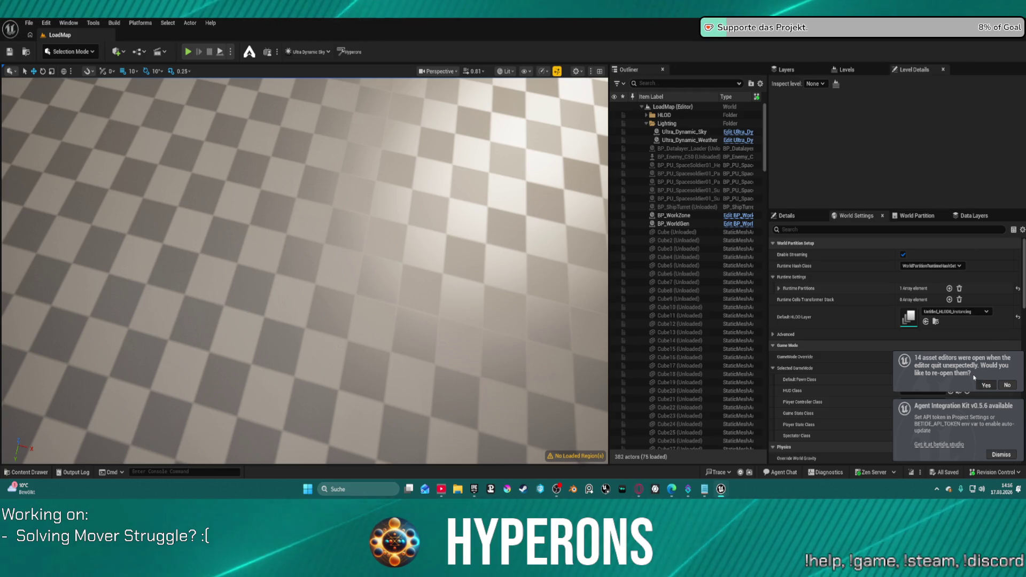
# Step: Reopen the 14 previous asset editors, return to LoadMap, and start Play to reach the compile-errors warning
pyautogui.click(513, 83)
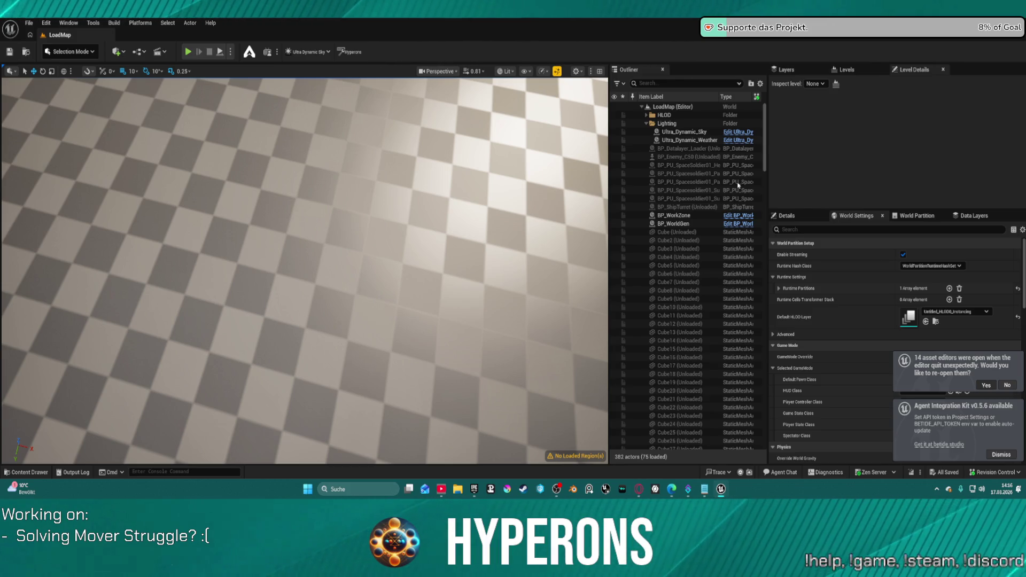
pyautogui.hotkey('alt', 'Tab')
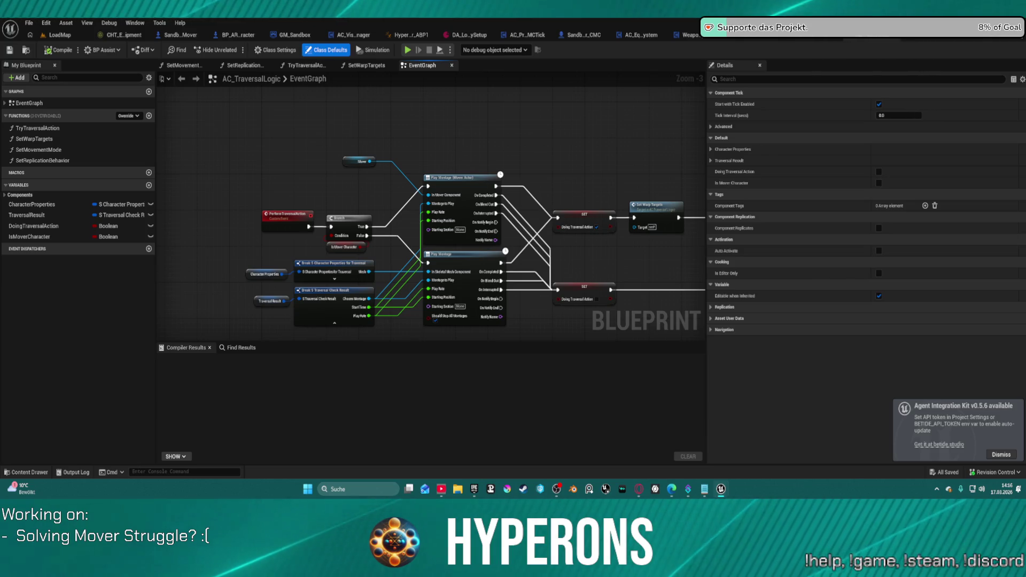
pyautogui.hotkey('alt', 'Tab')
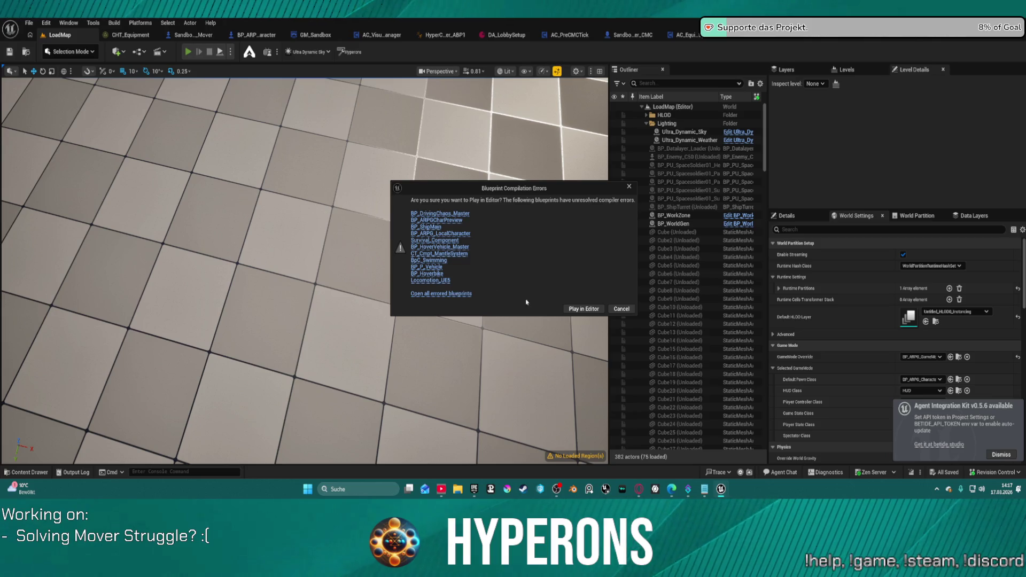
# Step: Play in Editor despite the compile errors and test climbing onto the dark container
pyautogui.click(588, 310)
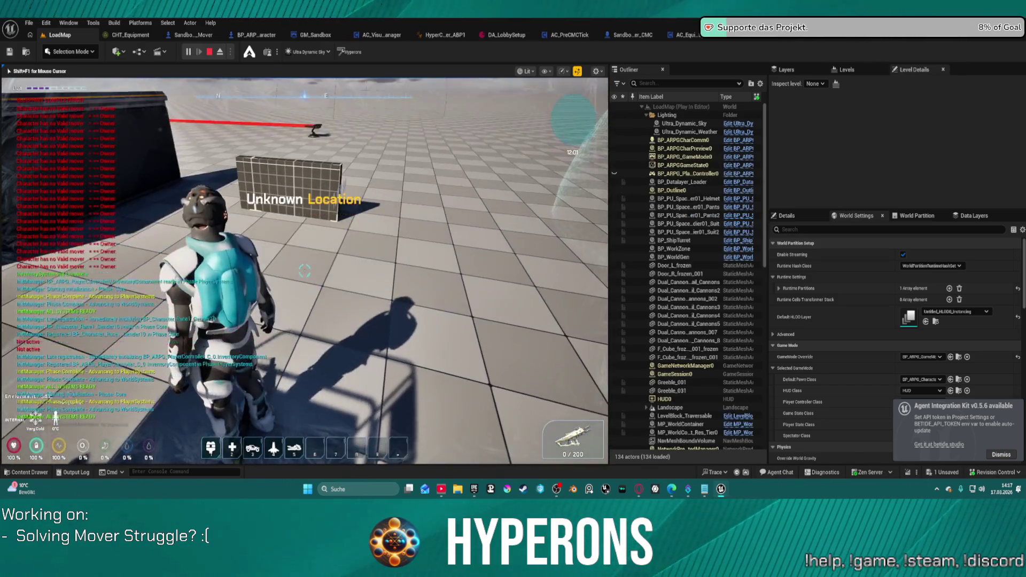
pyautogui.press('w')
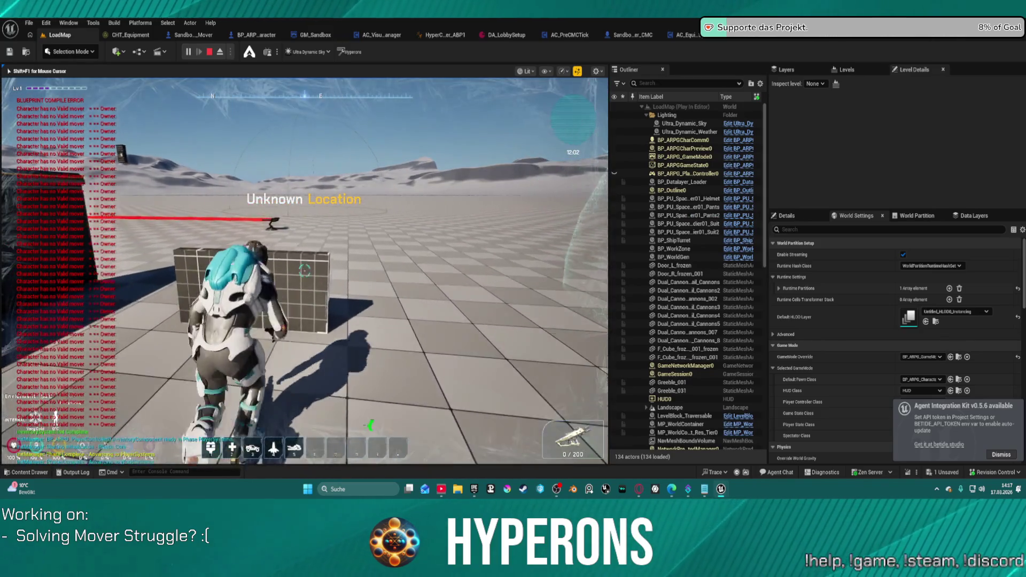
pyautogui.press('w')
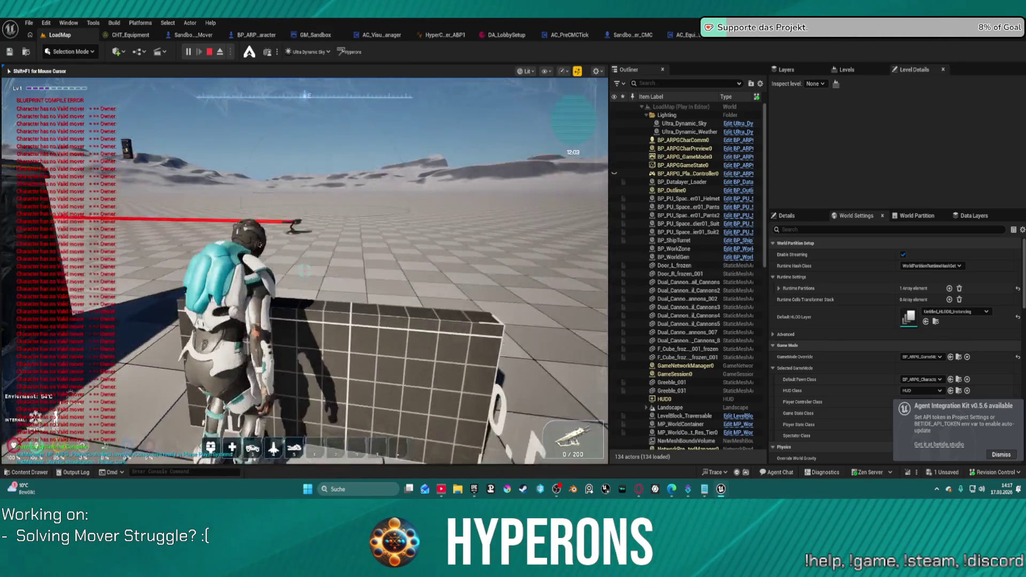
pyautogui.press('w')
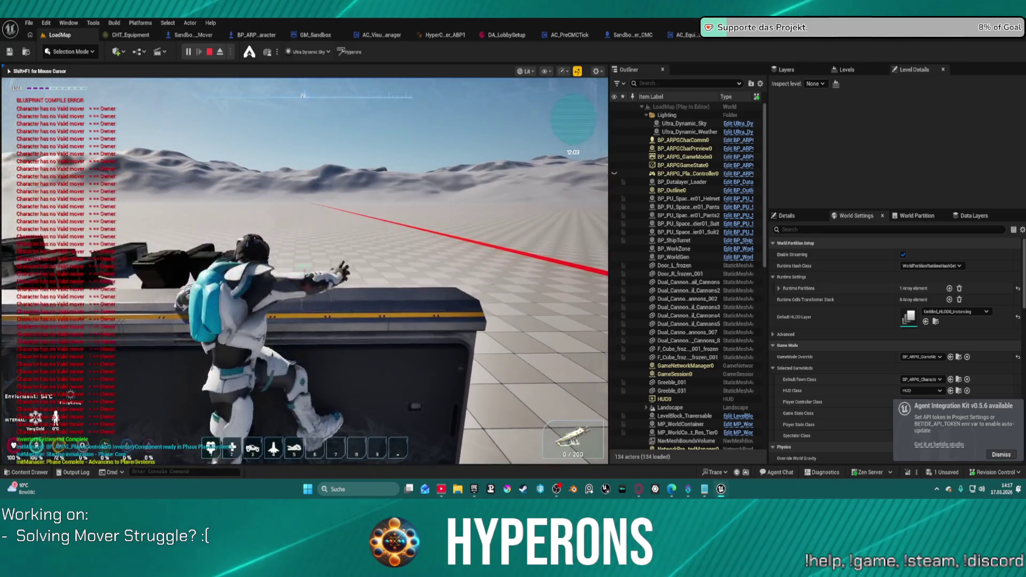
pyautogui.press('w')
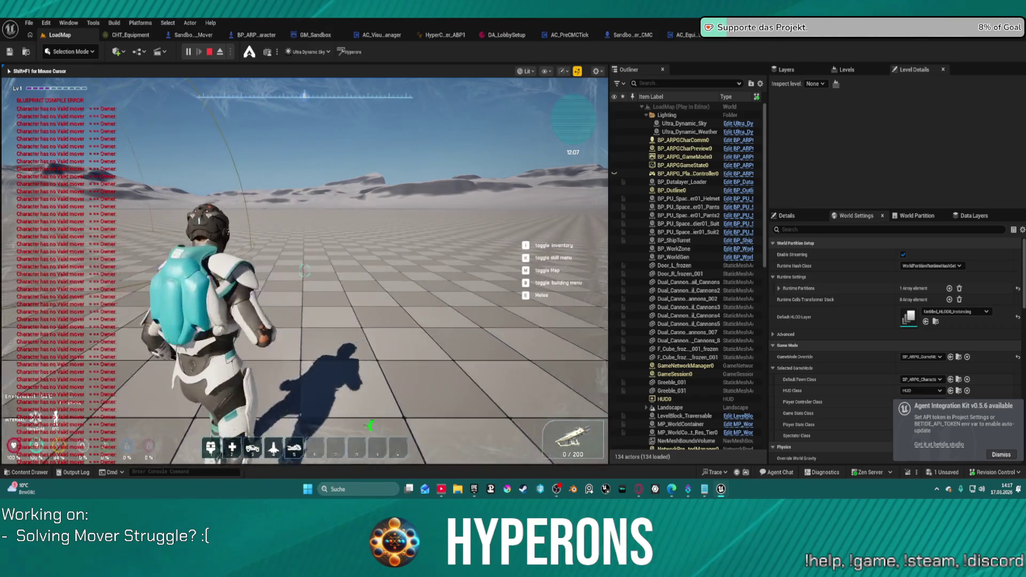
# Step: Run the character past the bunker toward the floating platforms, then stop the play session
pyautogui.press('w')
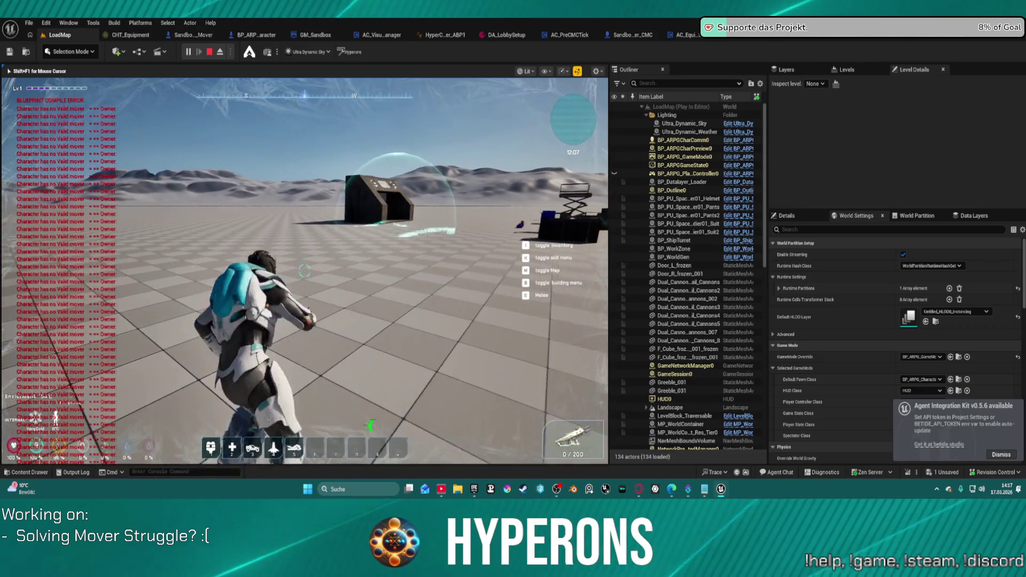
pyautogui.press('w')
pyautogui.press('w')
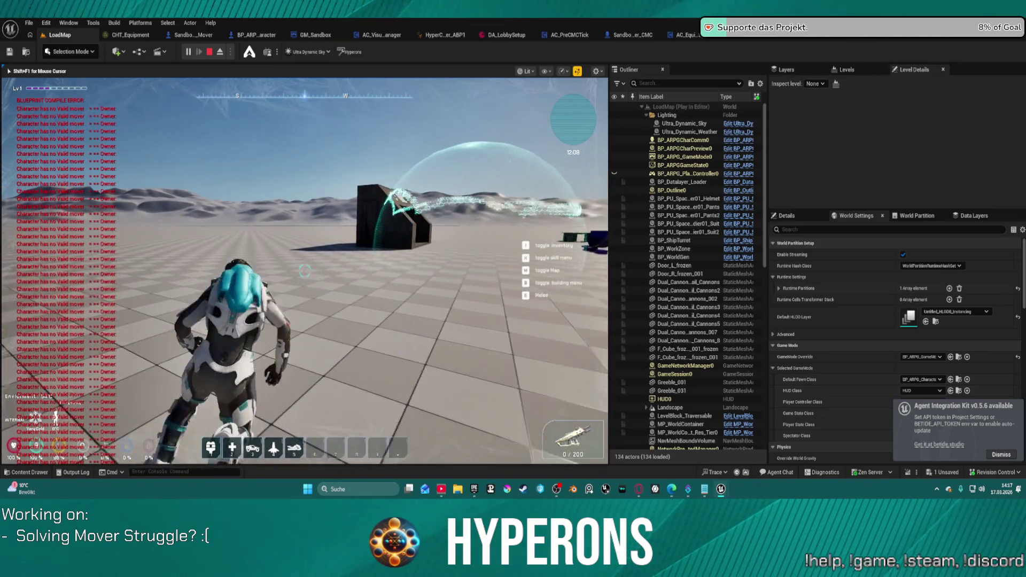
pyautogui.press('w')
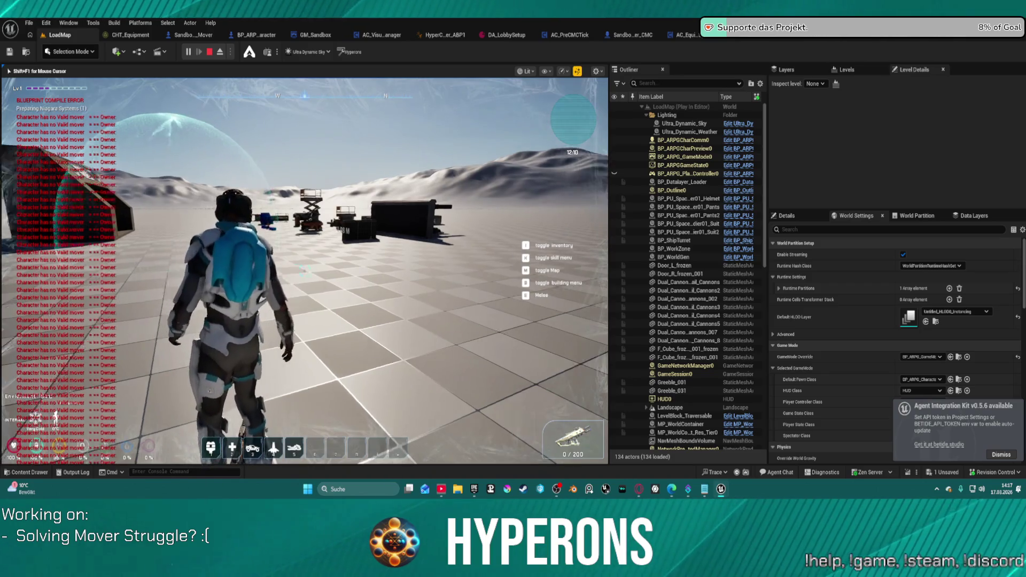
pyautogui.press('w')
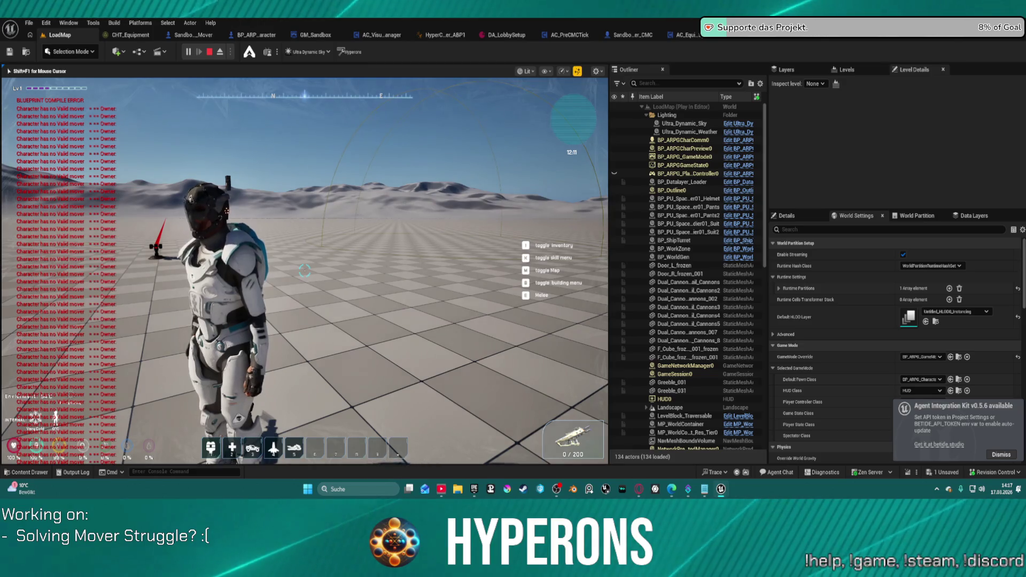
pyautogui.press('w')
pyautogui.press('w')
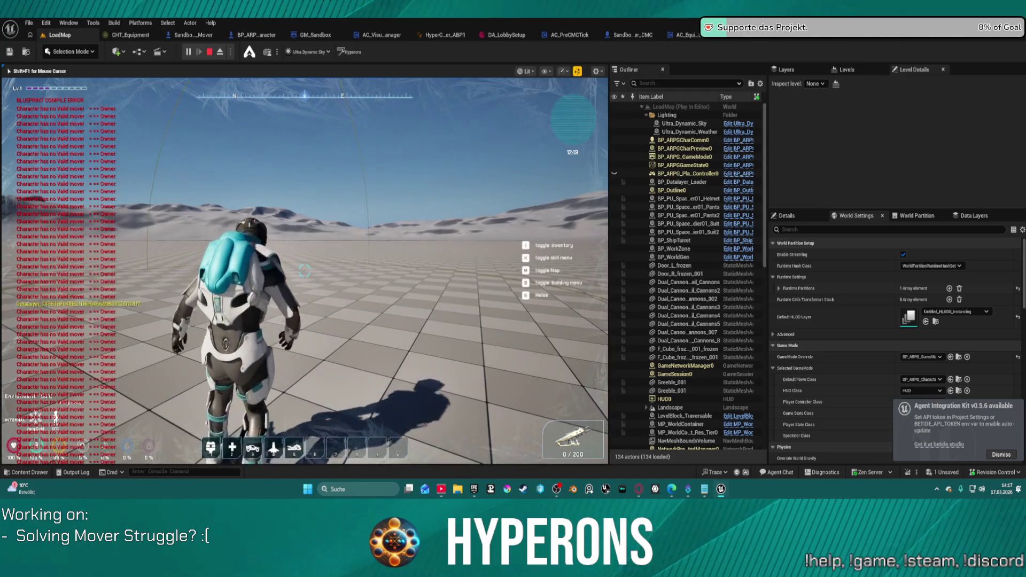
pyautogui.press('w')
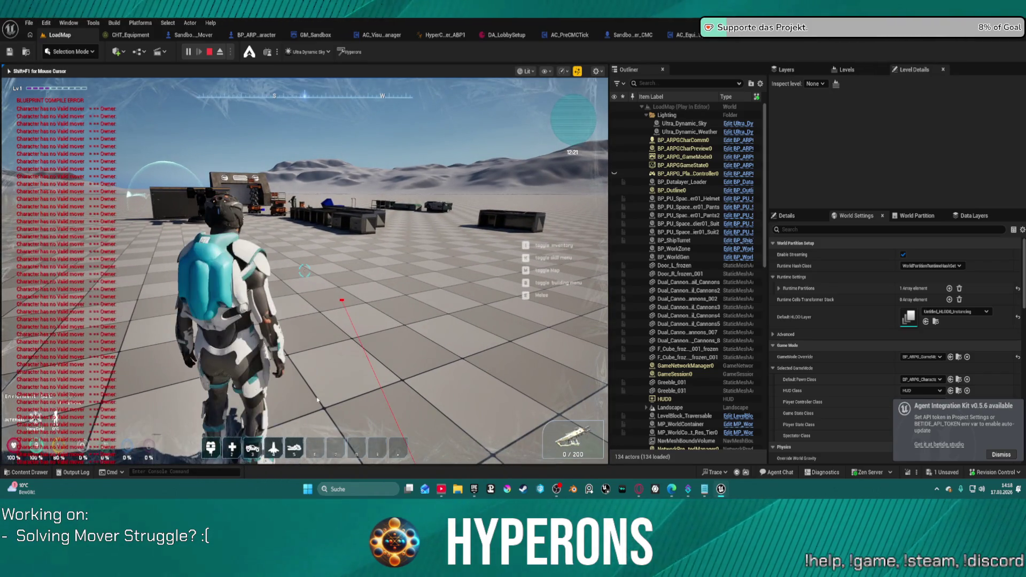
pyautogui.press('Escape')
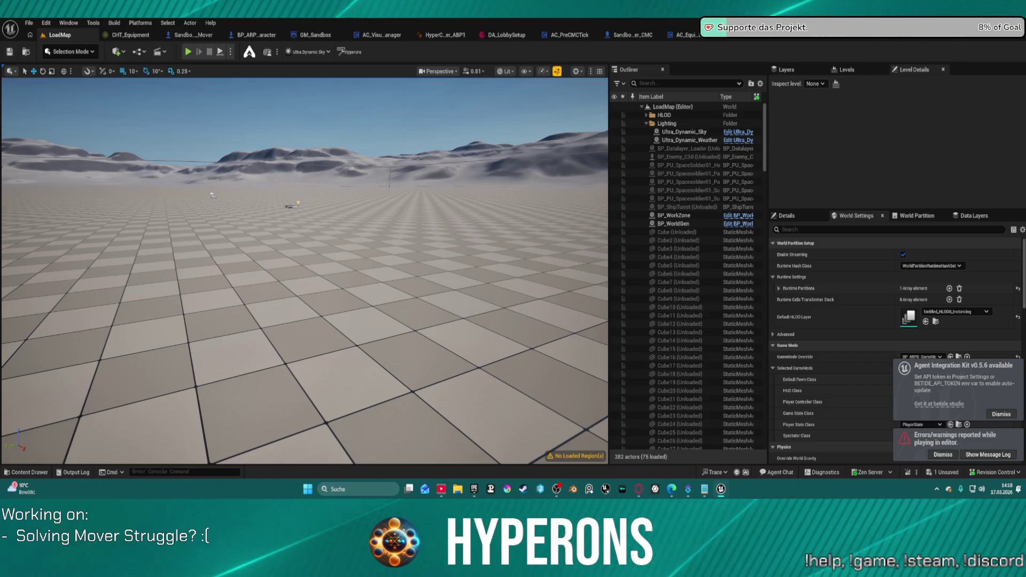
# Step: Move the Attach Mesh FP node beside Link Anim Class Layers in UpdateEquipment, then view BP_ARPG_Character
pyautogui.click(685, 35)
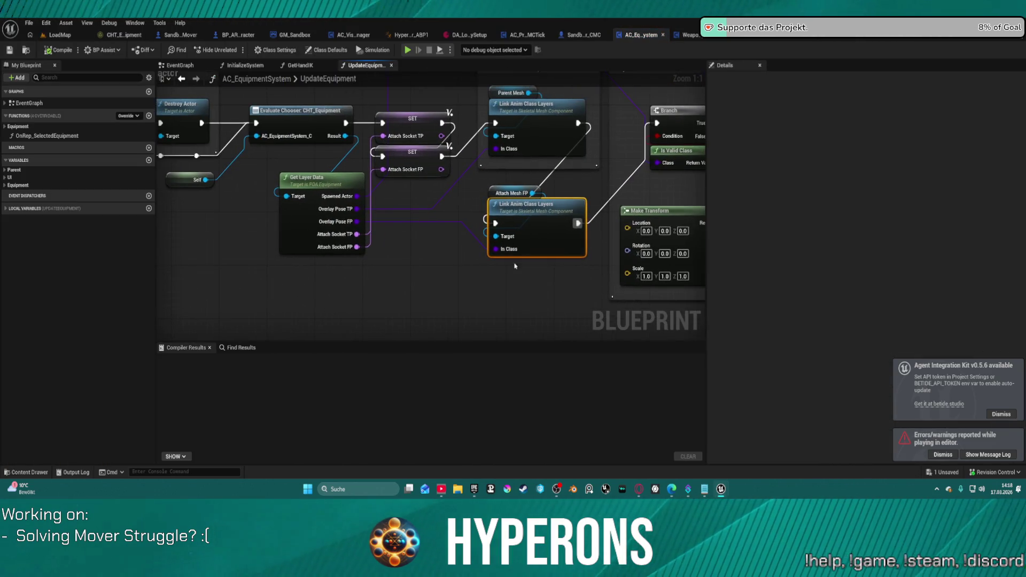
pyautogui.moveTo(411, 263); pyautogui.dragTo(516, 284)
pyautogui.moveTo(484, 199)
pyautogui.mouseDown()
pyautogui.moveTo(423, 226)
pyautogui.moveTo(638, 269)
pyautogui.moveTo(581, 261)
pyautogui.mouseUp()
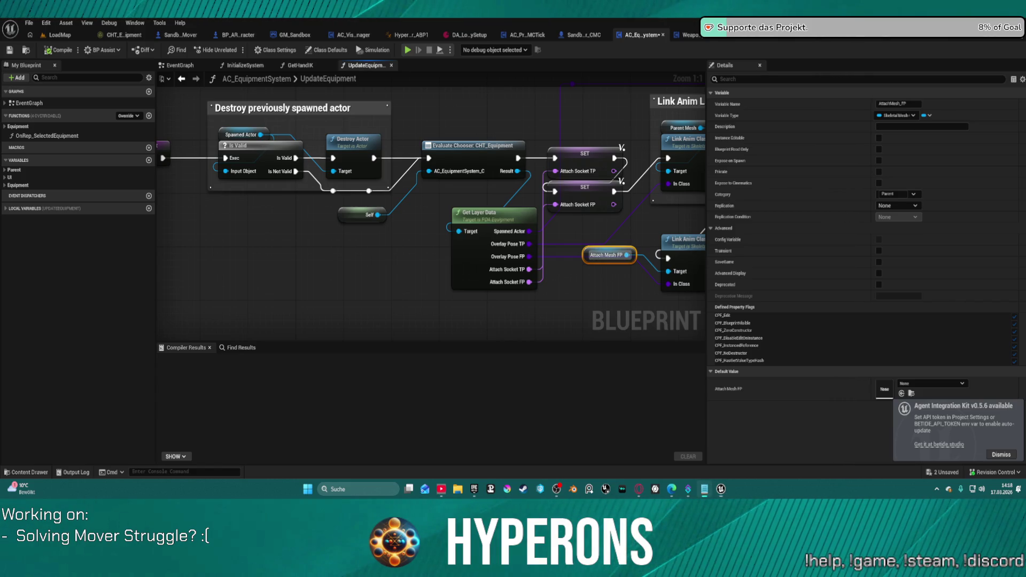
pyautogui.click(238, 34)
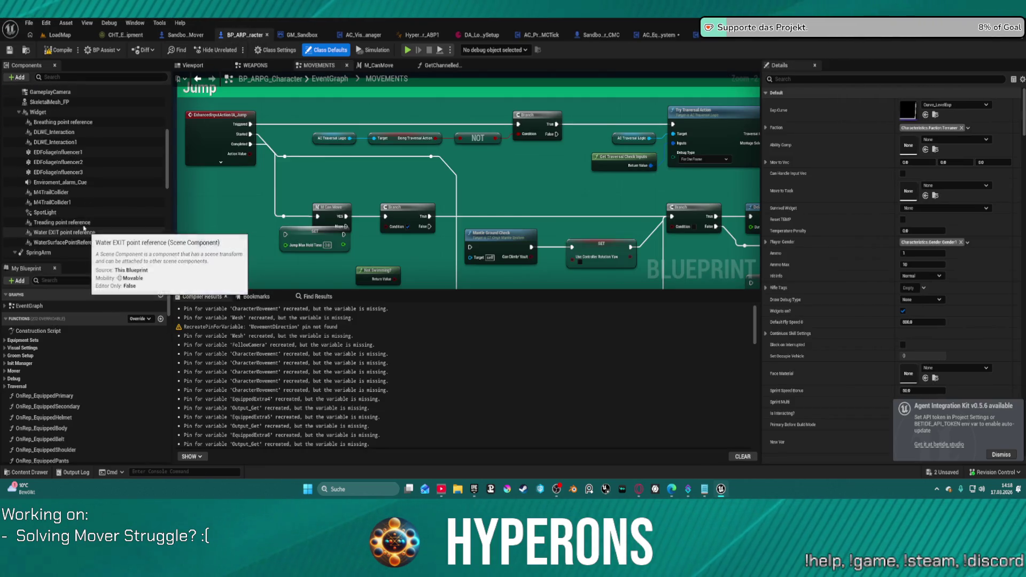
# Step: Delete EDFoliageInfluencer1–3 from BP_ARPG_Character's components and recompile the blueprint
pyautogui.click(59, 172)
pyautogui.keyDown('shift'); pyautogui.click(58, 153); pyautogui.keyUp('shift')
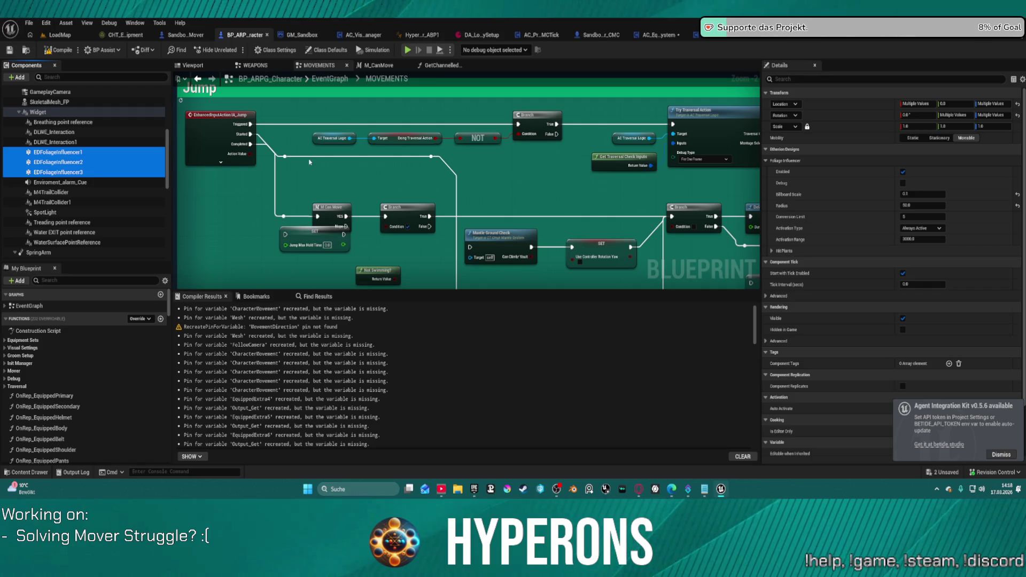
pyautogui.press('Delete')
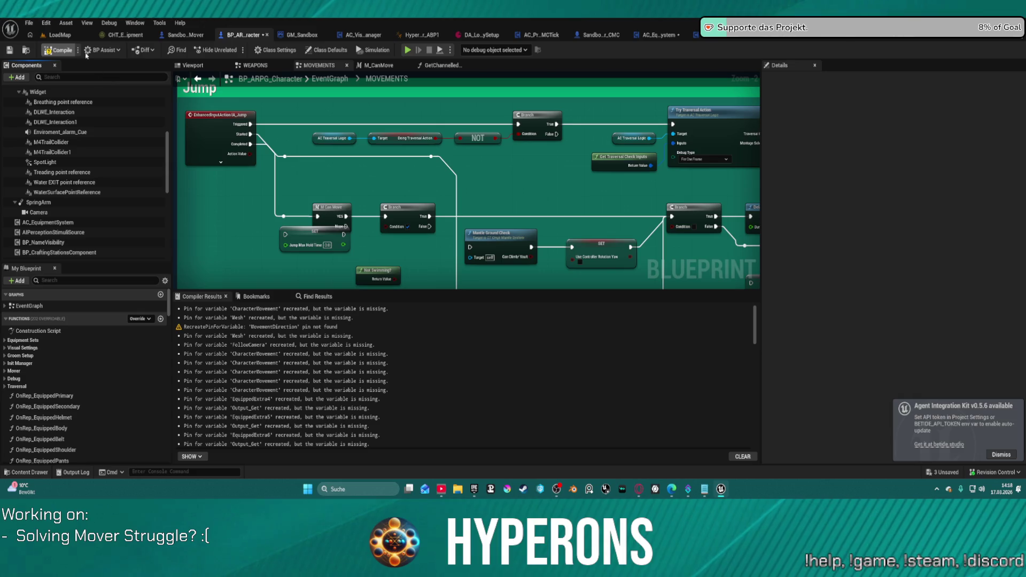
pyautogui.click(60, 51)
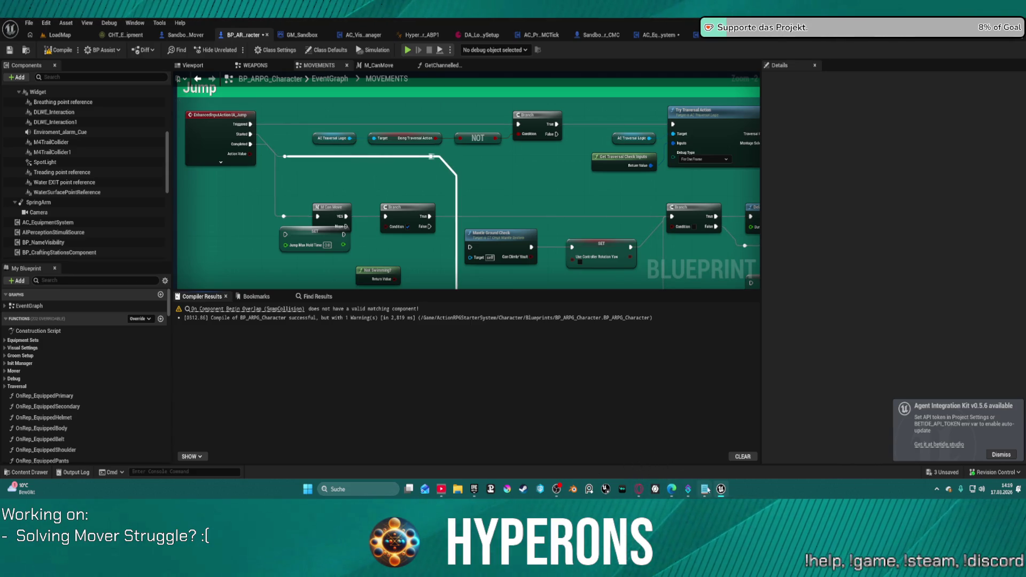
# Step: Dismiss the Agent Integration Kit notification and return to the LoadMap level editor via the Window menu
pyautogui.click(1002, 455)
pyautogui.click(87, 23)
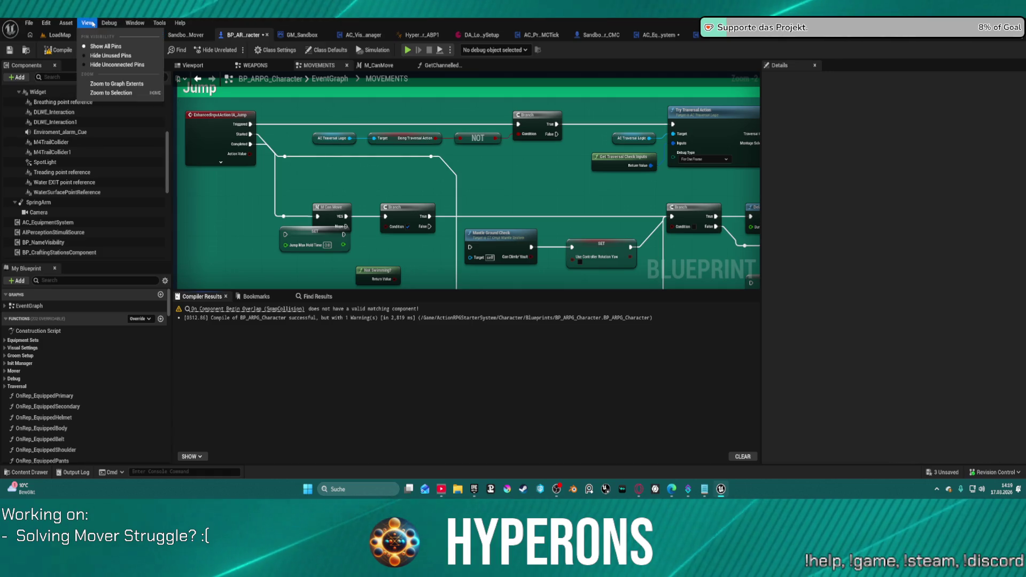
pyautogui.click(135, 23)
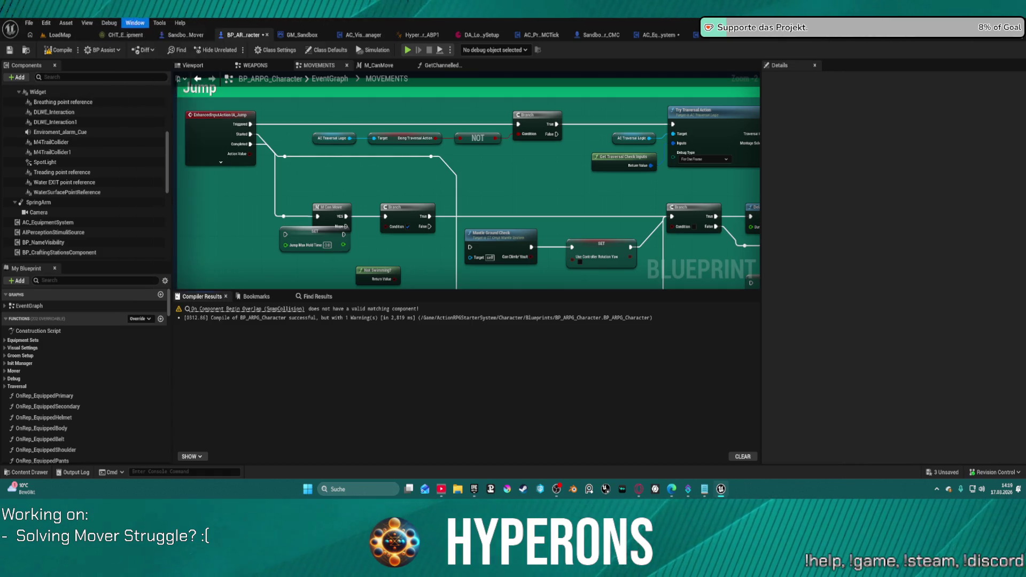
pyautogui.click(135, 23)
pyautogui.click(144, 43)
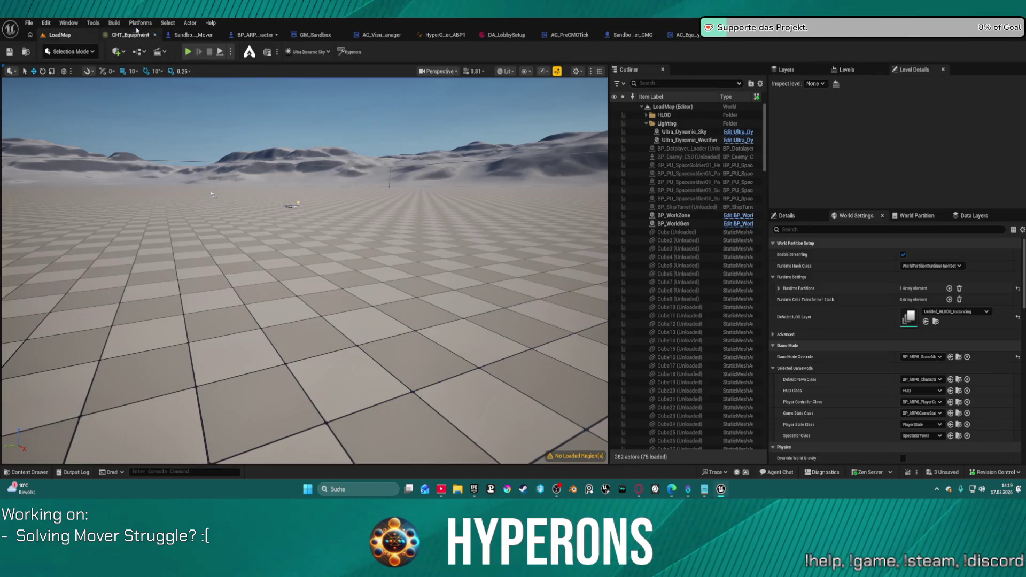
# Step: Launch the project's code solution in Visual Studio from the Tools menu
pyautogui.click(113, 23)
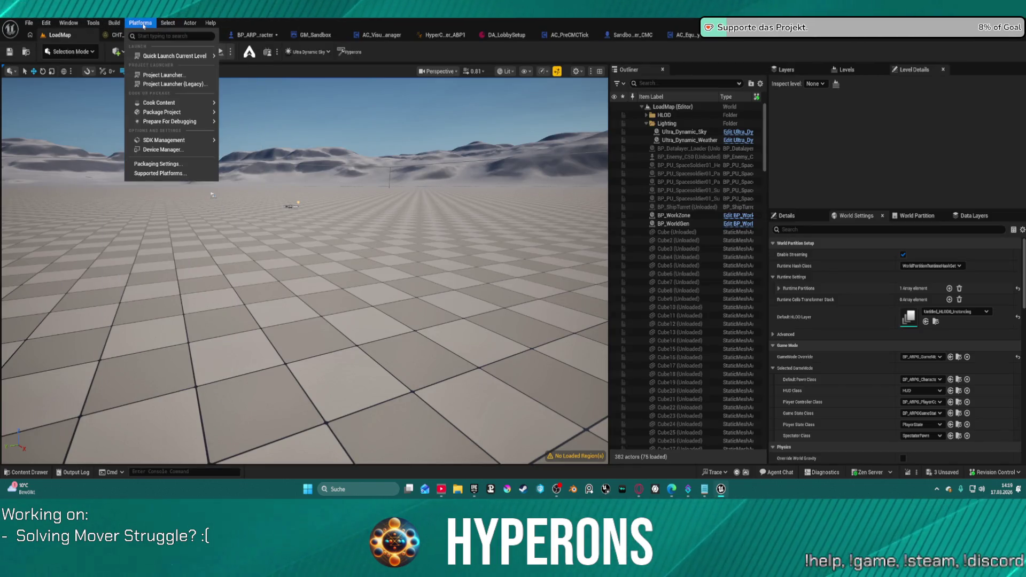
pyautogui.moveTo(90, 24)
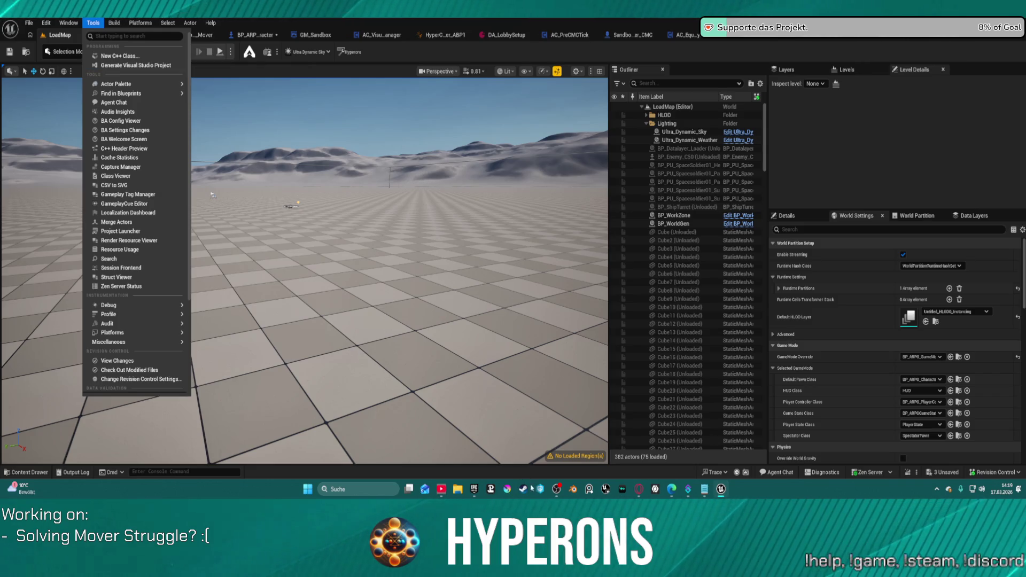
pyautogui.press('Escape')
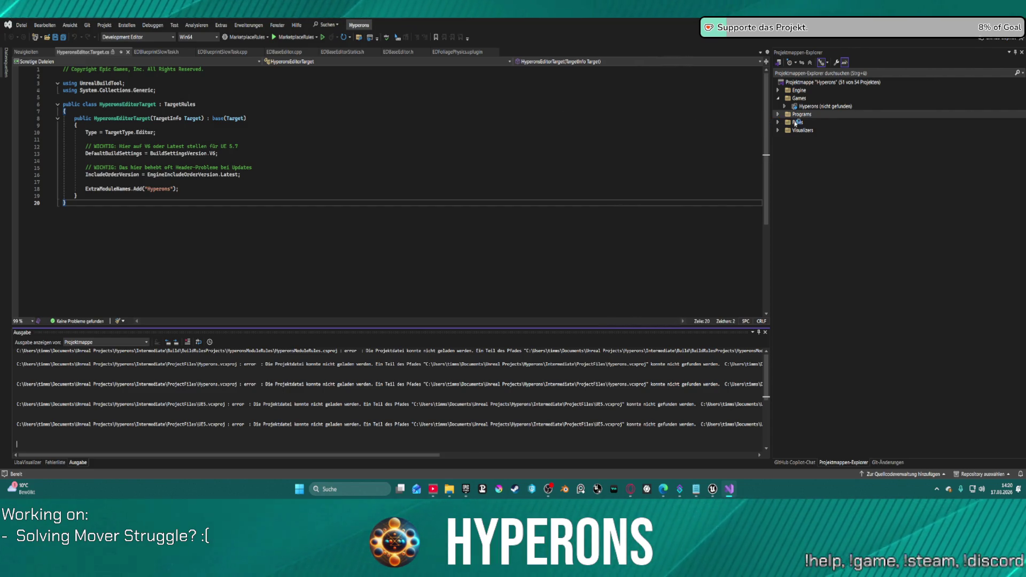
# Step: Review Visual Studio's Output errors about missing .vcxproj files, then go back to Unreal Editor
pyautogui.moveTo(822, 106)
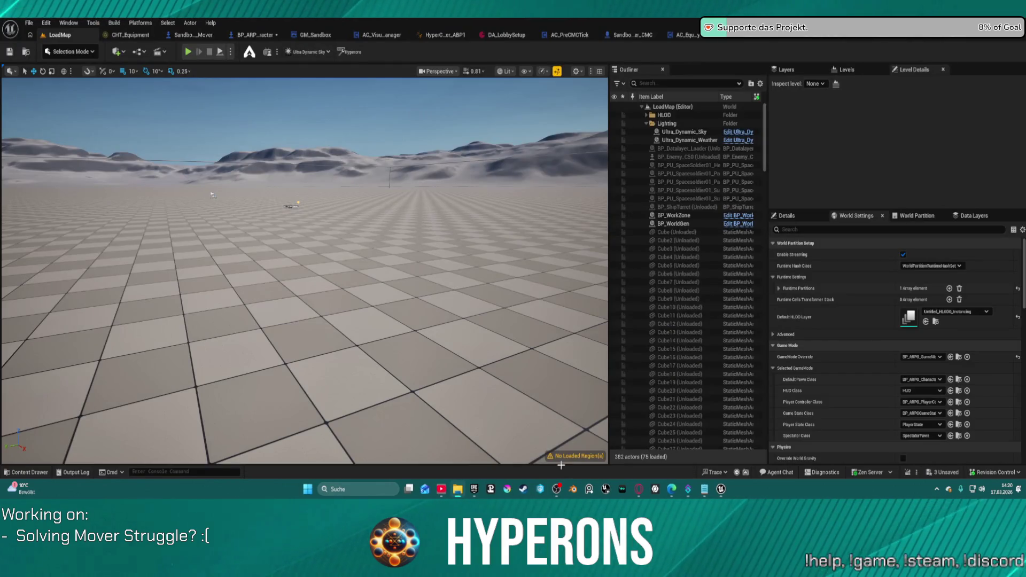
# Step: Close the unsaved Notepad document from its taskbar preview and show AC_TraversalLogic's EventGraph
pyautogui.moveTo(704, 489)
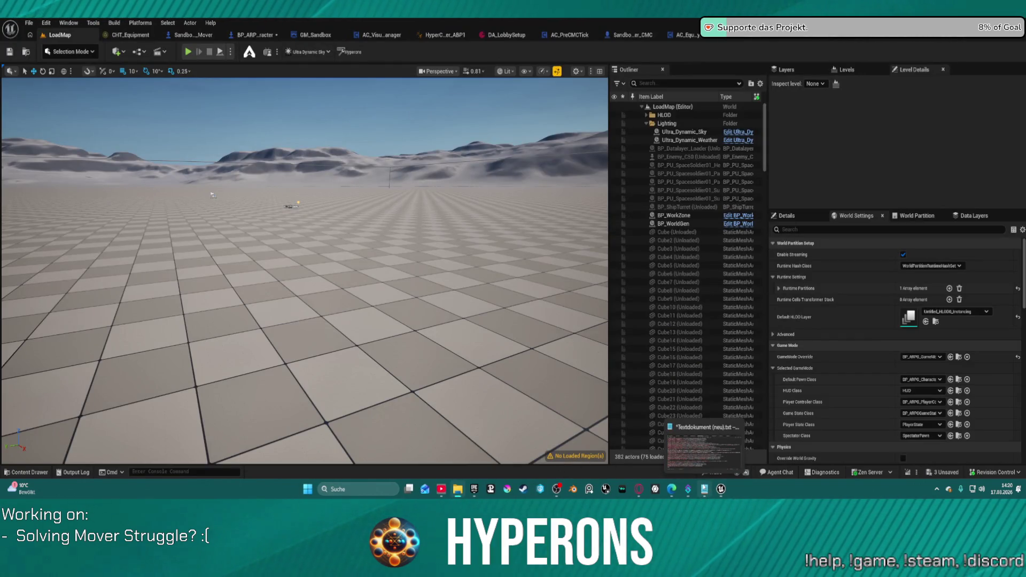
pyautogui.moveTo(725, 431)
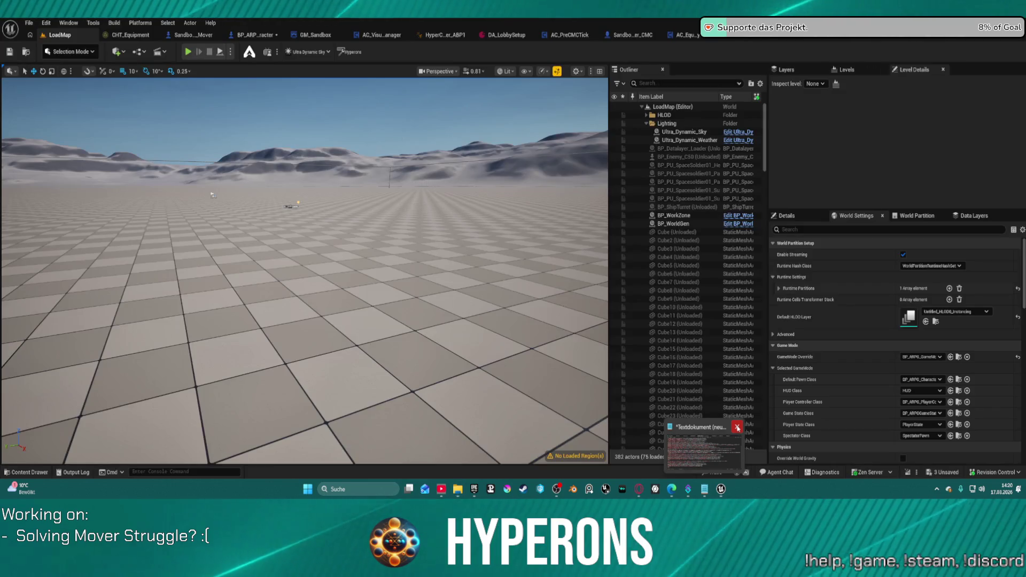
pyautogui.click(736, 427)
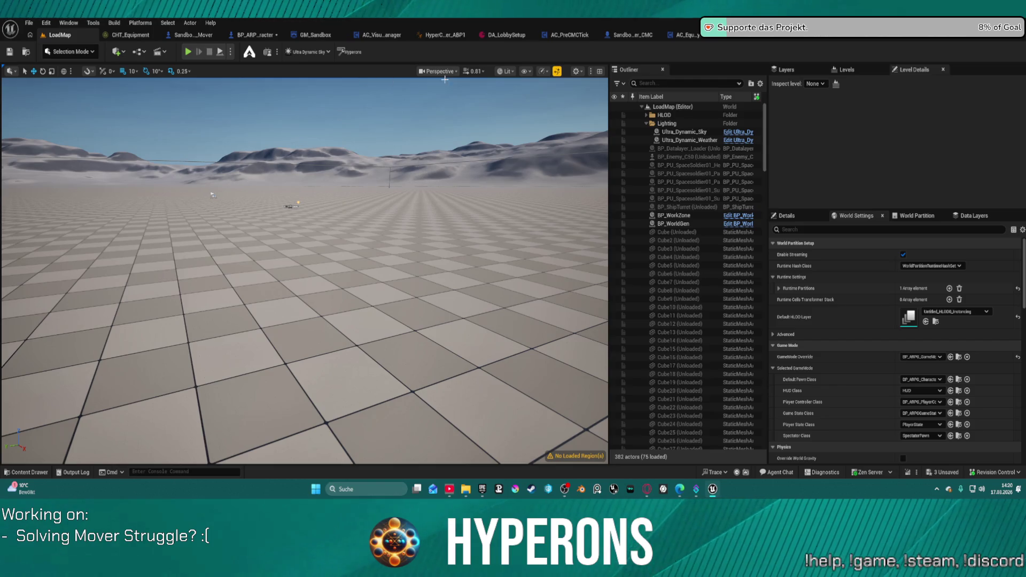
pyautogui.click(927, 39)
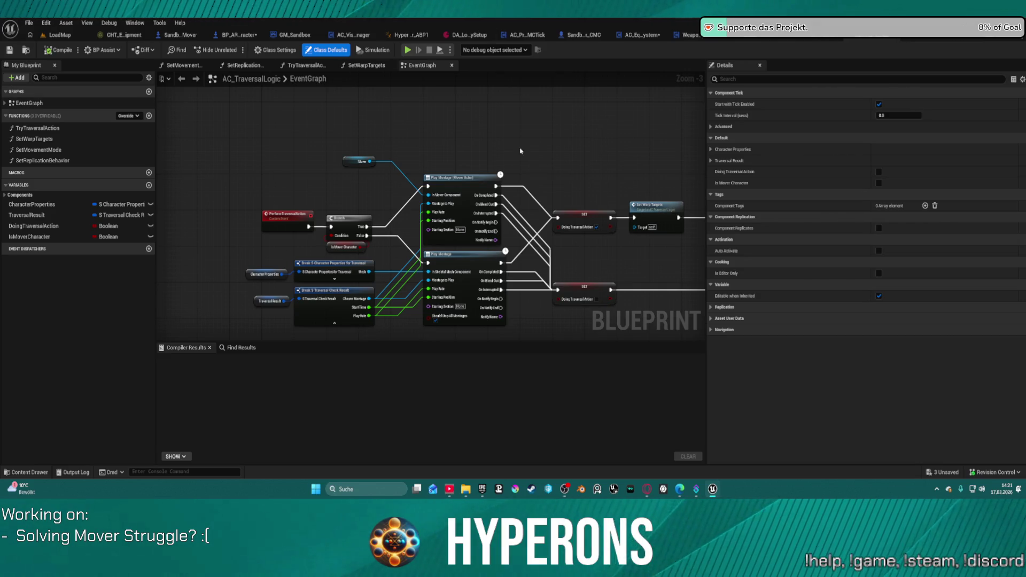
# Step: Pan the traversal EventGraph slightly and switch to the BP_ARPG_Character blueprint tab
pyautogui.moveTo(520, 151)
pyautogui.mouseDown()
pyautogui.moveTo(540, 119)
pyautogui.moveTo(500, 111)
pyautogui.mouseUp()
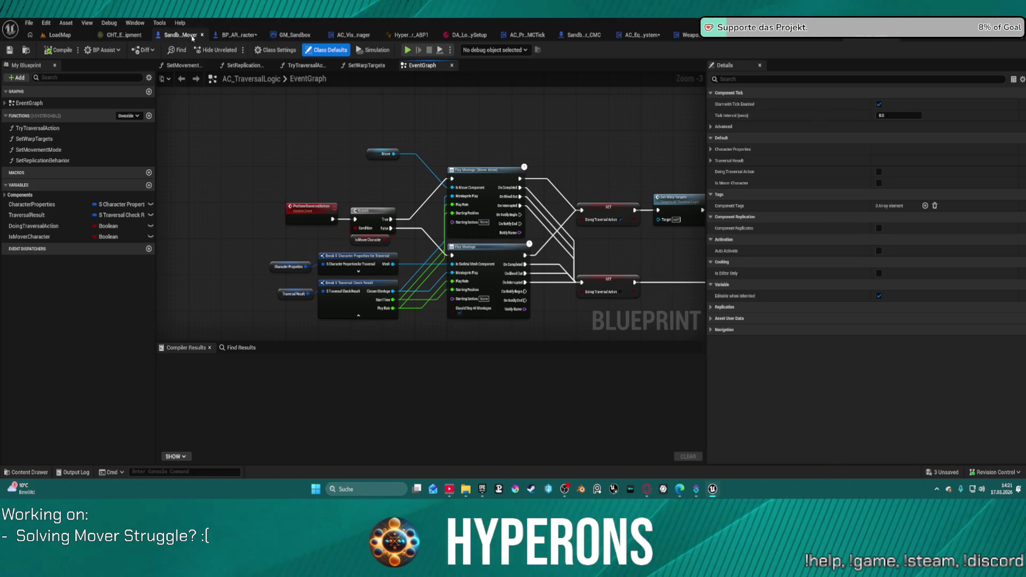
pyautogui.click(229, 35)
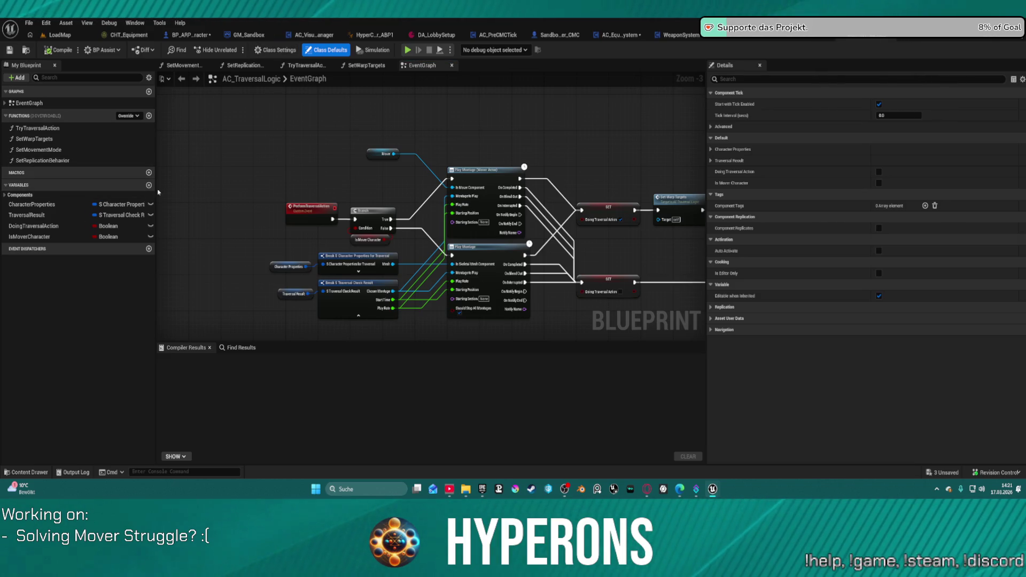
# Step: In BP_ARPG_Character's MOVEMENTS graph, expand Traversal and select the GetTraversalCheckInputs function
pyautogui.click(189, 35)
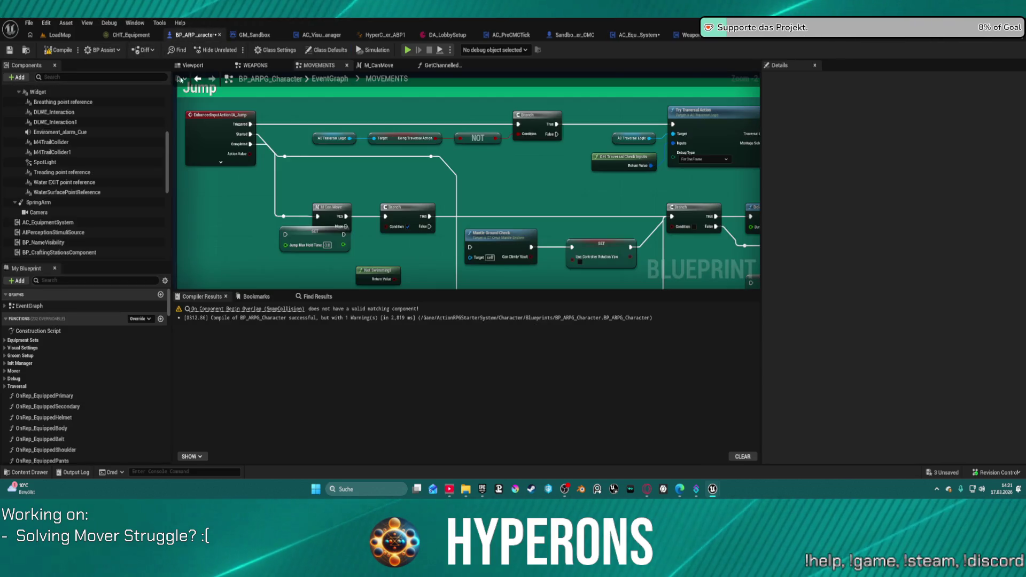
pyautogui.scroll(-10, 69, 347)
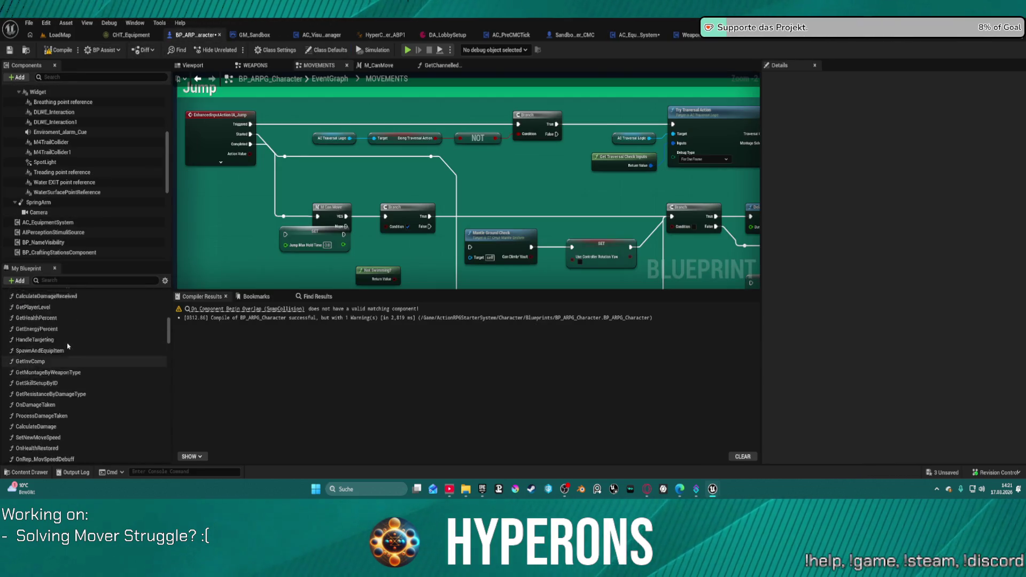
pyautogui.scroll(10, 68, 347)
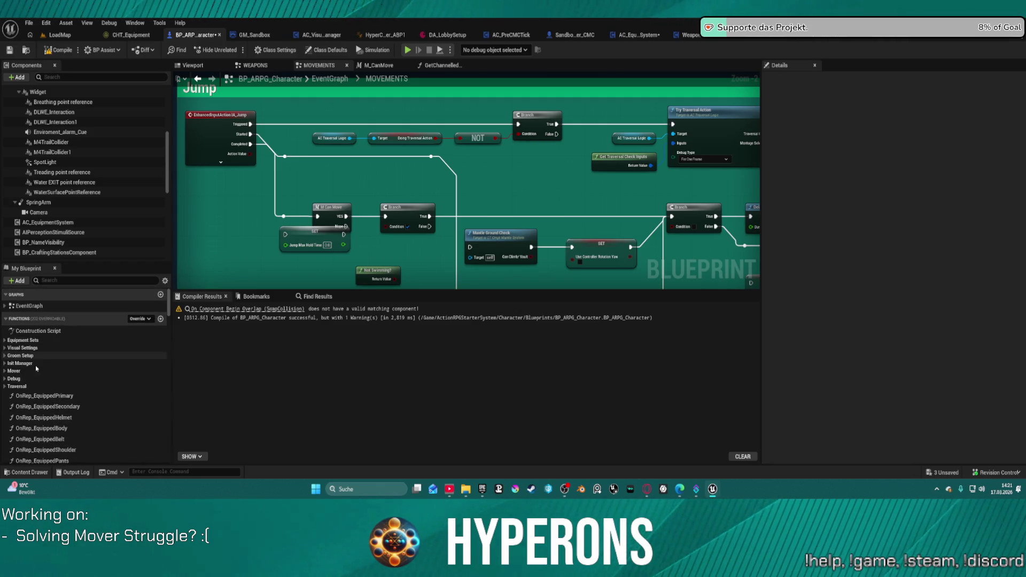
pyautogui.click(6, 386)
pyautogui.click(126, 398)
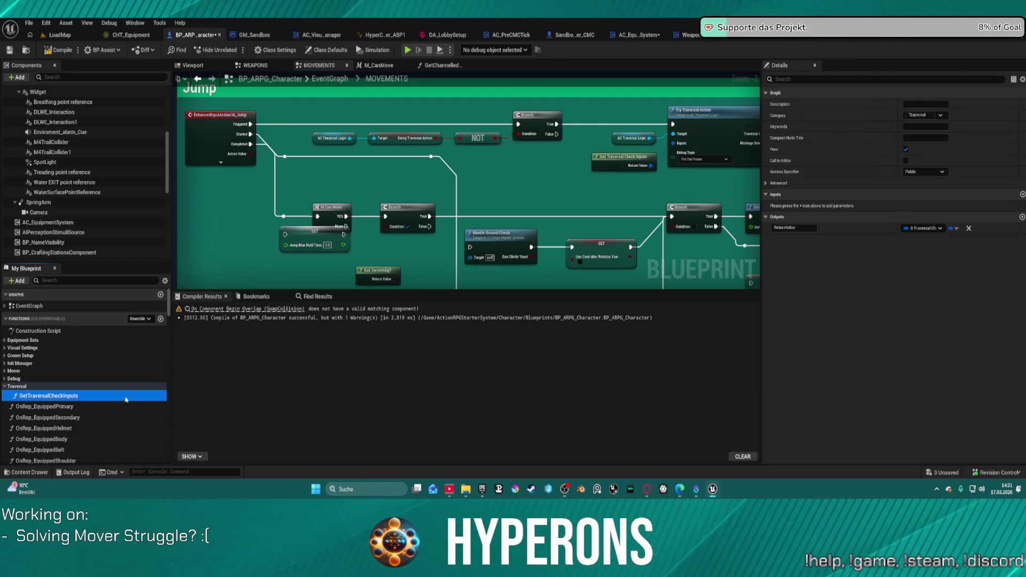
# Step: Open the GetTraversalCheckInputs graph and drag its Return Node further right
pyautogui.doubleClick(22, 396)
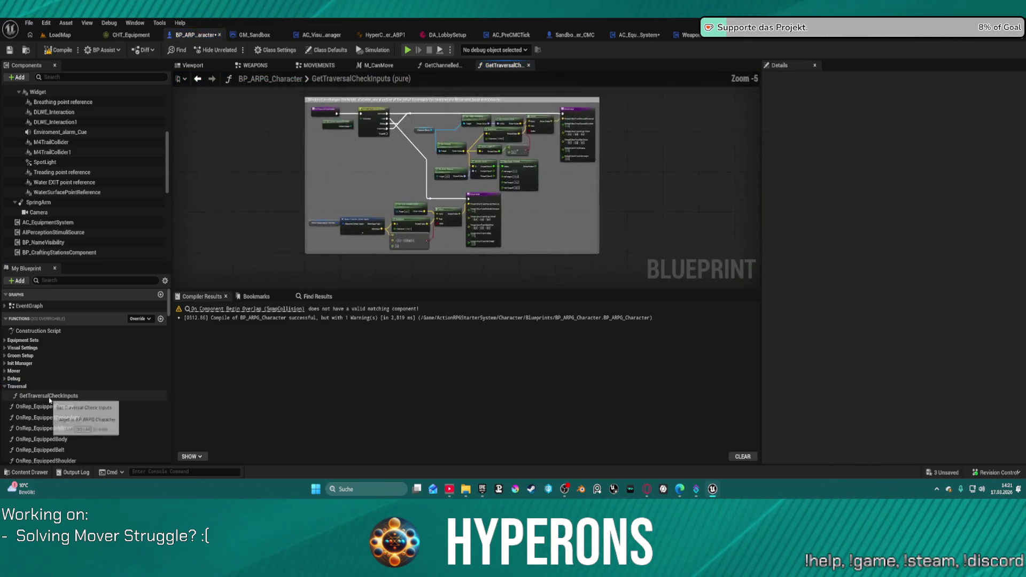
pyautogui.scroll(5, 498, 225)
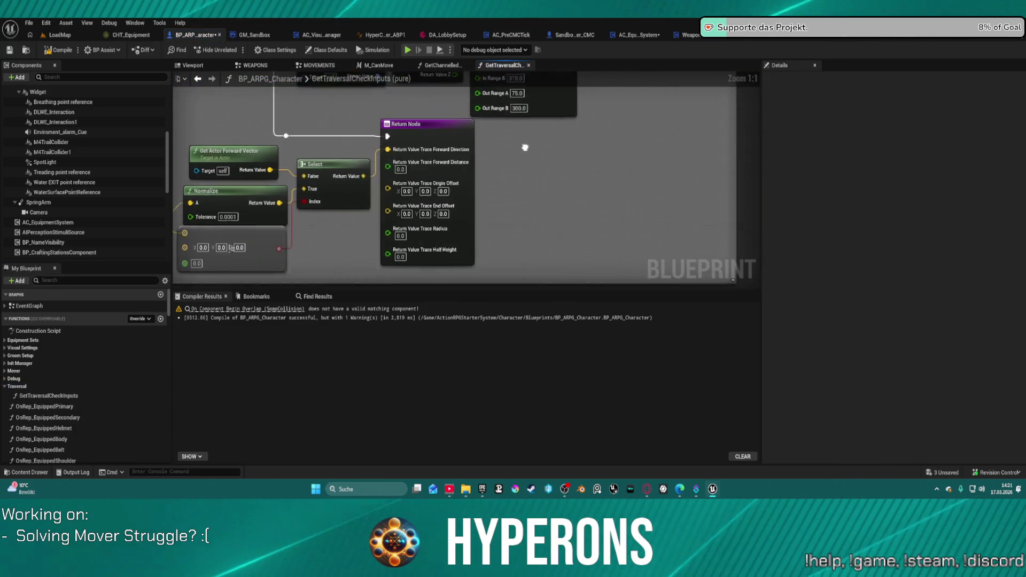
pyautogui.scroll(-2, 570, 190)
pyautogui.moveTo(579, 218)
pyautogui.mouseDown()
pyautogui.moveTo(517, 235)
pyautogui.moveTo(533, 154)
pyautogui.mouseUp()
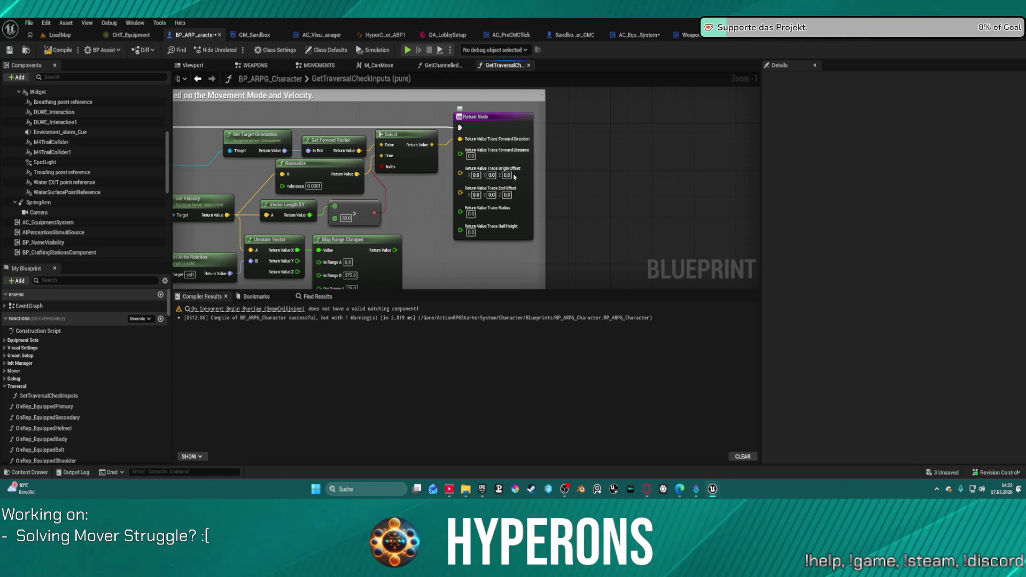
pyautogui.click(501, 136)
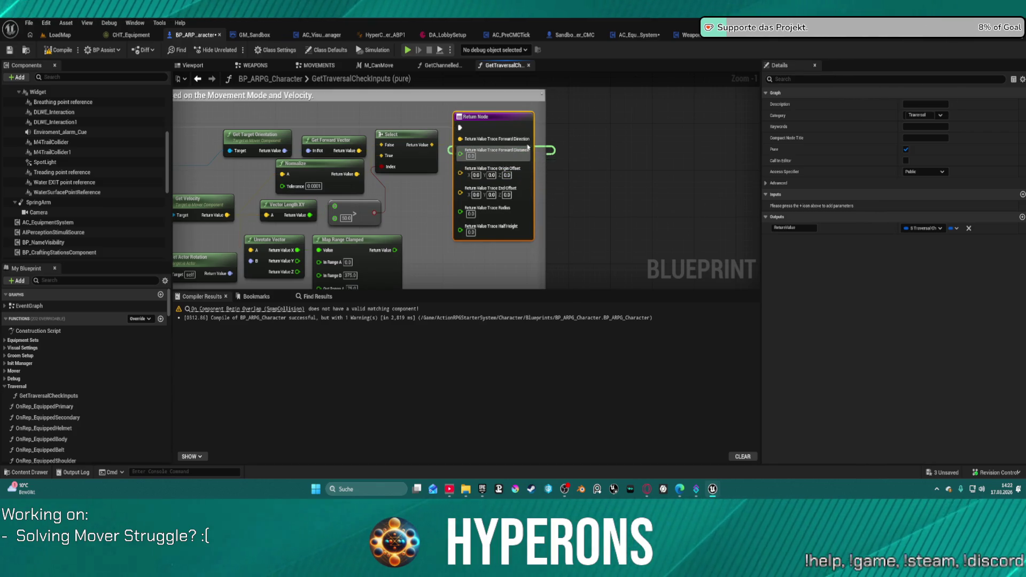
pyautogui.moveTo(505, 127); pyautogui.dragTo(597, 121)
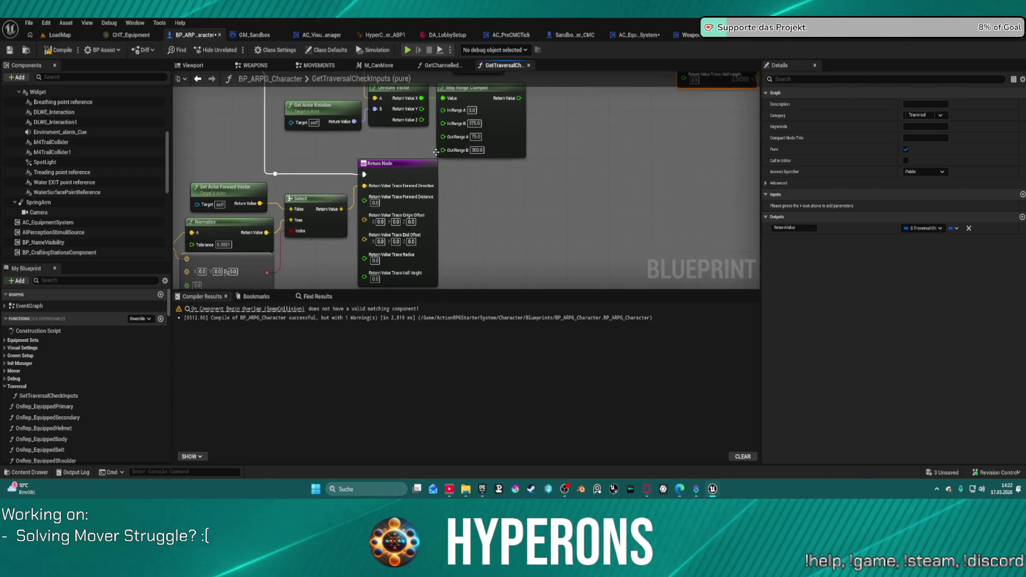
pyautogui.moveTo(408, 171); pyautogui.dragTo(706, 180)
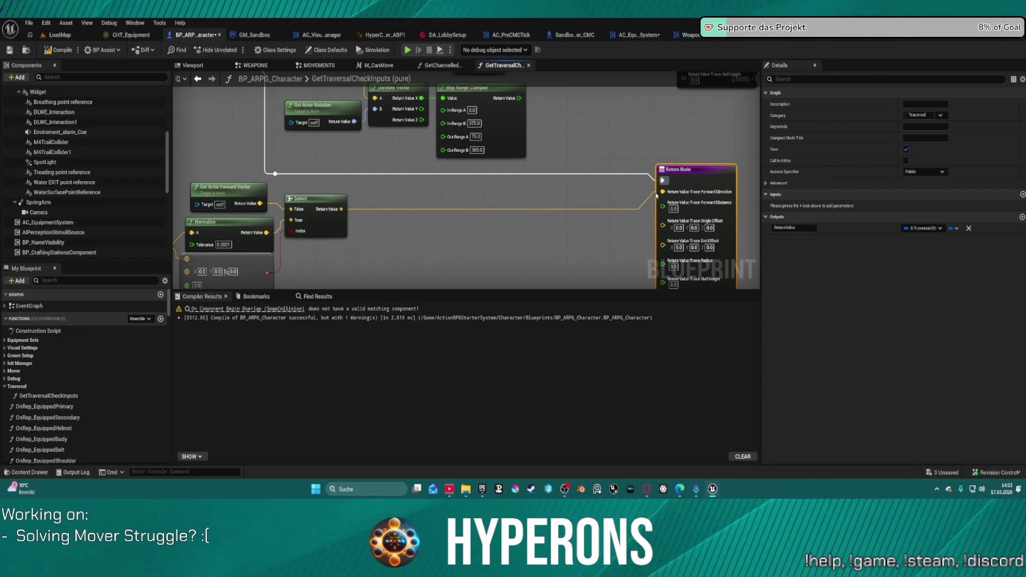
# Step: Break the Trace Forward Direction link and split that pin into X, Y, Z inputs
pyautogui.scroll(-4, 652, 197)
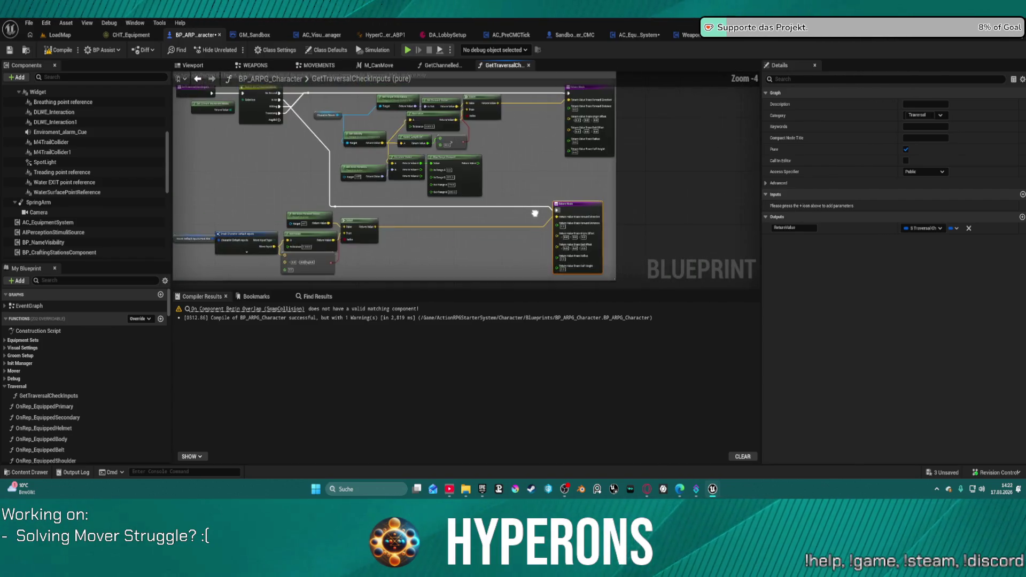
pyautogui.moveTo(534, 213); pyautogui.dragTo(541, 223)
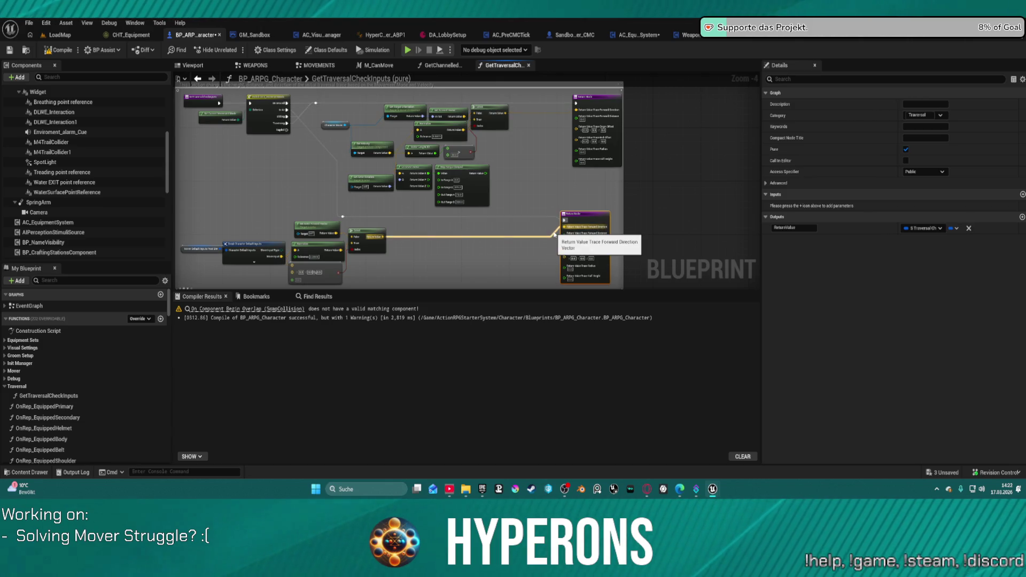
pyautogui.scroll(4, 554, 234)
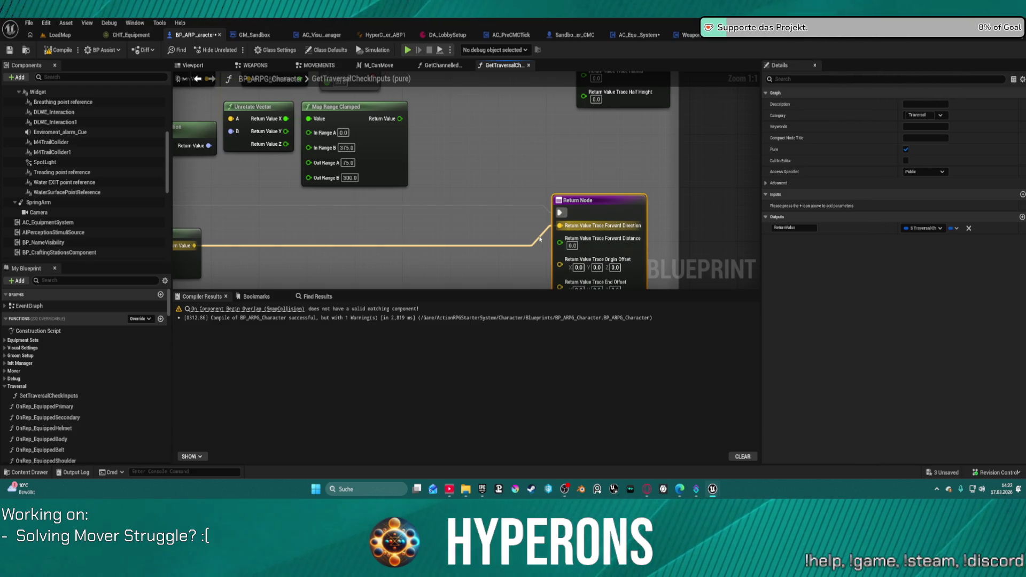
pyautogui.keyDown('alt'); pyautogui.click(560, 225); pyautogui.keyUp('alt')
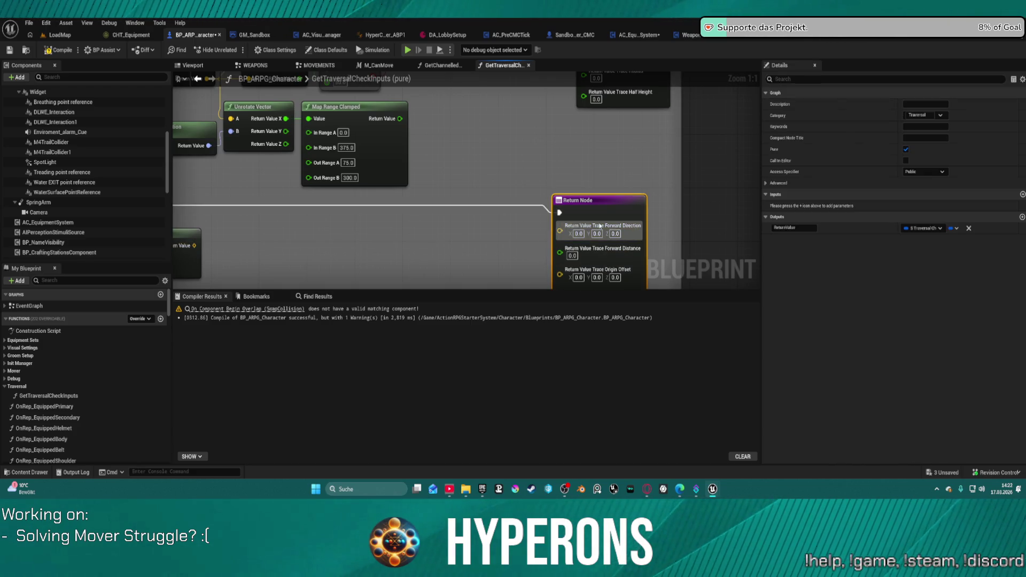
pyautogui.rightClick(599, 222)
pyautogui.click(637, 267)
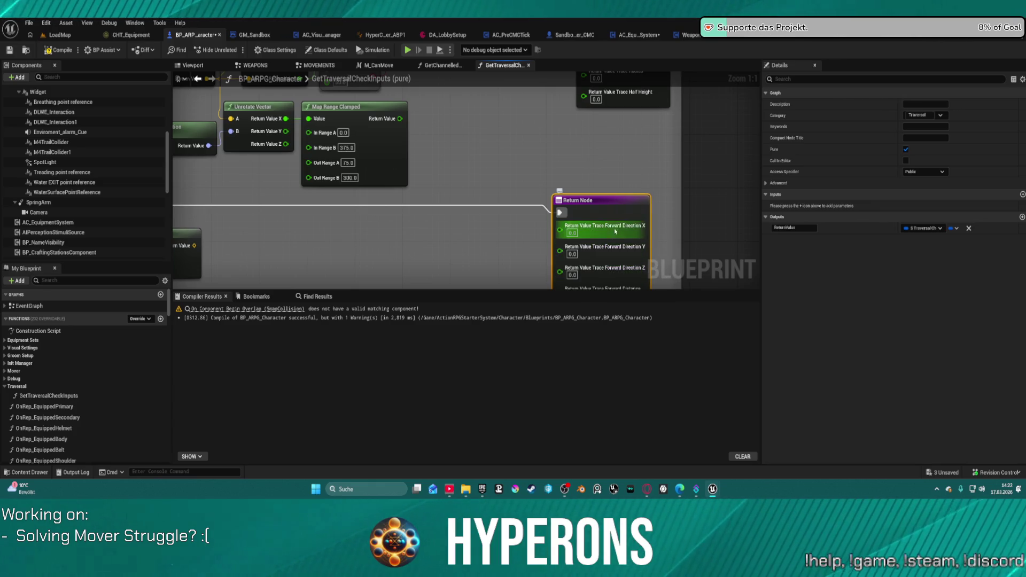
# Step: Undo the split, recombine into Return Value, then trial-add a Make node and undo it
pyautogui.hotkey('ctrl', 'z')
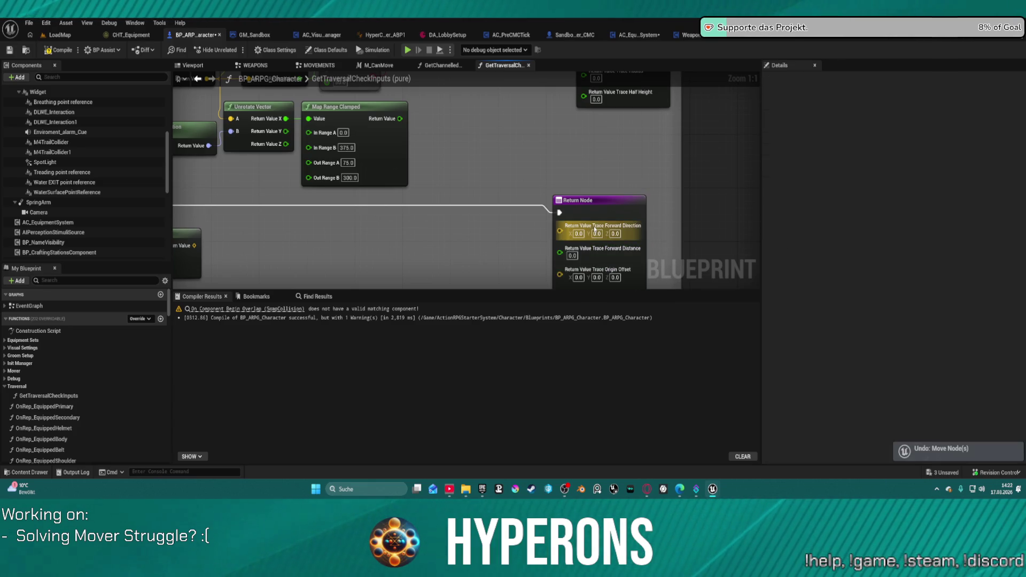
pyautogui.rightClick(598, 226)
pyautogui.click(631, 279)
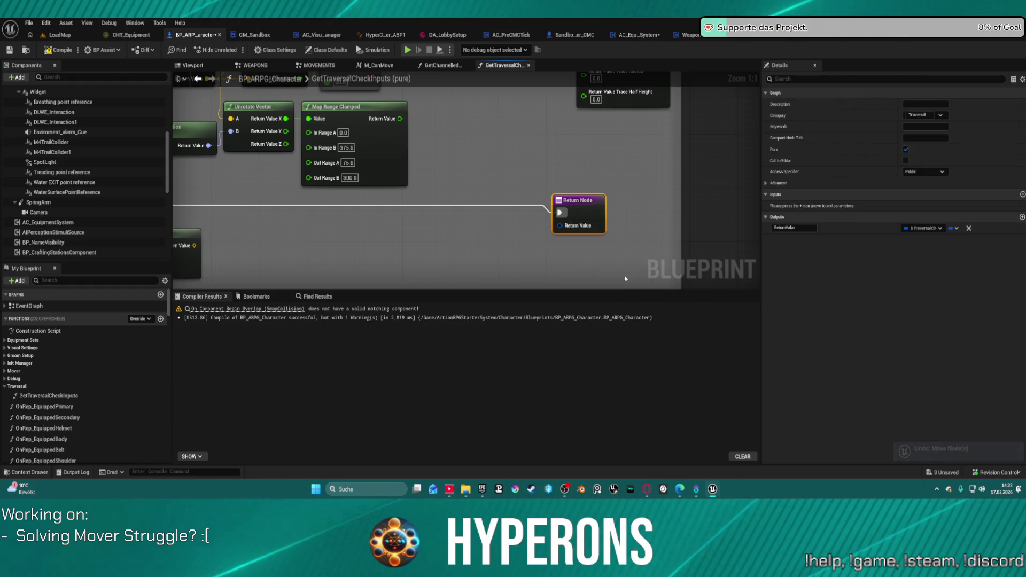
pyautogui.moveTo(559, 225); pyautogui.dragTo(444, 245)
pyautogui.write('make')
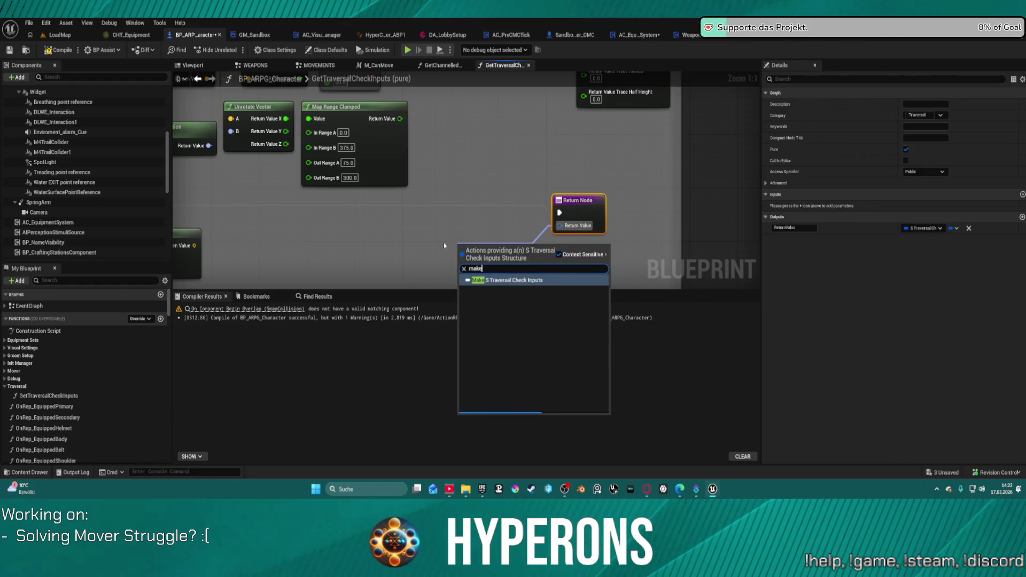
pyautogui.press('Return')
pyautogui.moveTo(486, 274)
pyautogui.mouseDown()
pyautogui.moveTo(448, 260)
pyautogui.moveTo(373, 261)
pyautogui.mouseUp()
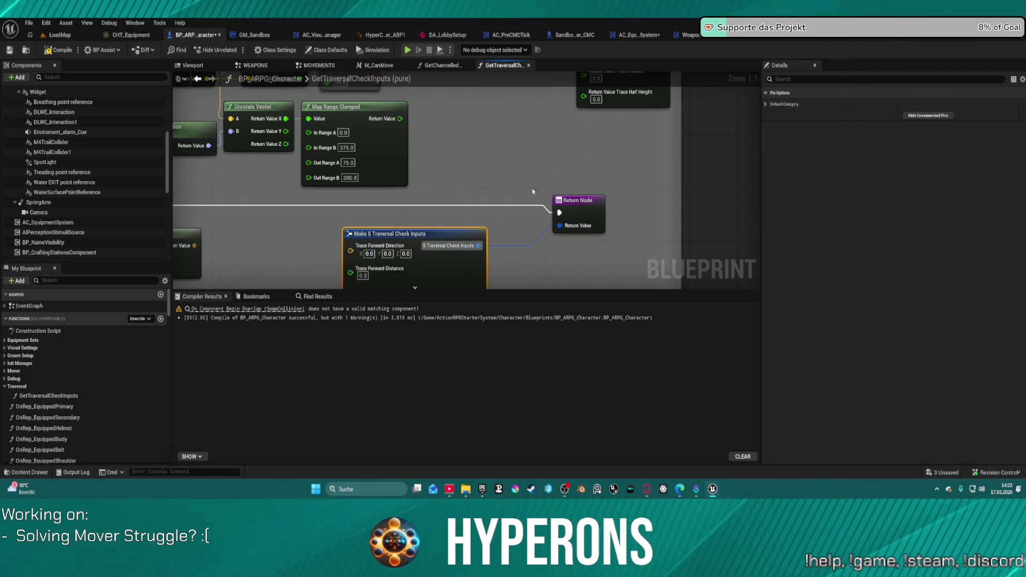
pyautogui.hotkey('ctrl', 'z')
pyautogui.hotkey('ctrl', 'z')
pyautogui.hotkey('ctrl', 'z')
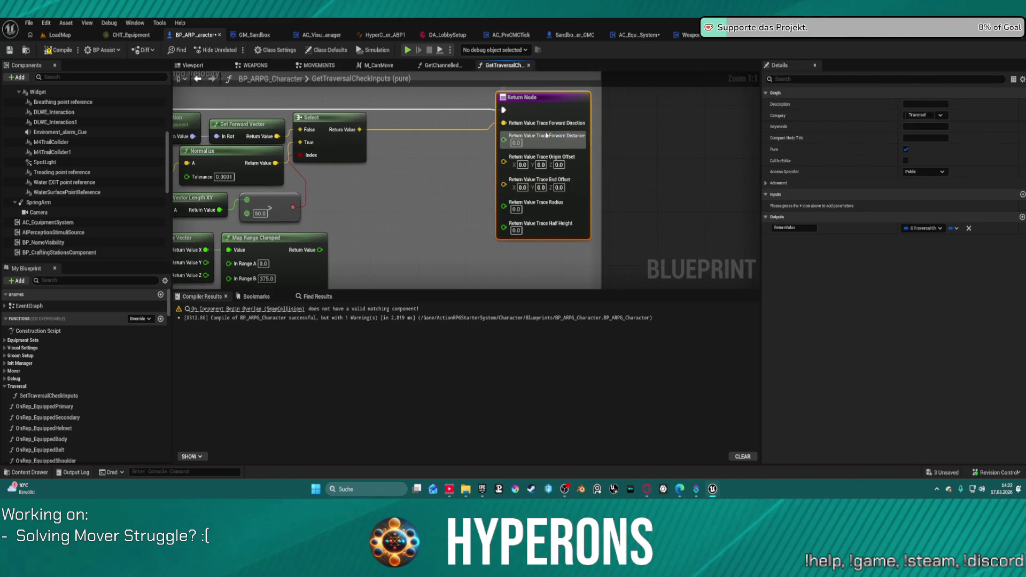
# Step: Break the forward-direction wire and recombine the split output into a single Return Value pin
pyautogui.rightClick(546, 135)
pyautogui.click(567, 161)
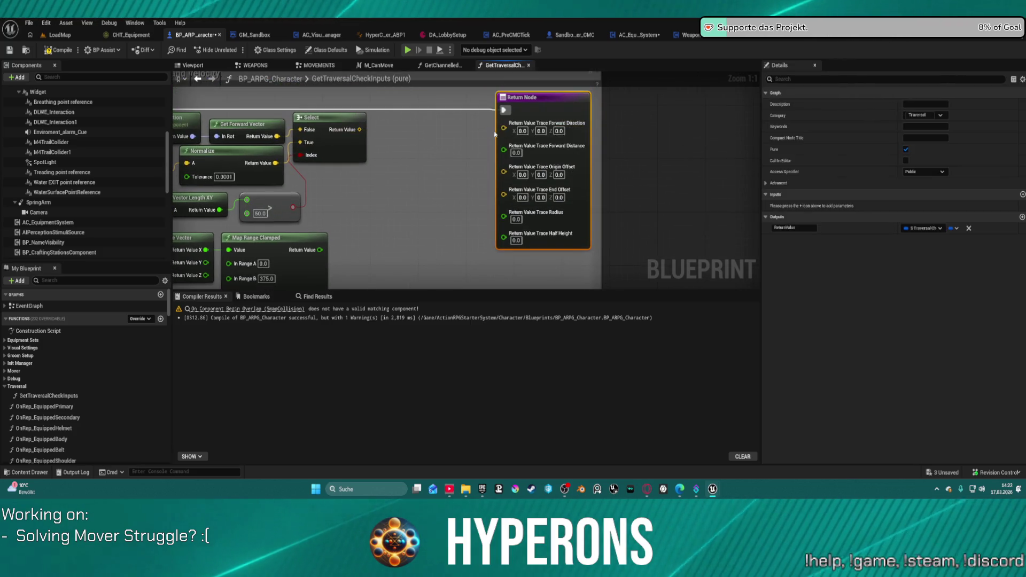
pyautogui.rightClick(552, 146)
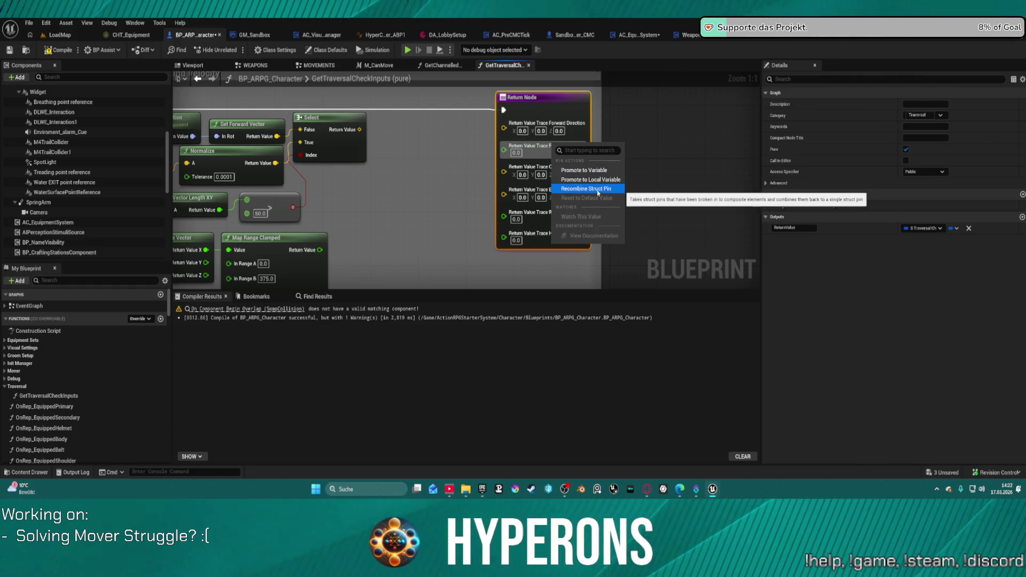
pyautogui.click(582, 191)
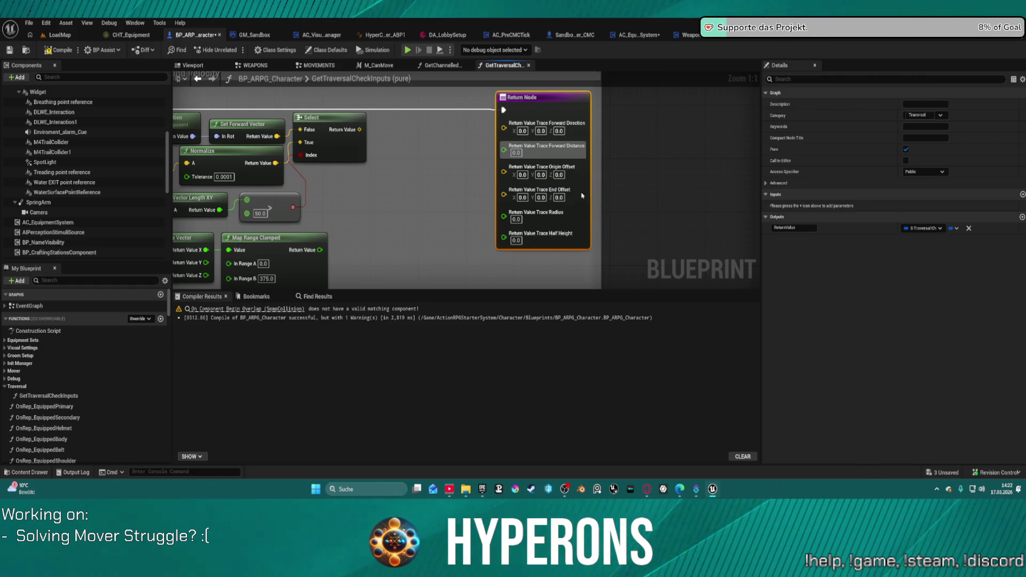
pyautogui.moveTo(507, 130); pyautogui.dragTo(433, 163)
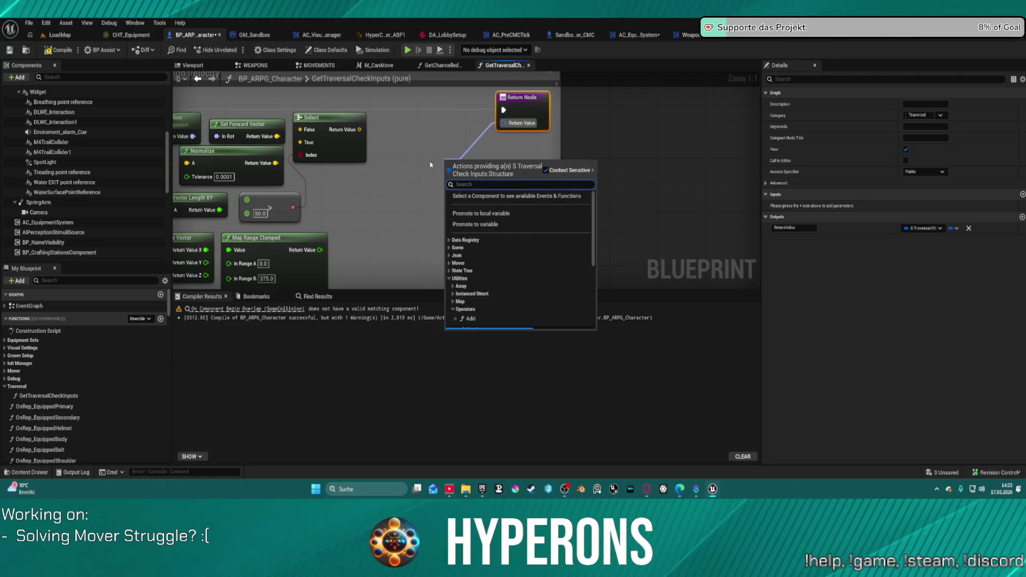
# Step: Create a Make S Traversal Check Inputs node and wire Select's output to Trace Forward Direction
pyautogui.write('make')
pyautogui.press('Return')
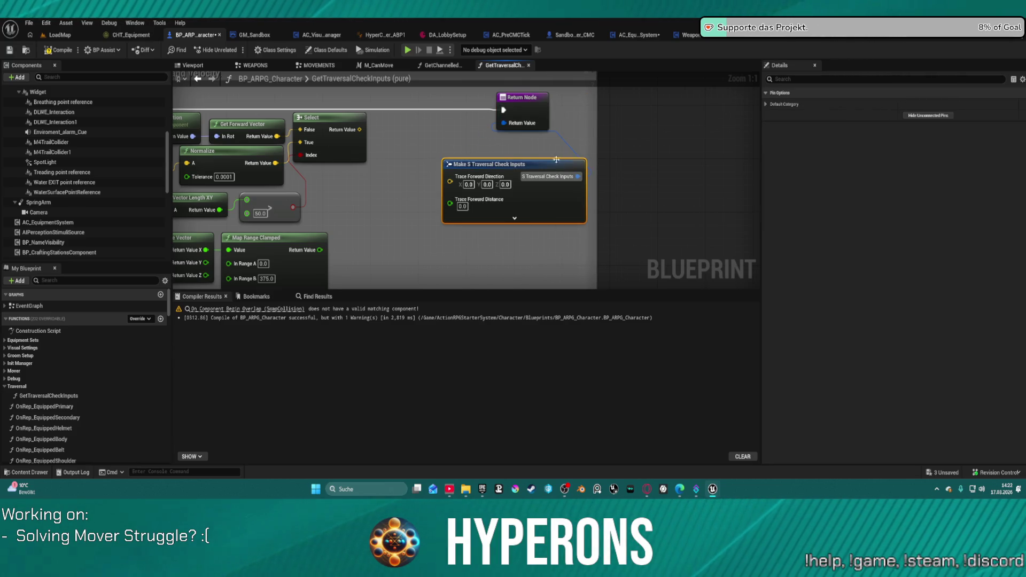
pyautogui.moveTo(450, 181); pyautogui.dragTo(360, 129)
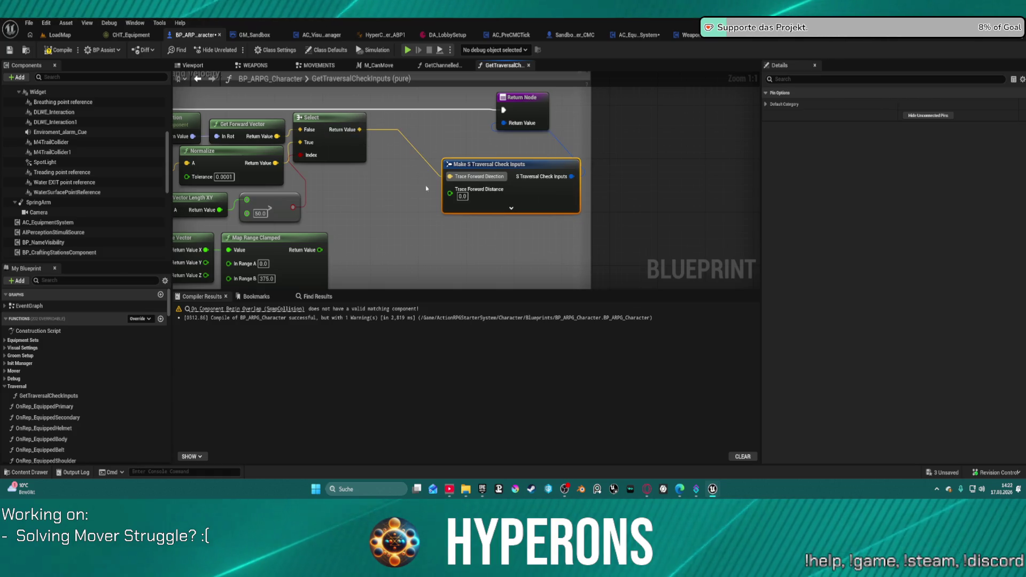
pyautogui.scroll(-3, 427, 188)
pyautogui.keyDown('alt'); pyautogui.click(335, 170); pyautogui.keyUp('alt')
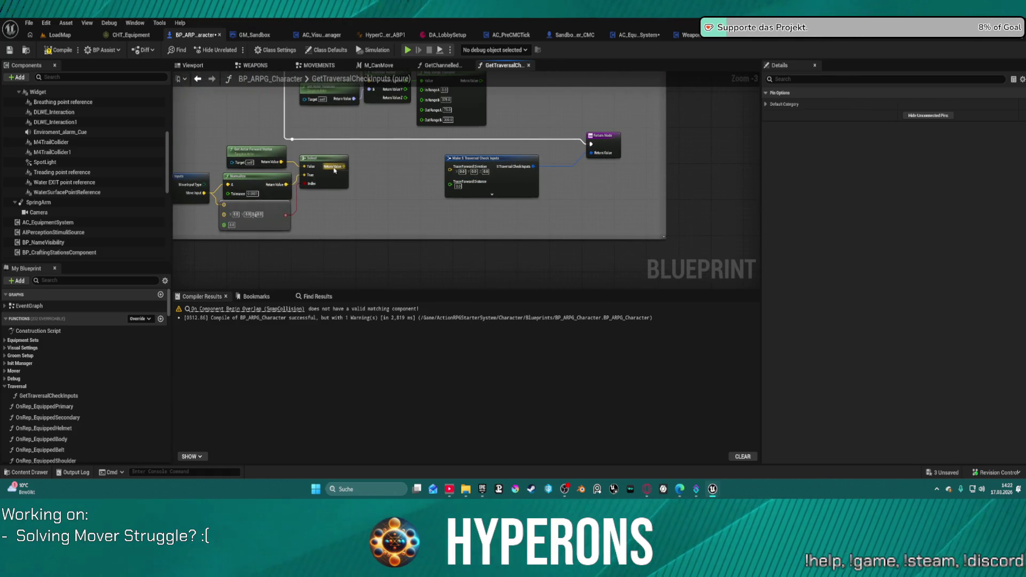
pyautogui.moveTo(335, 170)
pyautogui.mouseDown()
pyautogui.moveTo(487, 180)
pyautogui.moveTo(450, 167)
pyautogui.mouseUp()
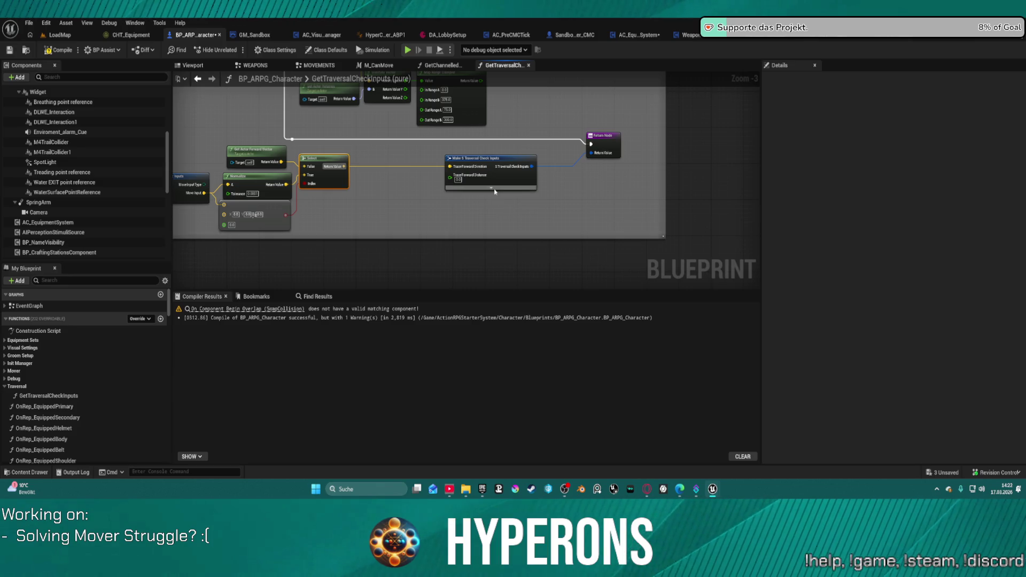
# Step: Expand the Make S Traversal Check Inputs node to show all its inputs
pyautogui.click(492, 190)
pyautogui.moveTo(513, 192); pyautogui.dragTo(537, 230)
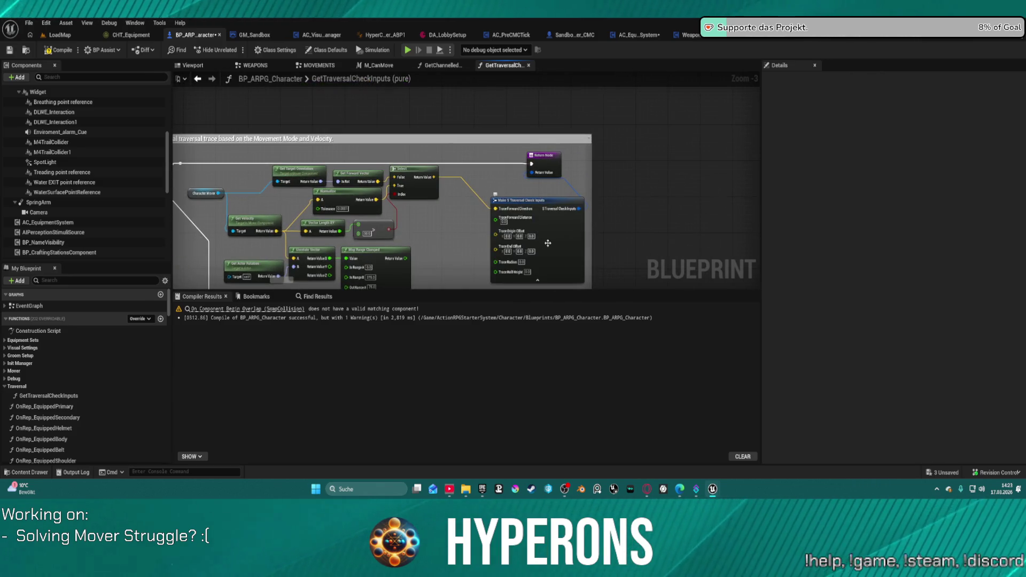
pyautogui.scroll(-4, 548, 243)
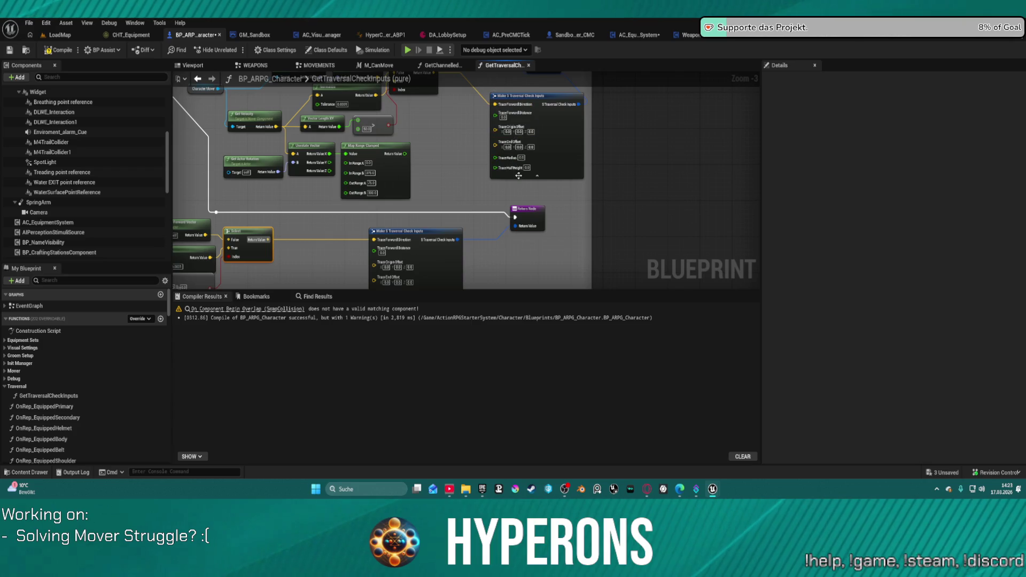
pyautogui.scroll(-3, 488, 182)
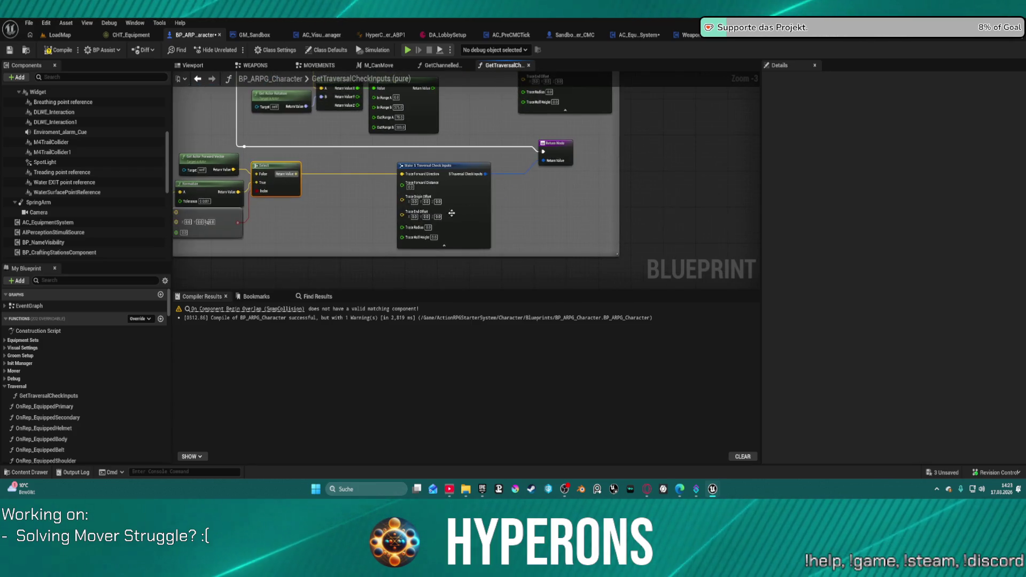
pyautogui.scroll(3, 451, 214)
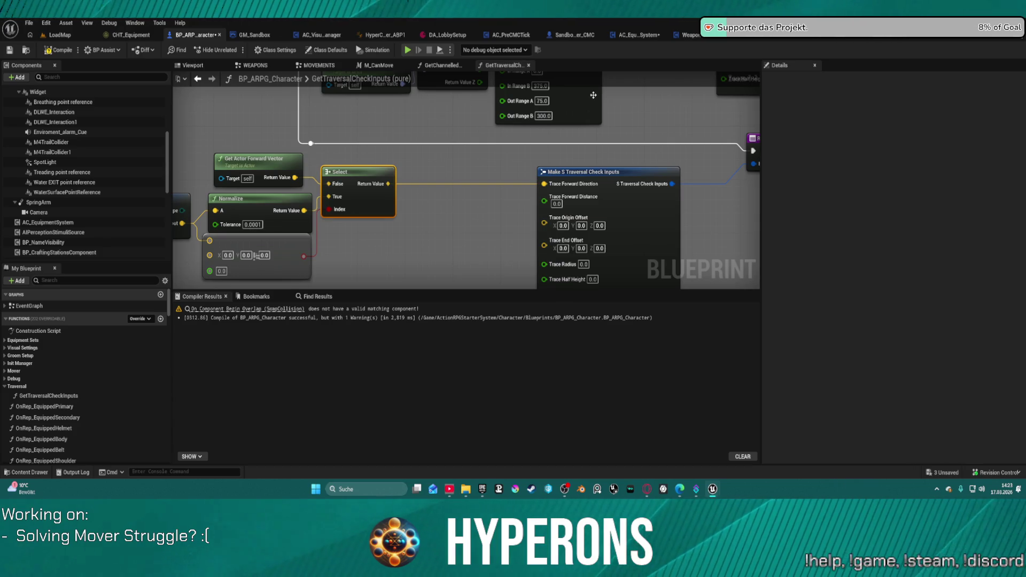
# Step: Wire Map Range Clamped into the Make node's Trace Forward Distance input
pyautogui.moveTo(441, 195); pyautogui.dragTo(571, 161)
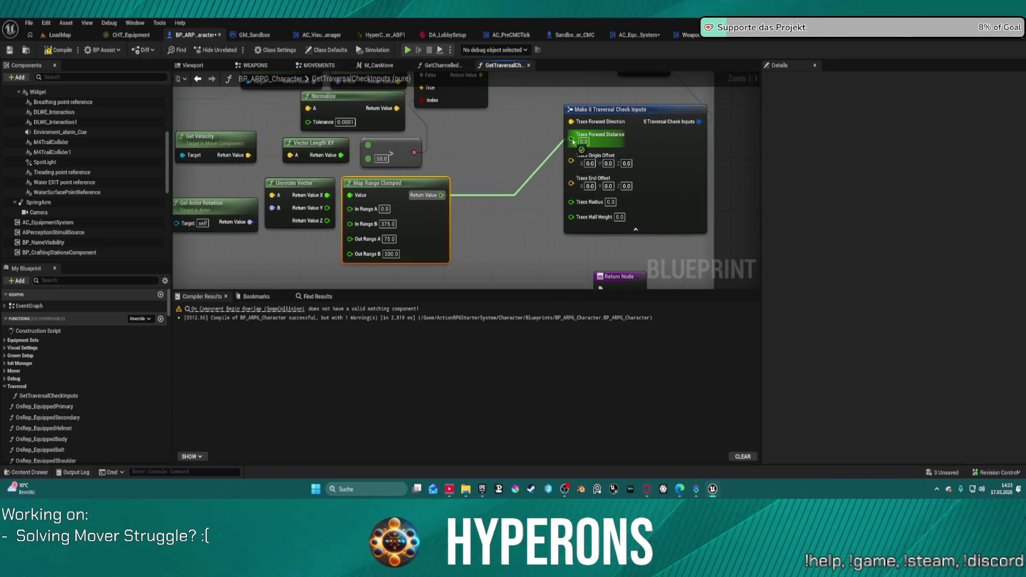
pyautogui.scroll(-1, 502, 175)
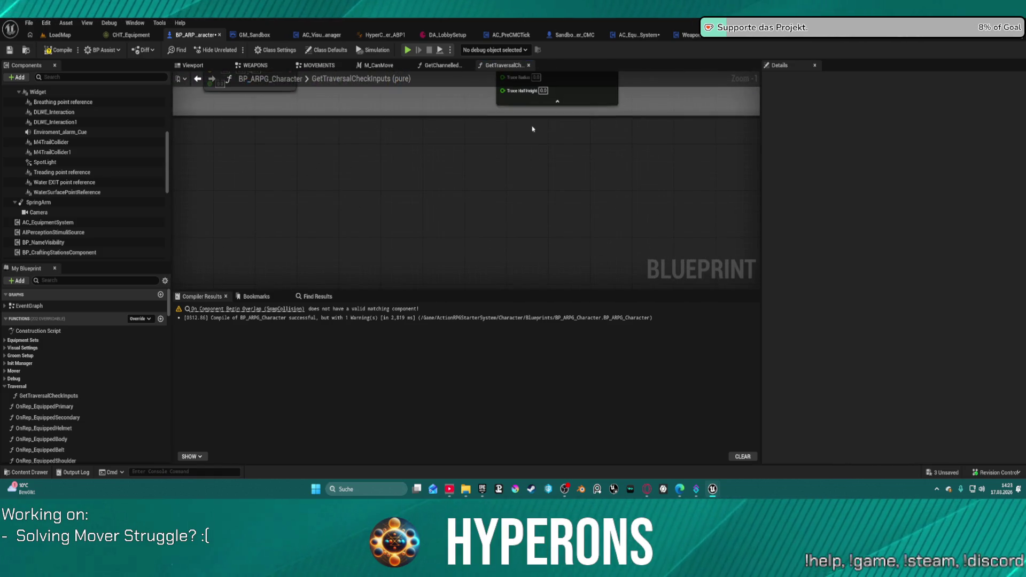
pyautogui.moveTo(534, 129); pyautogui.dragTo(378, 203)
pyautogui.moveTo(252, 175)
pyautogui.mouseDown()
pyautogui.moveTo(358, 176)
pyautogui.moveTo(315, 273)
pyautogui.moveTo(300, 280)
pyautogui.mouseUp()
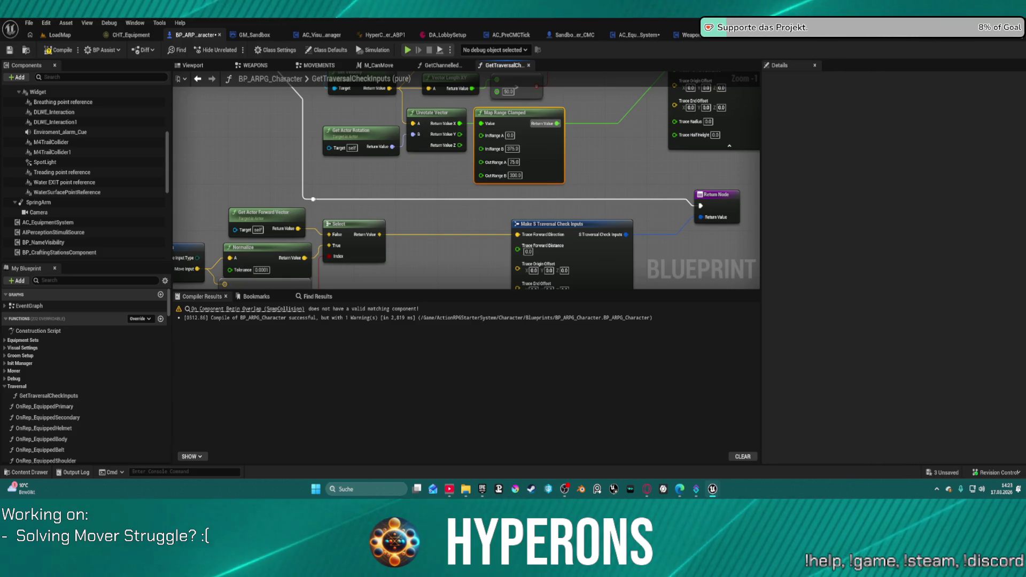
pyautogui.moveTo(376, 187); pyautogui.dragTo(422, 177)
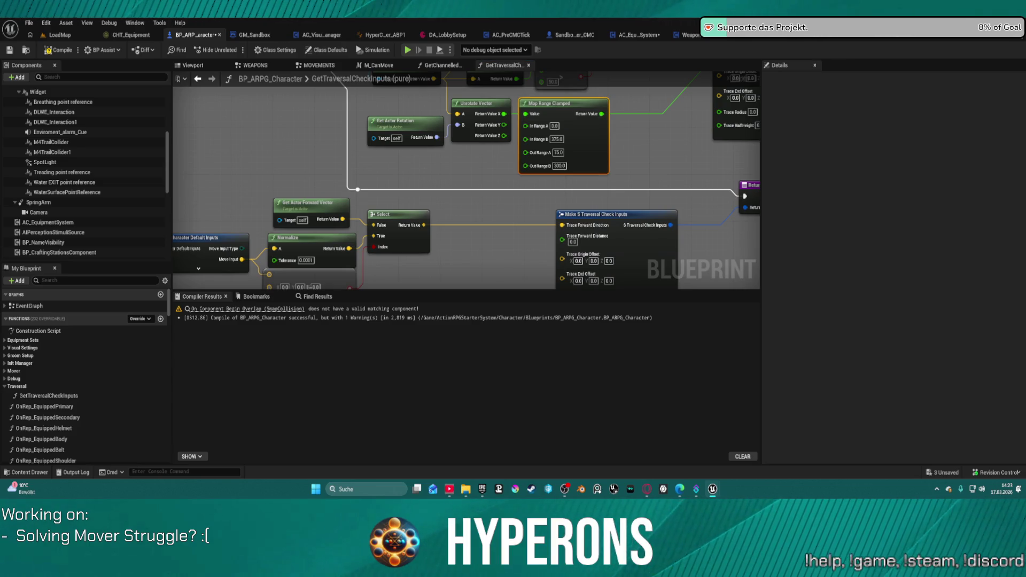
pyautogui.moveTo(534, 134); pyautogui.dragTo(351, 197)
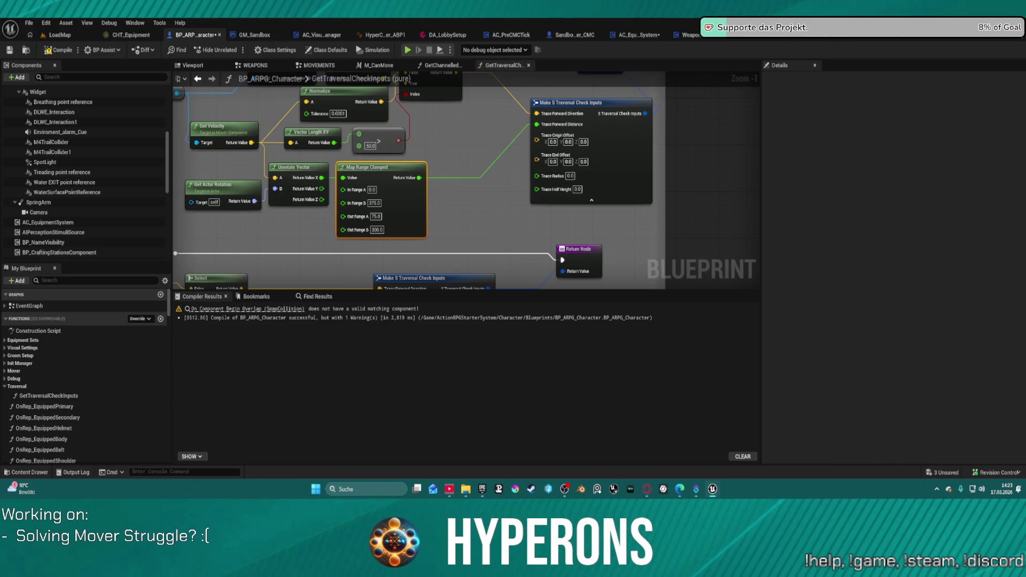
# Step: Set Trace Radius 30, Half Height 50 and Trace End Offset Z 50, then save BP_ARPG_Character
pyautogui.click(570, 176)
pyautogui.write('30')
pyautogui.press('Tab')
pyautogui.write('3')
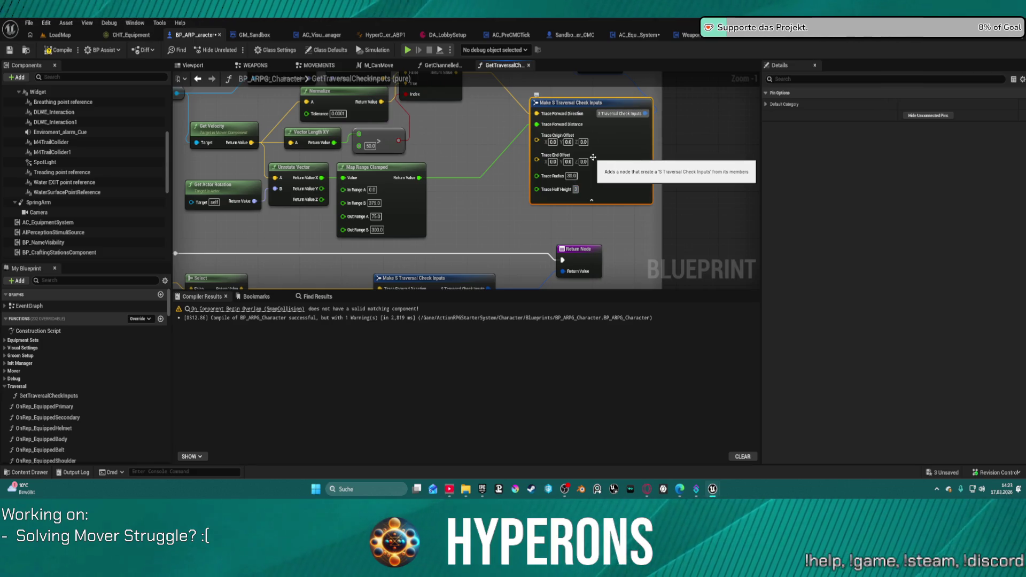
pyautogui.write('0')
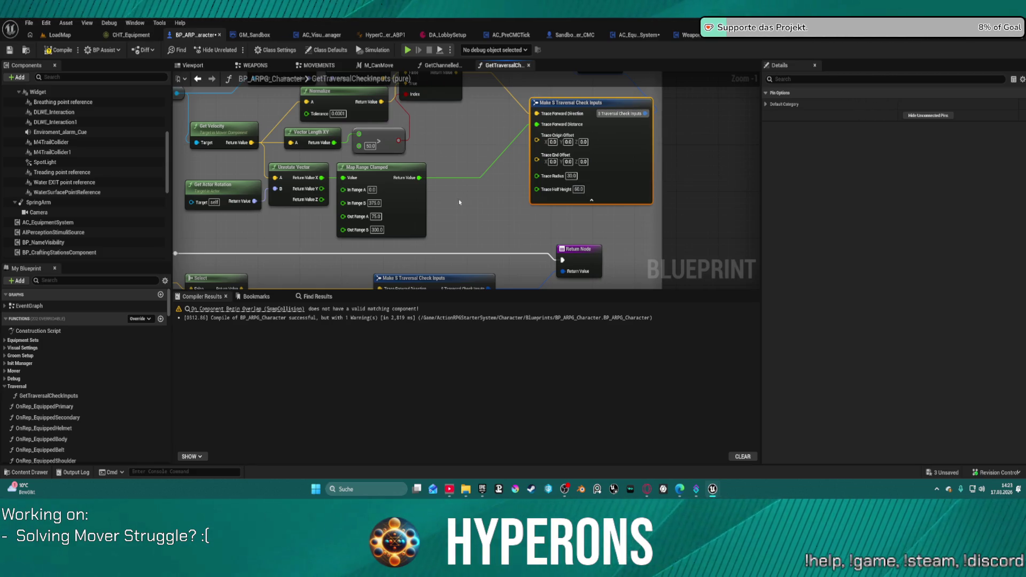
pyautogui.scroll(-3, 593, 157)
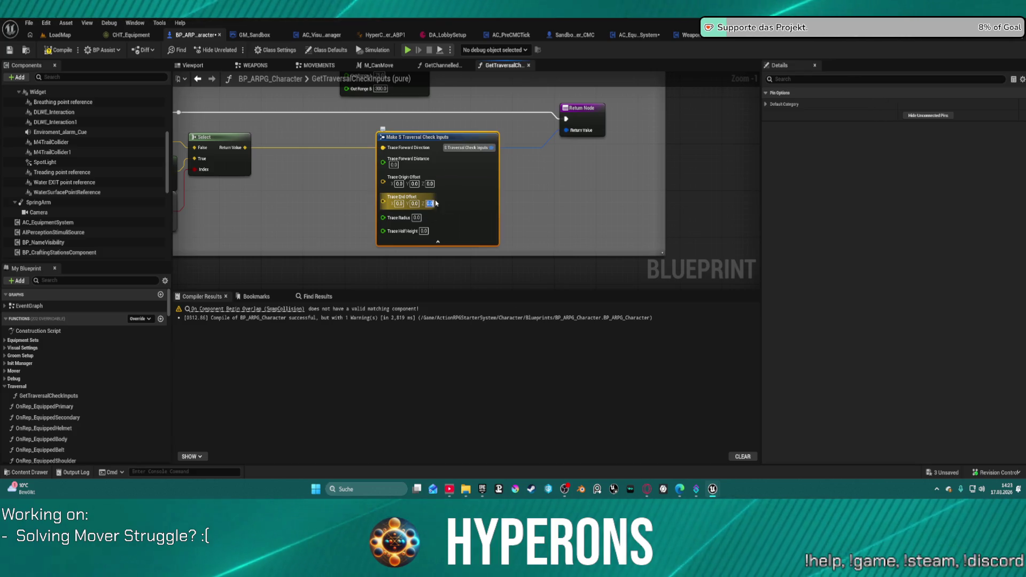
pyautogui.write('50')
pyautogui.press('Tab')
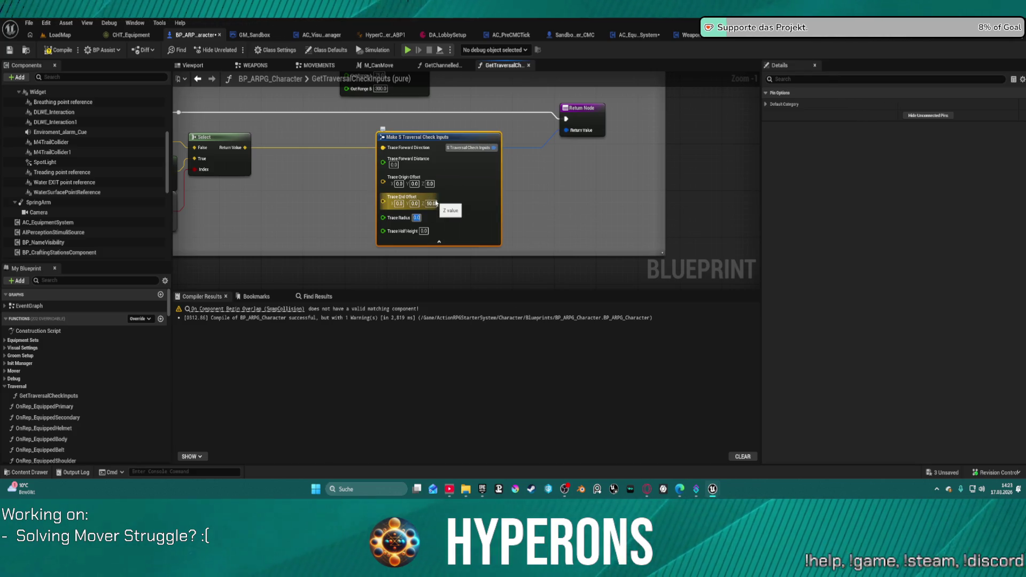
pyautogui.write('30')
pyautogui.press('Tab')
pyautogui.write('86')
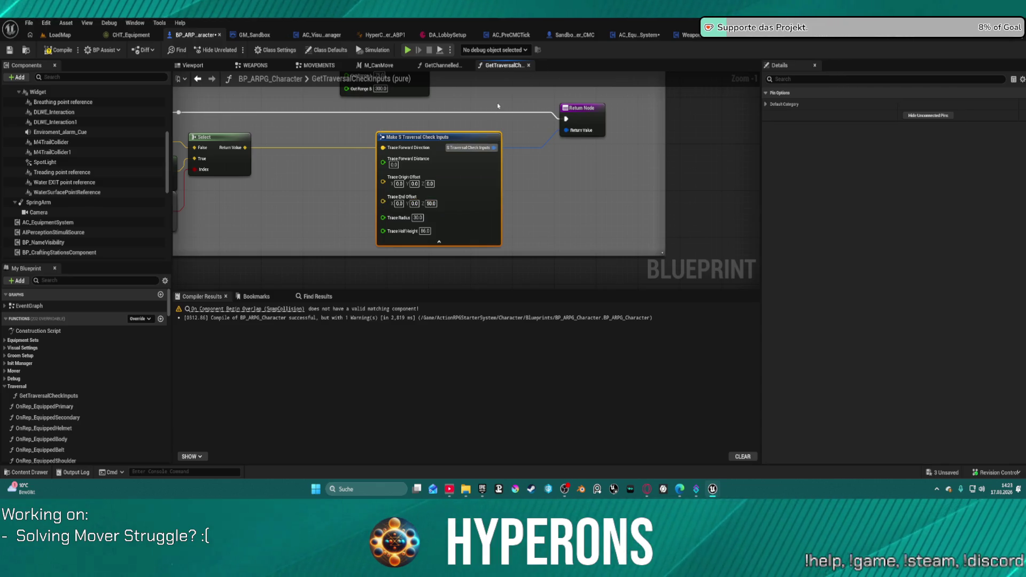
pyautogui.scroll(-2, 436, 203)
pyautogui.moveTo(558, 205); pyautogui.dragTo(563, 222)
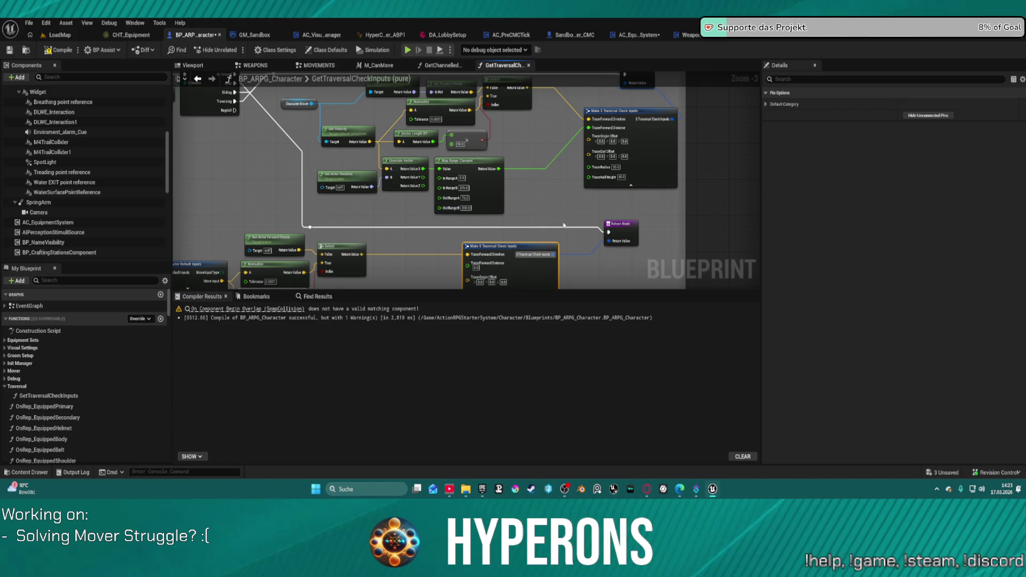
pyautogui.hotkey('ctrl', 's')
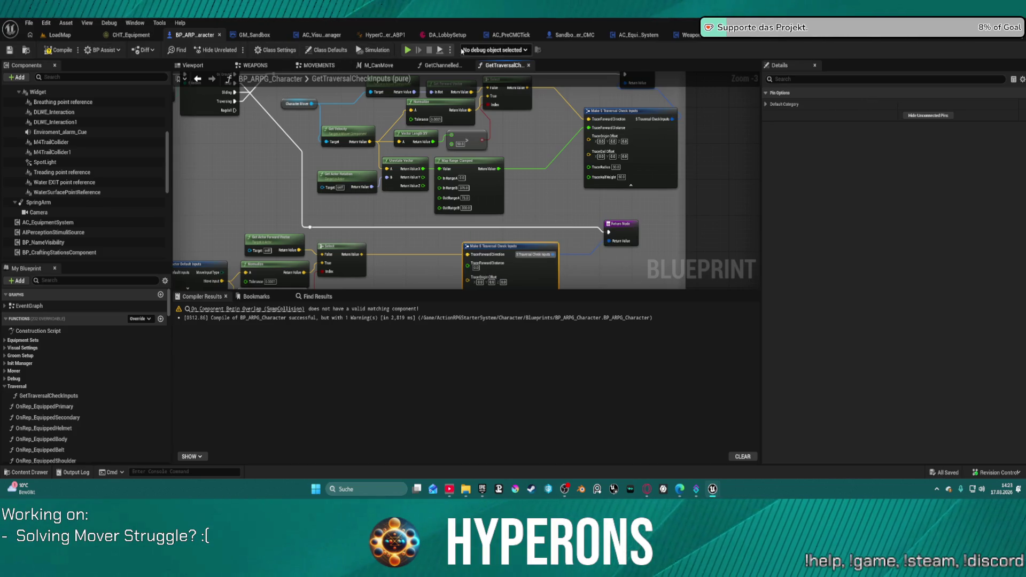
# Step: Compile with F7 and start Play in Editor, proceeding past the compile-errors prompt
pyautogui.press('F7')
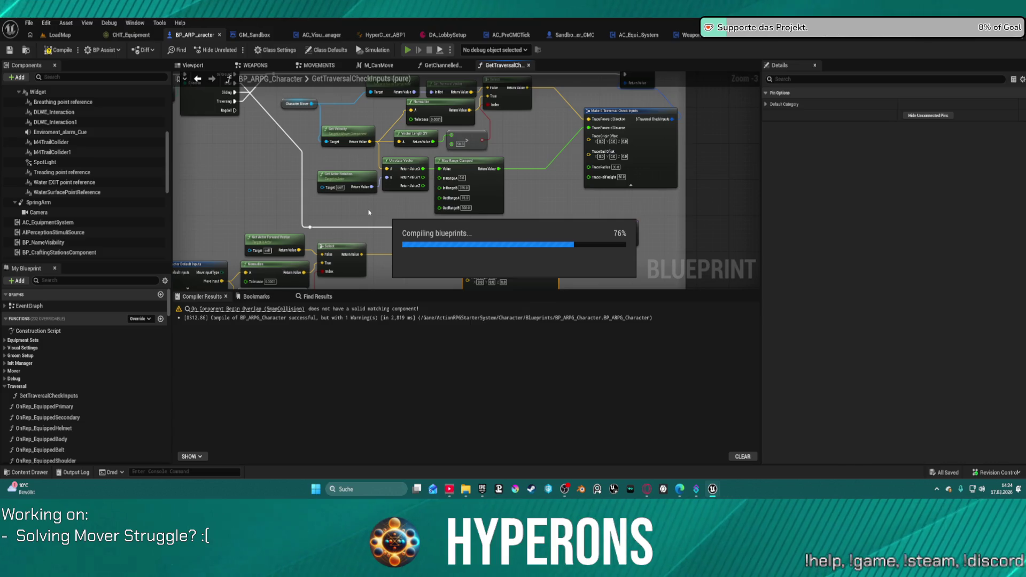
pyautogui.hotkey('alt', 'p')
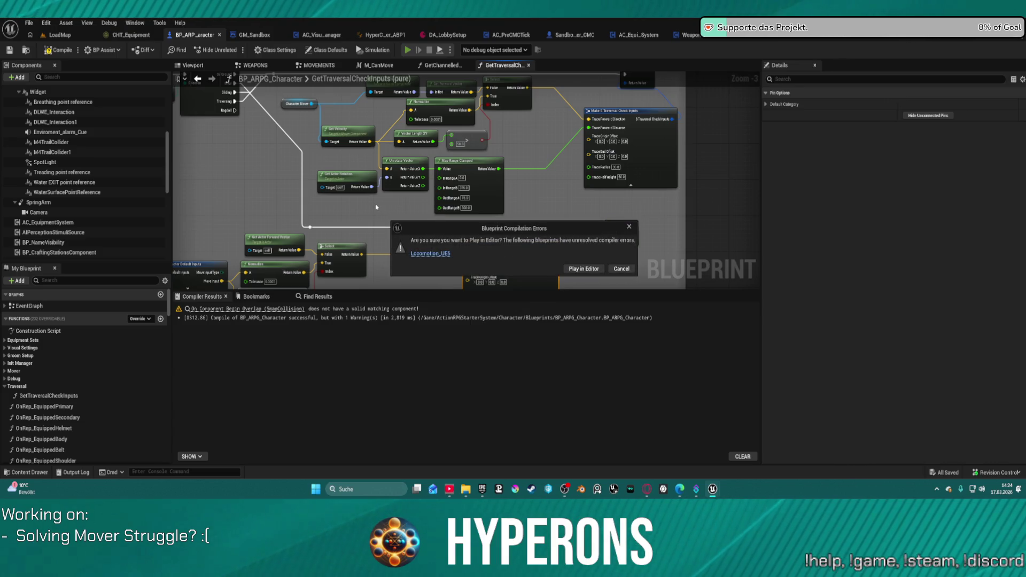
pyautogui.click(583, 270)
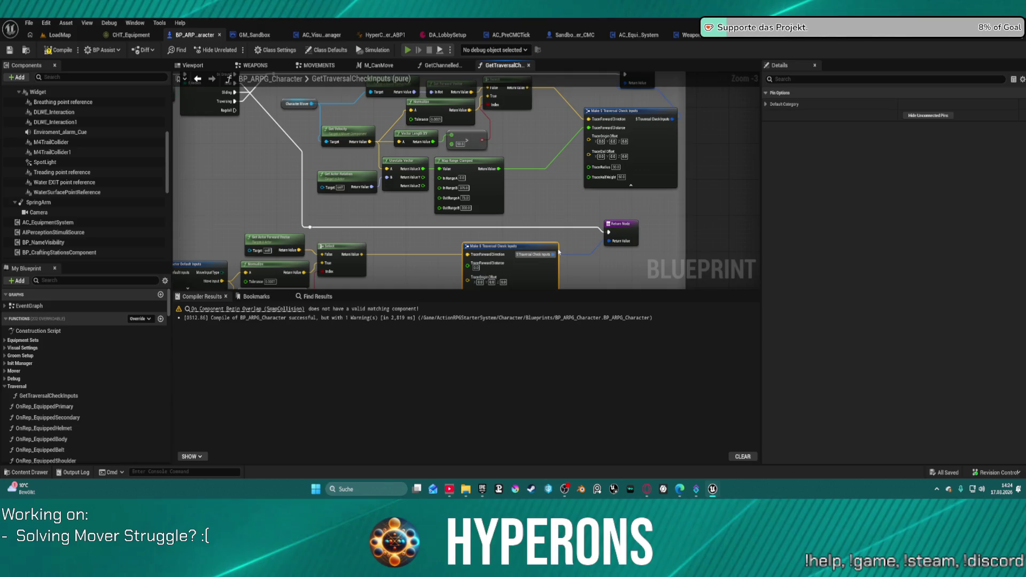
# Step: Test mantling on the low wall, bunker, tables and medical box, then stop the play session
pyautogui.press('w')
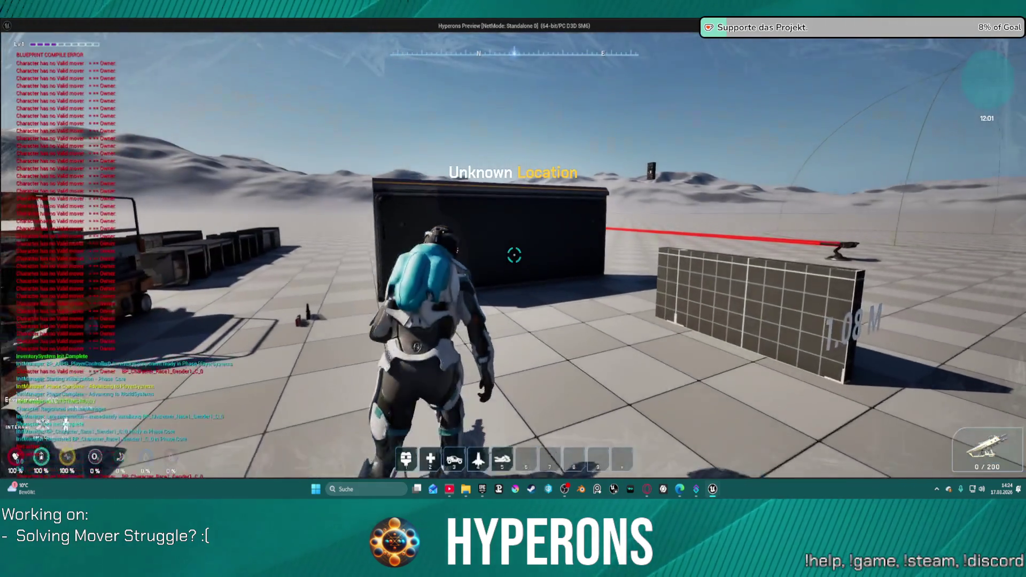
pyautogui.press('space')
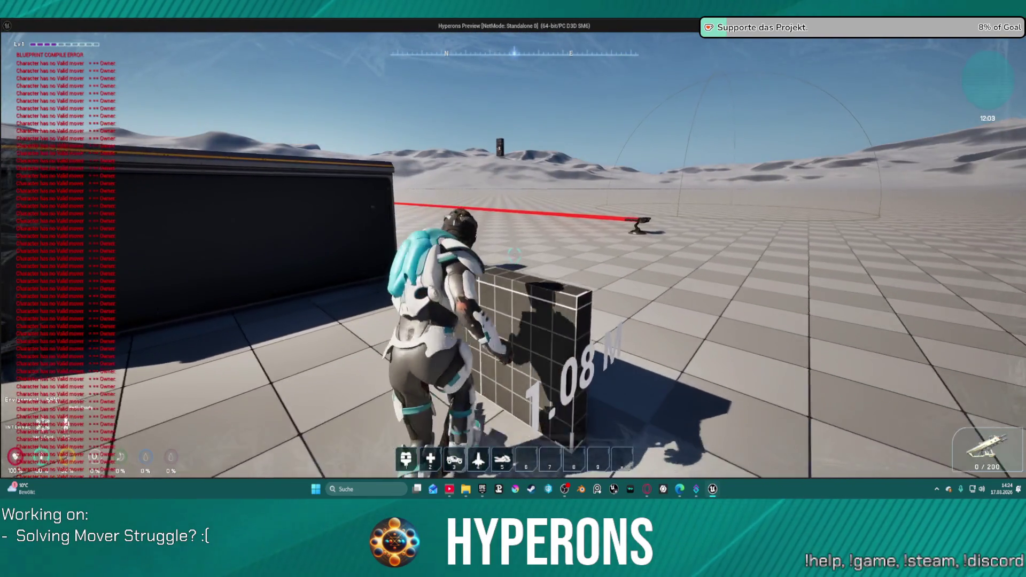
pyautogui.press('w')
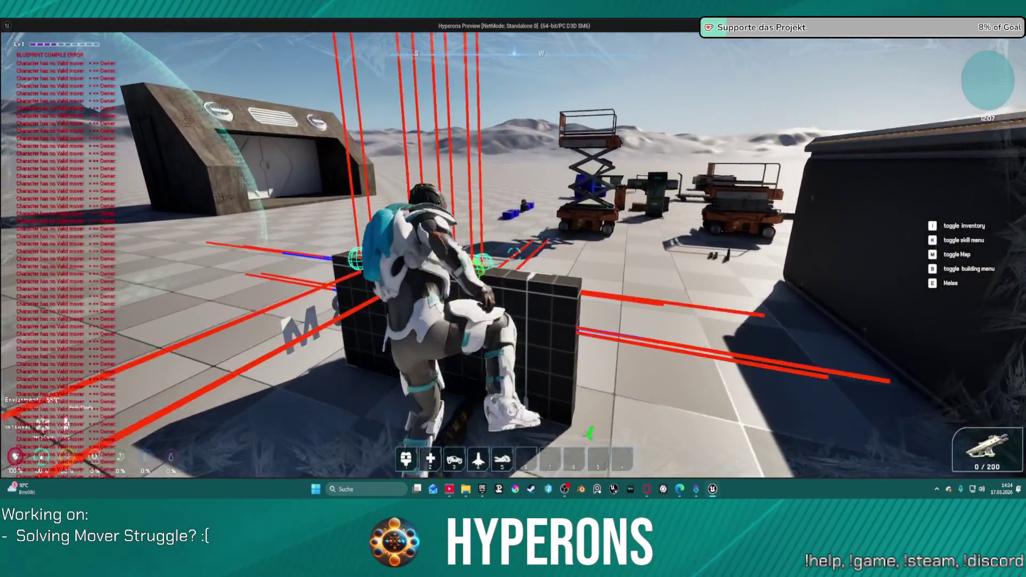
pyautogui.press('w')
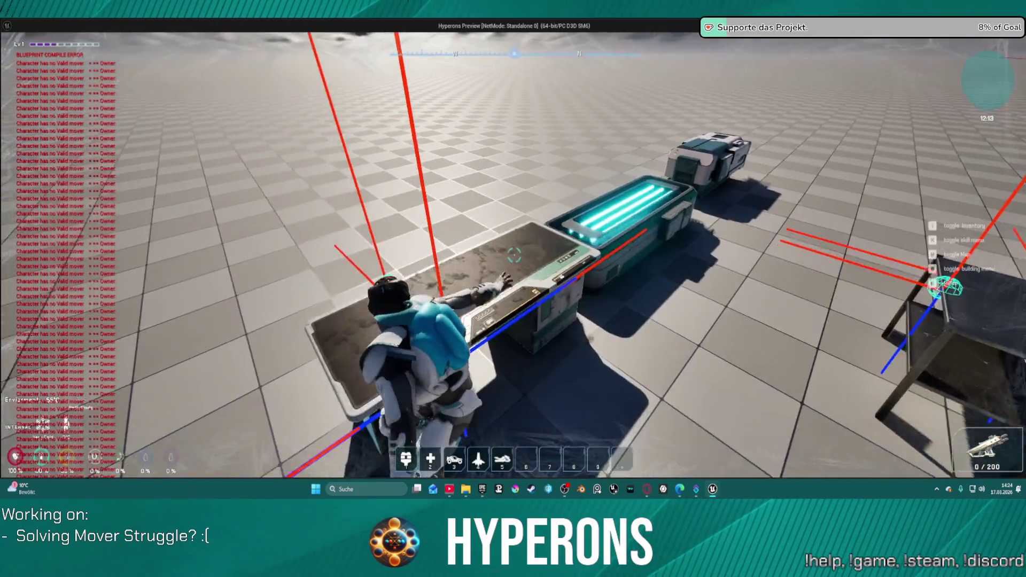
pyautogui.press('space')
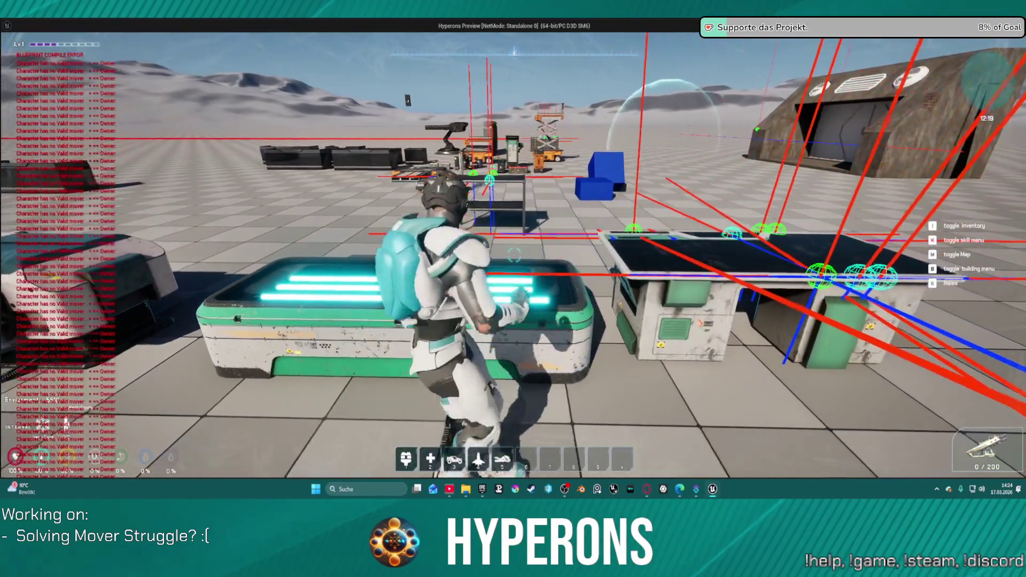
pyautogui.press('w')
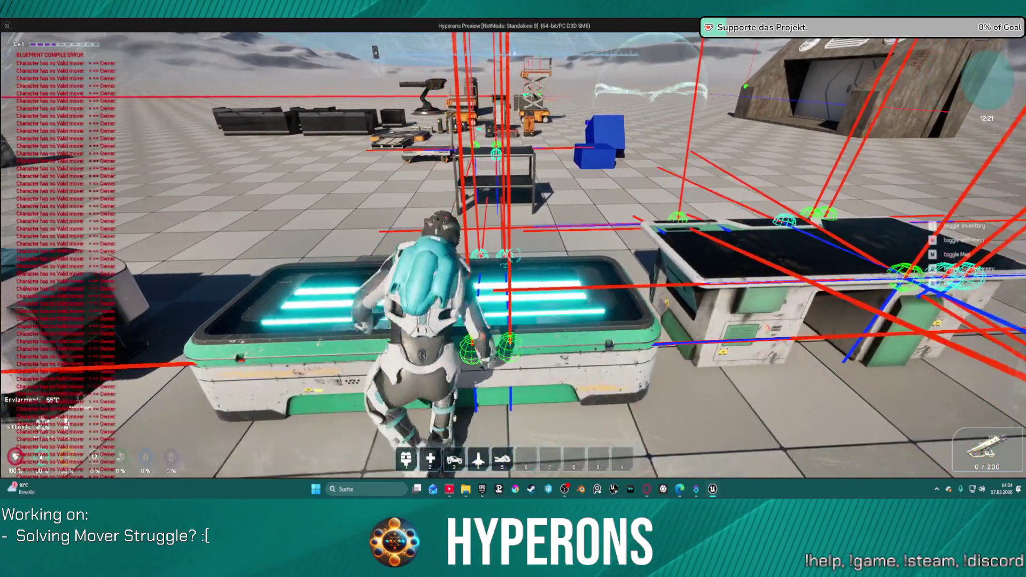
pyautogui.press('w')
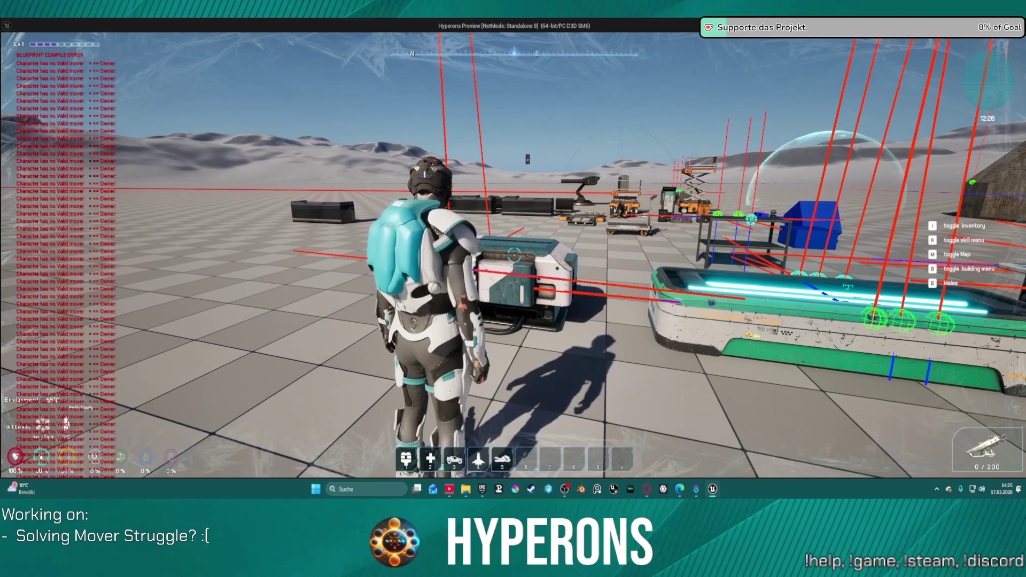
pyautogui.press('w')
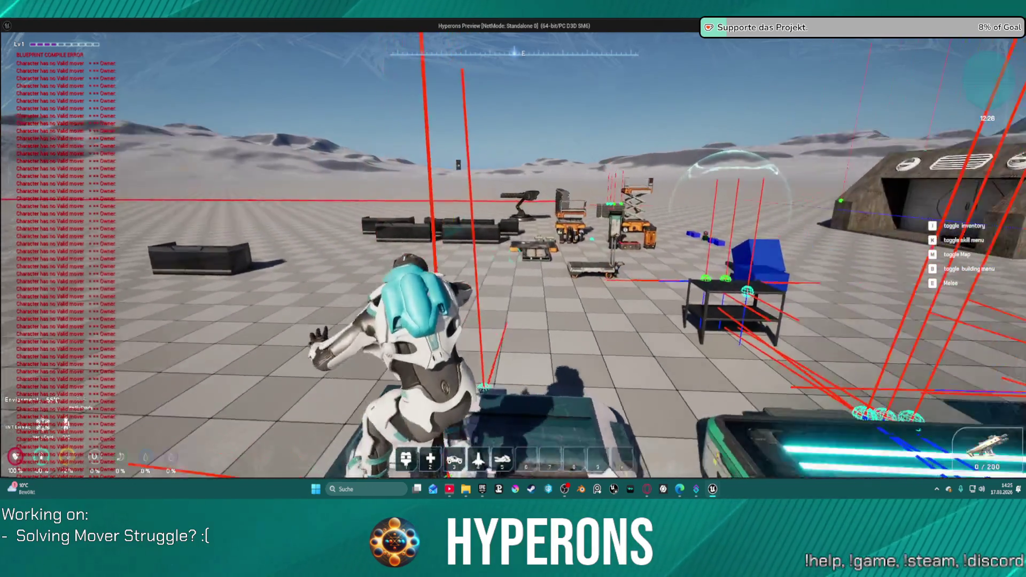
pyautogui.press('Escape')
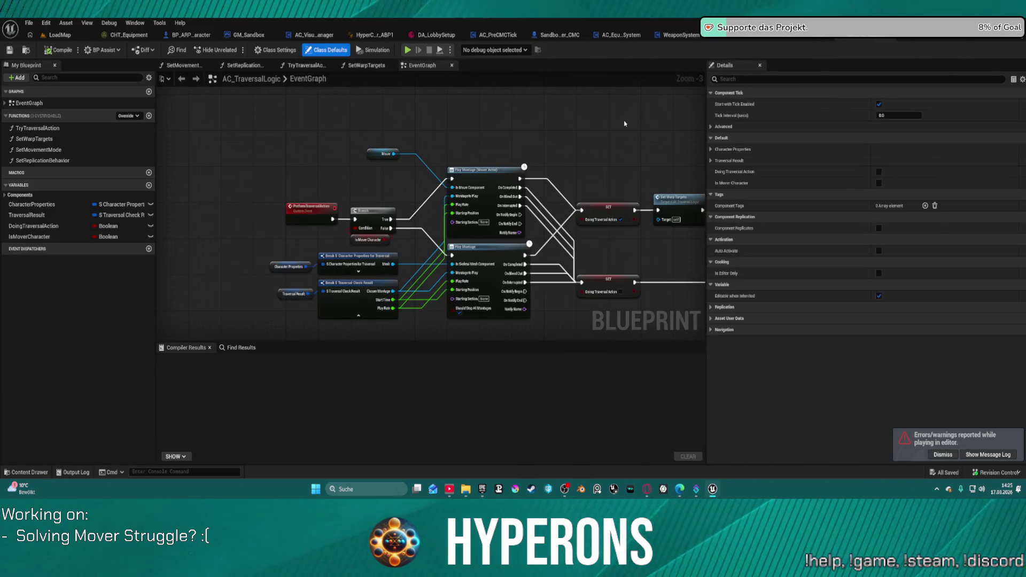
# Step: Switch via SetWarpTargets to TryTraversalAction and zoom in on its Capsule Trace By Channel node
pyautogui.scroll(-3, 473, 172)
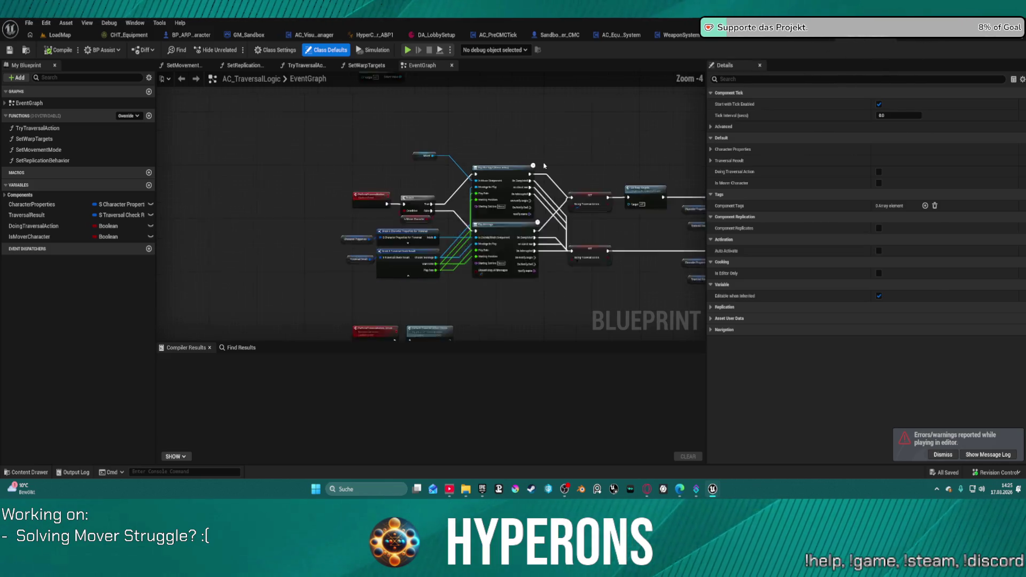
pyautogui.scroll(7, 472, 172)
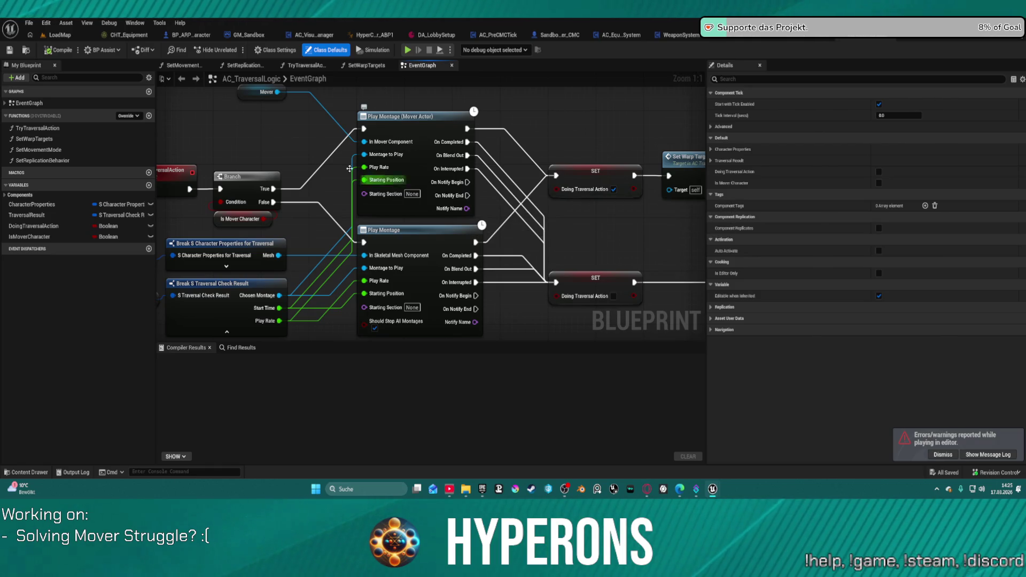
pyautogui.scroll(-3, 385, 180)
pyautogui.click(367, 65)
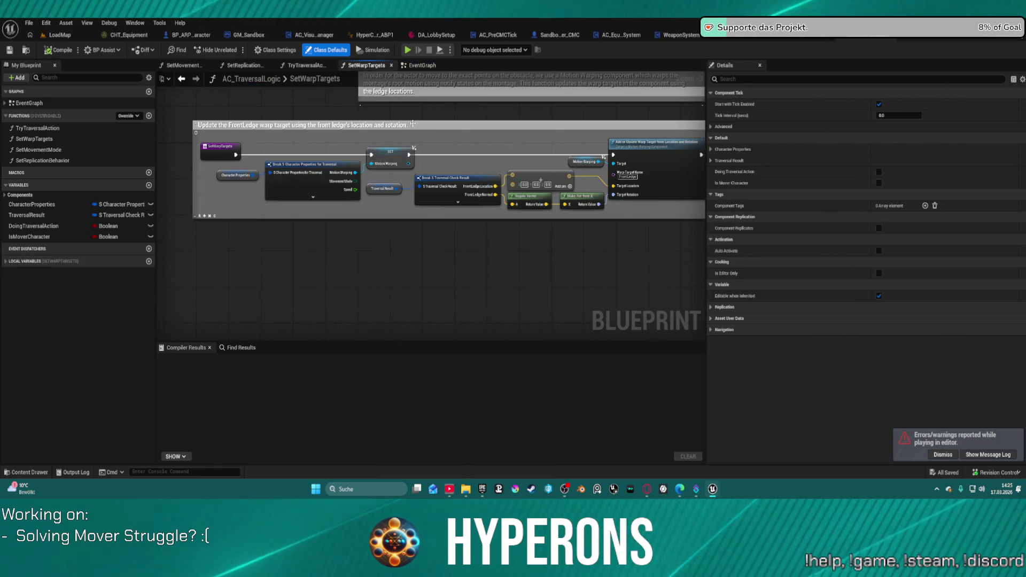
pyautogui.click(306, 65)
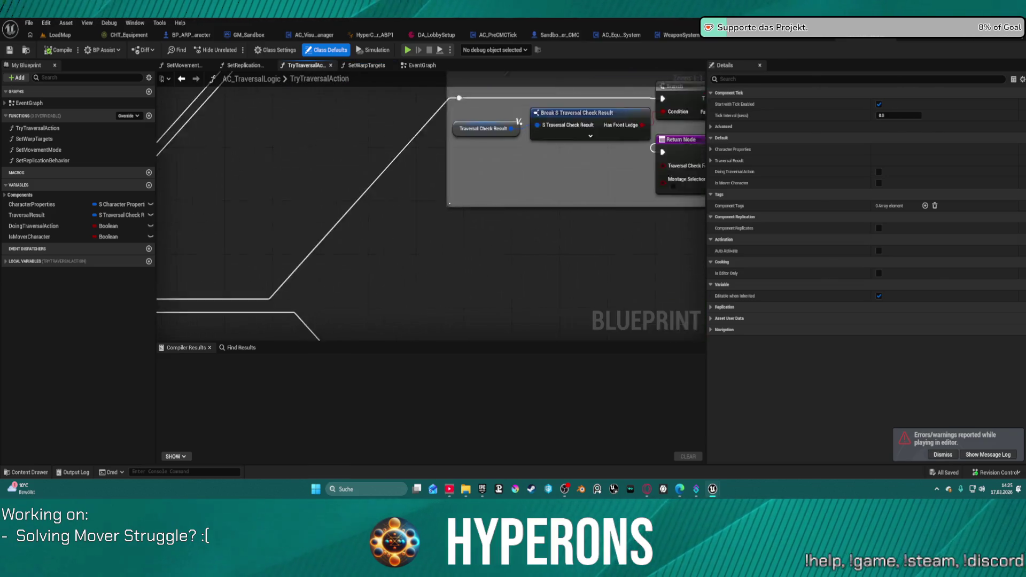
pyautogui.scroll(3, 401, 298)
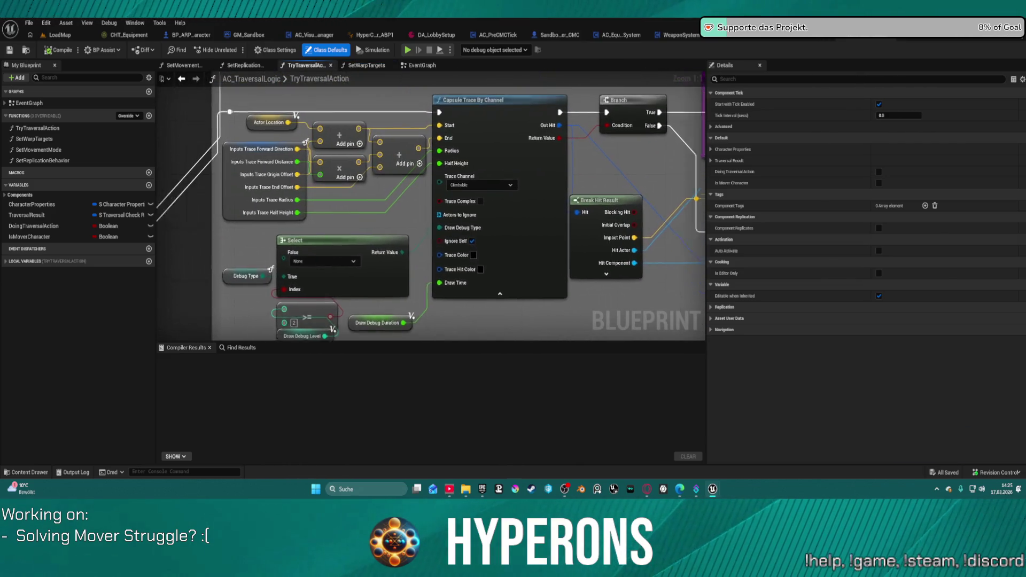
pyautogui.scroll(-2, 470, 179)
pyautogui.scroll(2, 469, 179)
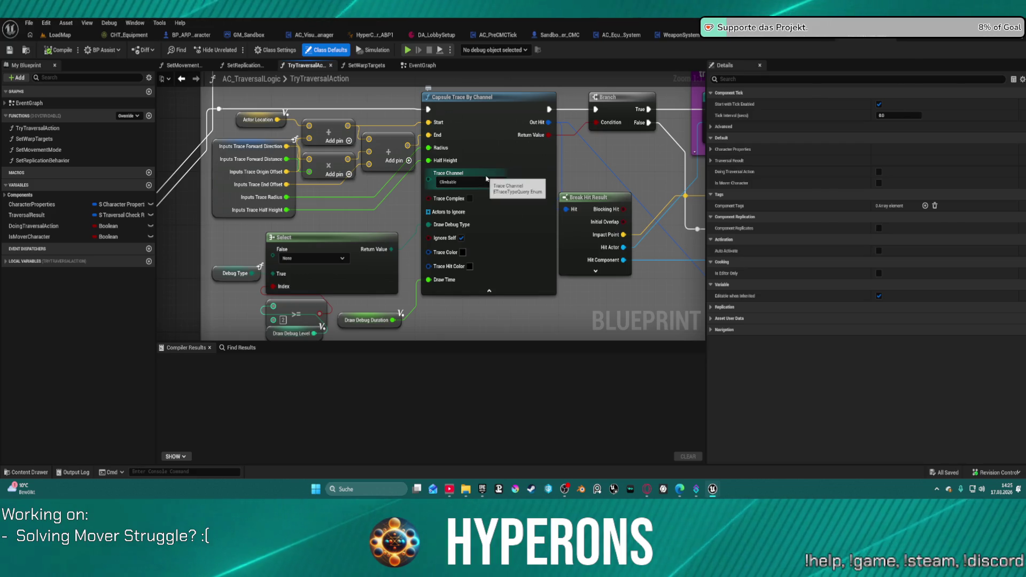
pyautogui.scroll(-4, 495, 125)
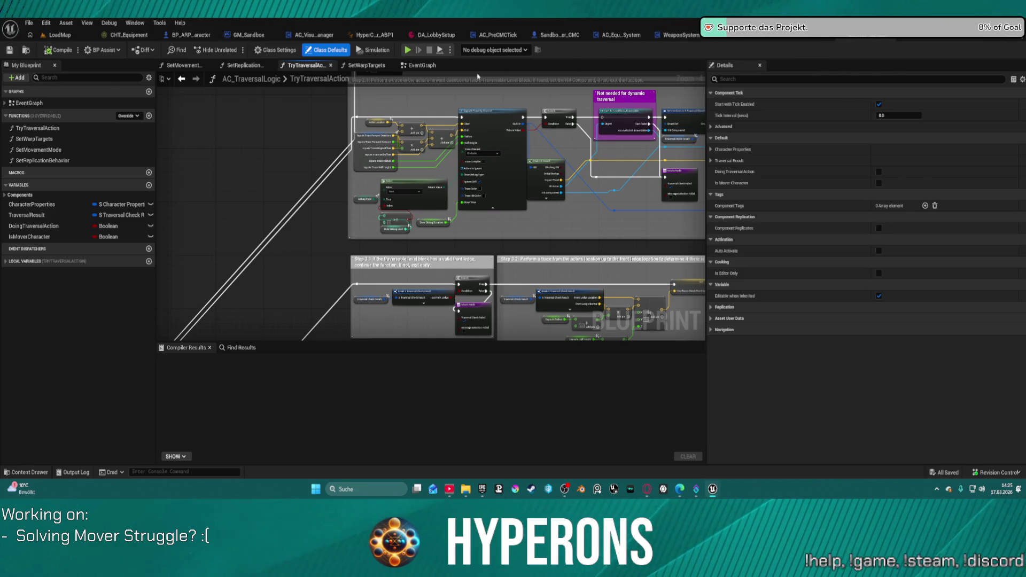
# Step: Open AC_TraversalLogic from Character > Blueprints in the Content Drawer, then return to BP_ARPG_Character
pyautogui.click(26, 473)
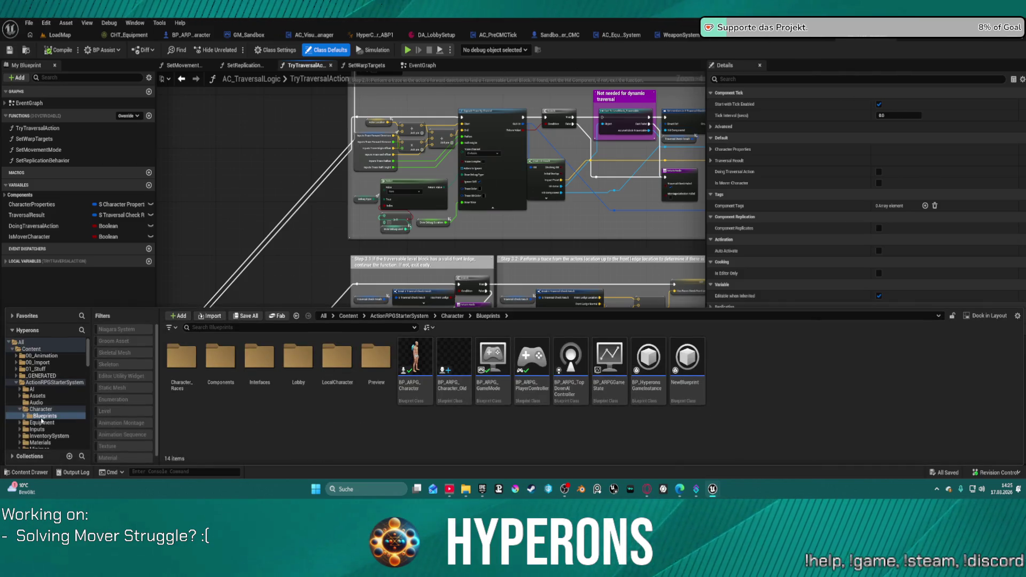
pyautogui.scroll(-5, 33, 400)
pyautogui.scroll(2, 37, 412)
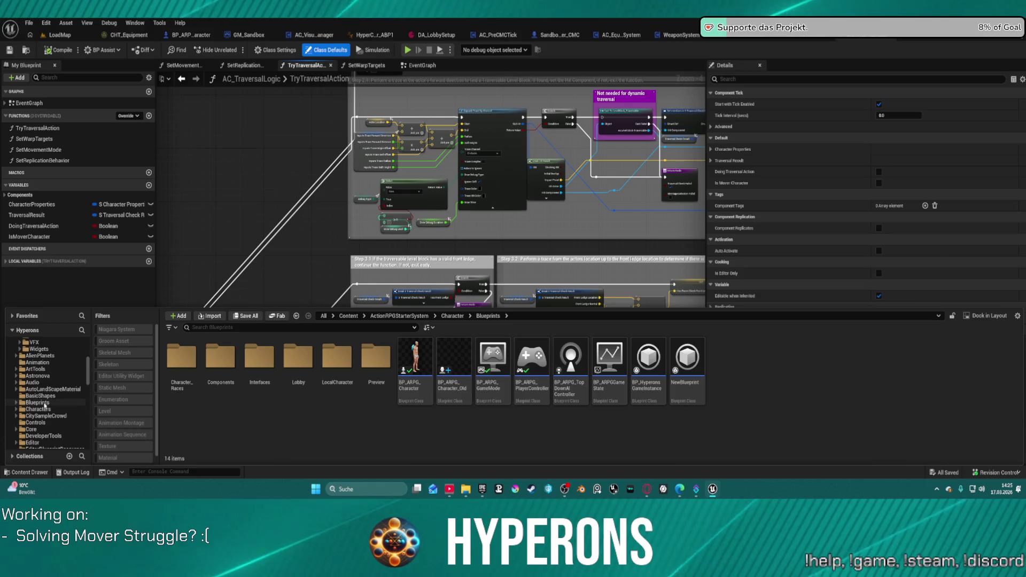
pyautogui.click(38, 403)
pyautogui.doubleClick(577, 364)
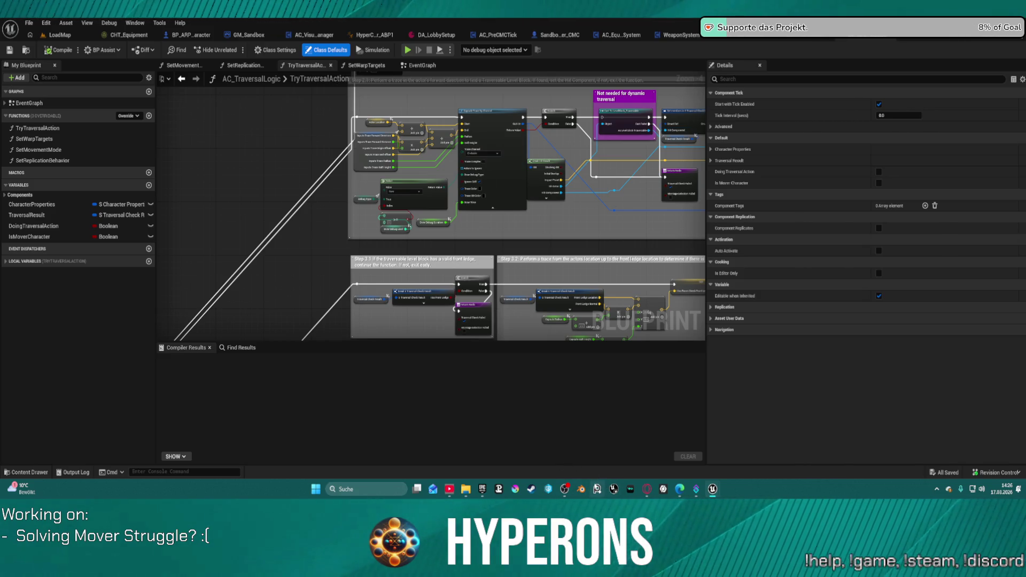
pyautogui.click(483, 489)
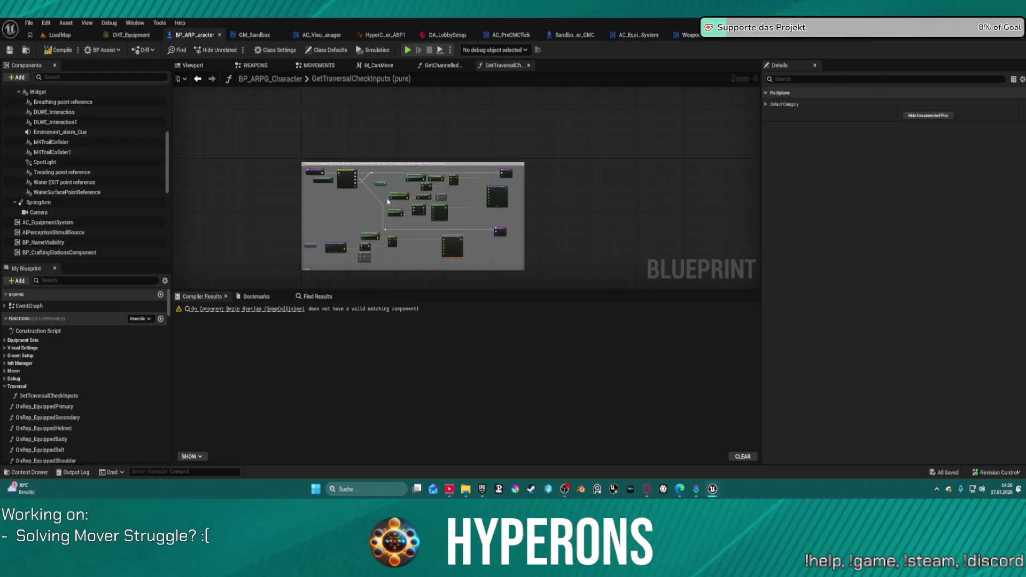
pyautogui.scroll(5, 472, 227)
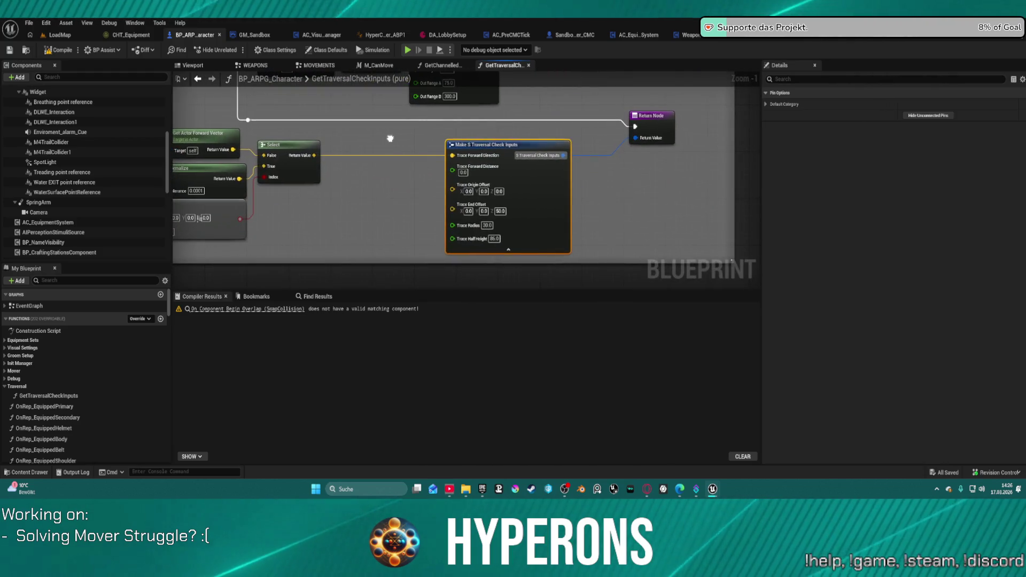
pyautogui.moveTo(341, 162)
pyautogui.mouseDown()
pyautogui.moveTo(301, 184)
pyautogui.moveTo(299, 176)
pyautogui.moveTo(238, 243)
pyautogui.mouseUp()
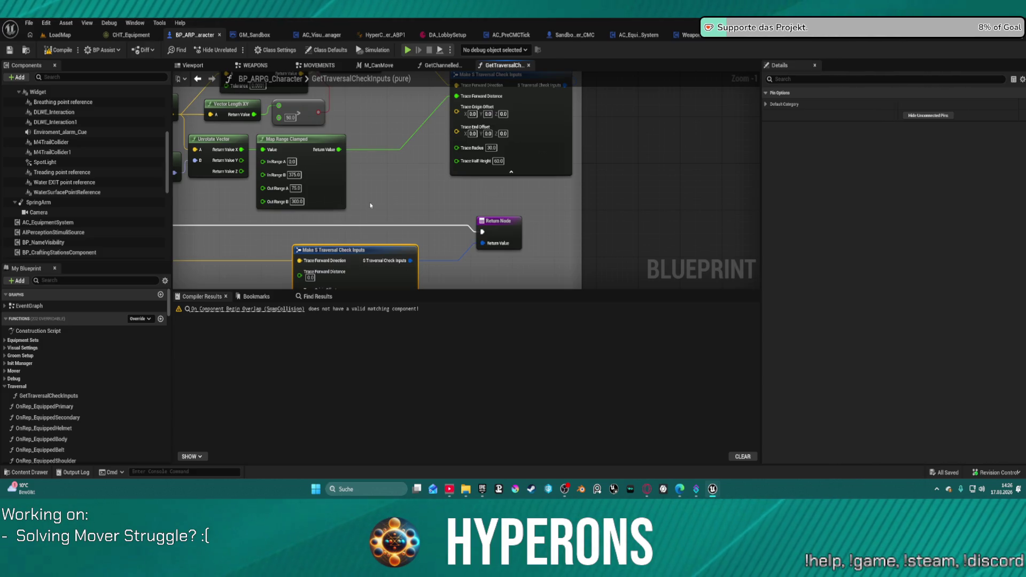
pyautogui.moveTo(372, 201)
pyautogui.mouseDown()
pyautogui.moveTo(481, 191)
pyautogui.moveTo(596, 126)
pyautogui.moveTo(647, 115)
pyautogui.moveTo(641, 134)
pyautogui.moveTo(530, 161)
pyautogui.mouseUp()
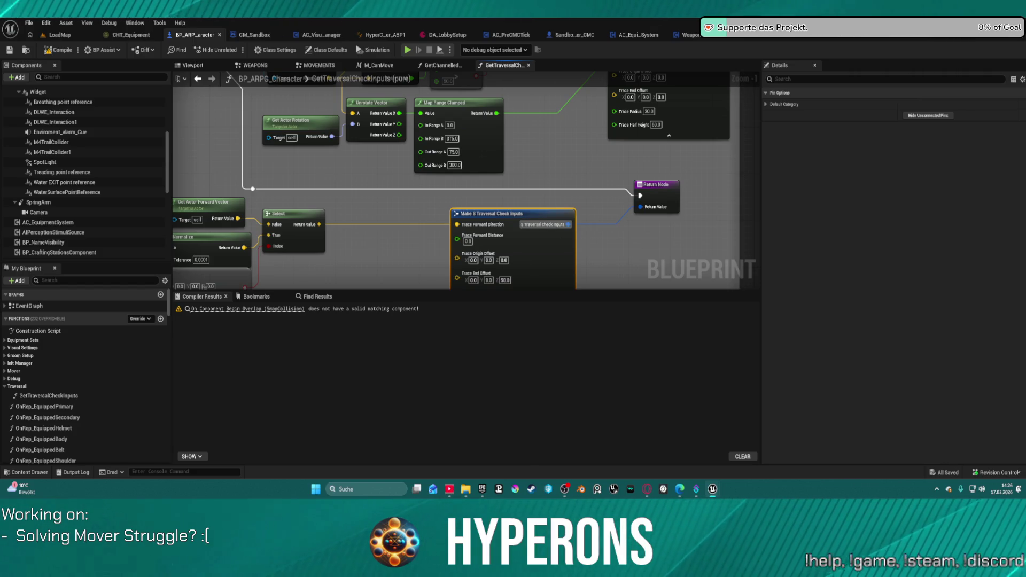
pyautogui.moveTo(713, 489)
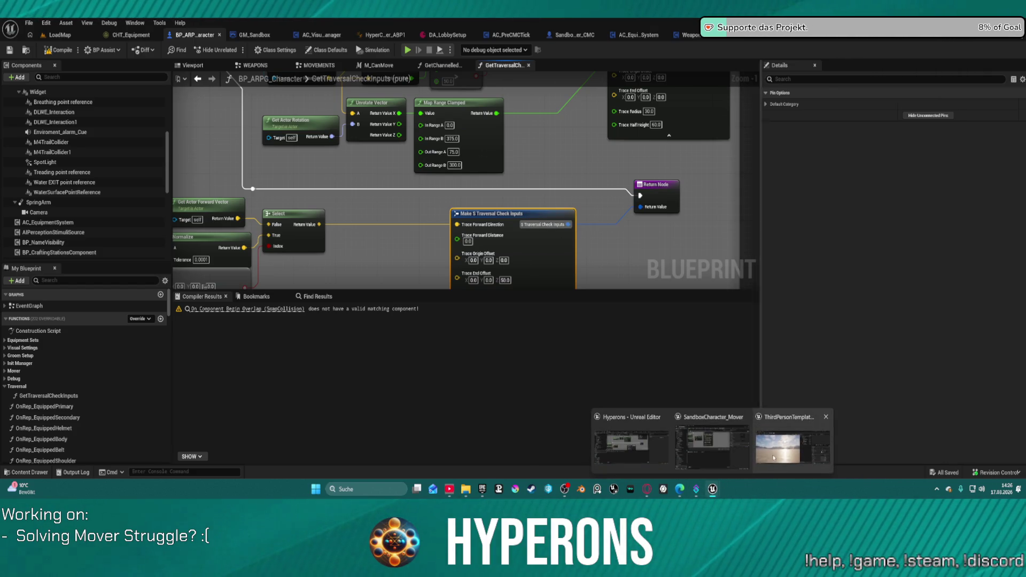
pyautogui.click(783, 423)
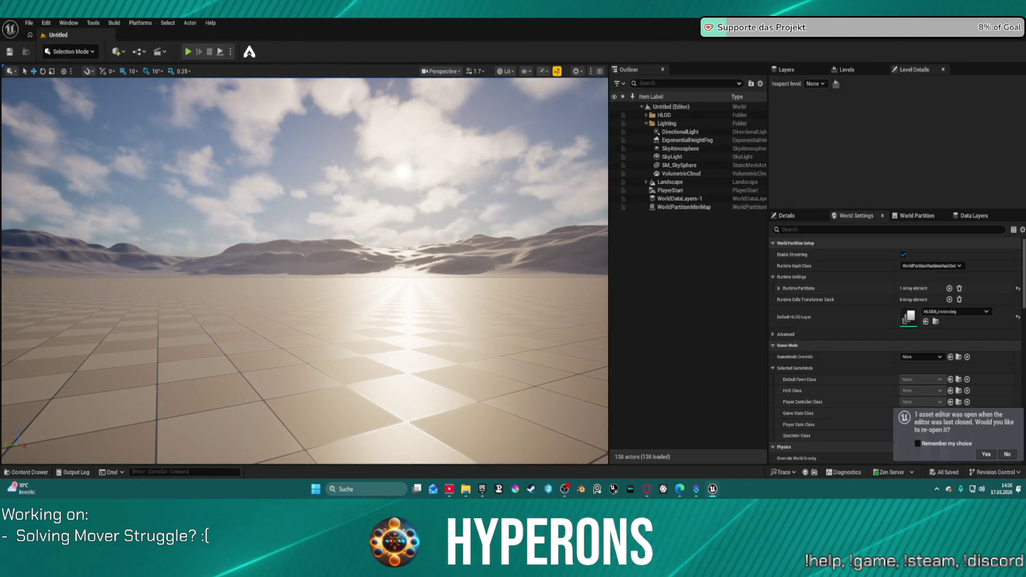
pyautogui.hotkey('alt', 'Tab')
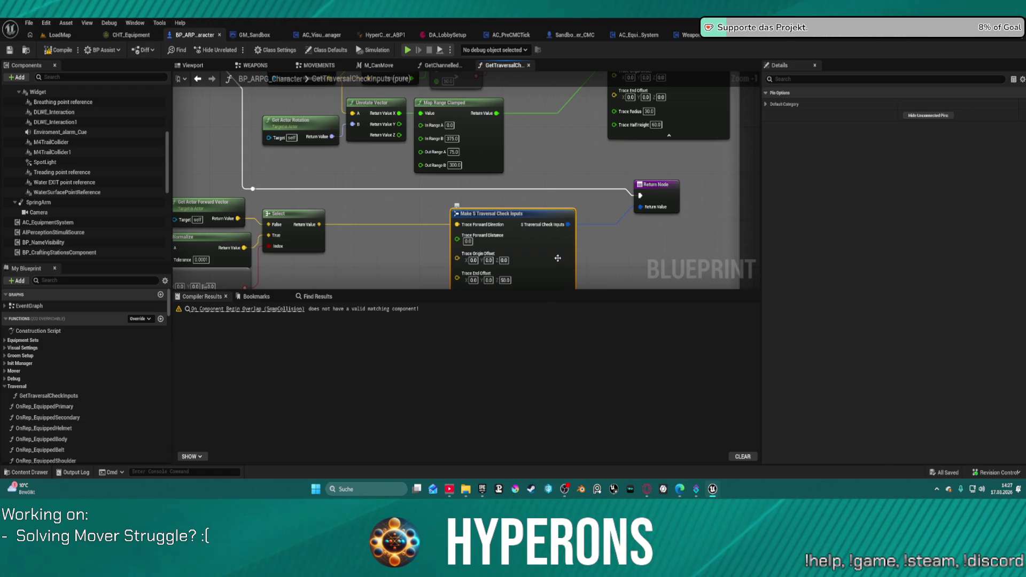
# Step: Change the capsule trace channel from Climbable to Visibility and launch Play in Editor
pyautogui.scroll(-3, 563, 256)
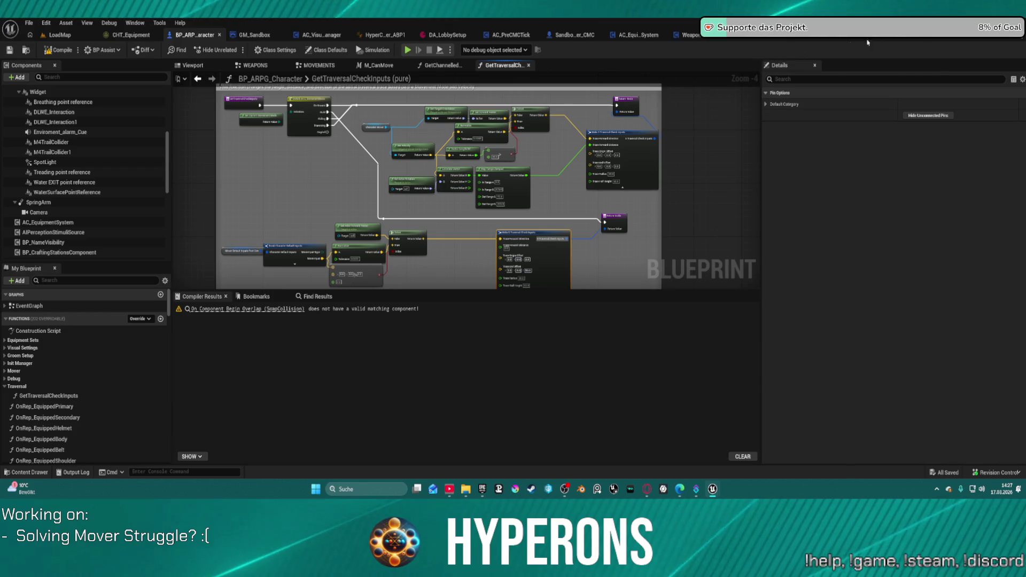
pyautogui.hotkey('ctrl', 'Tab')
pyautogui.scroll(4, 475, 145)
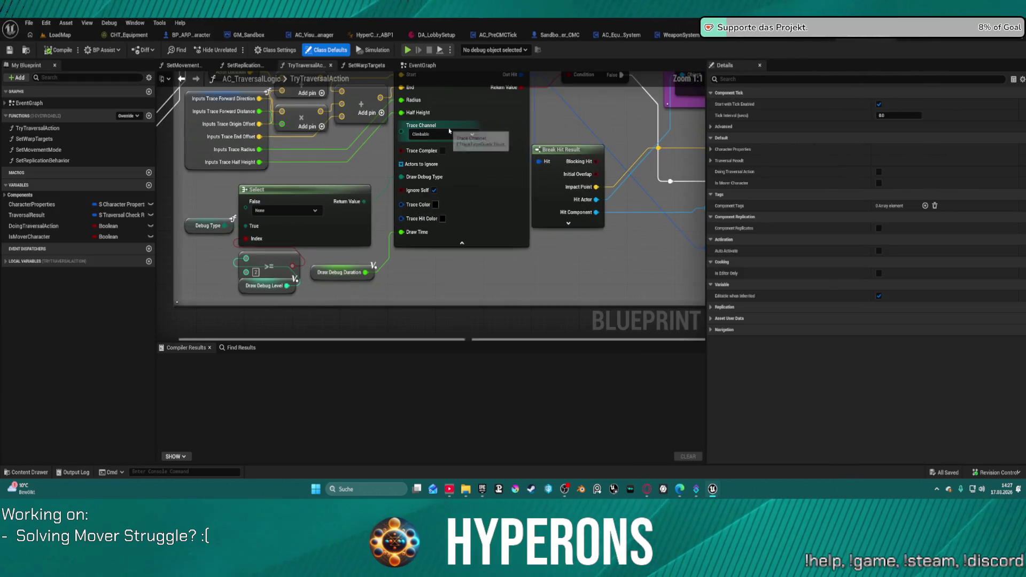
pyautogui.click(442, 130)
pyautogui.scroll(-2, 442, 134)
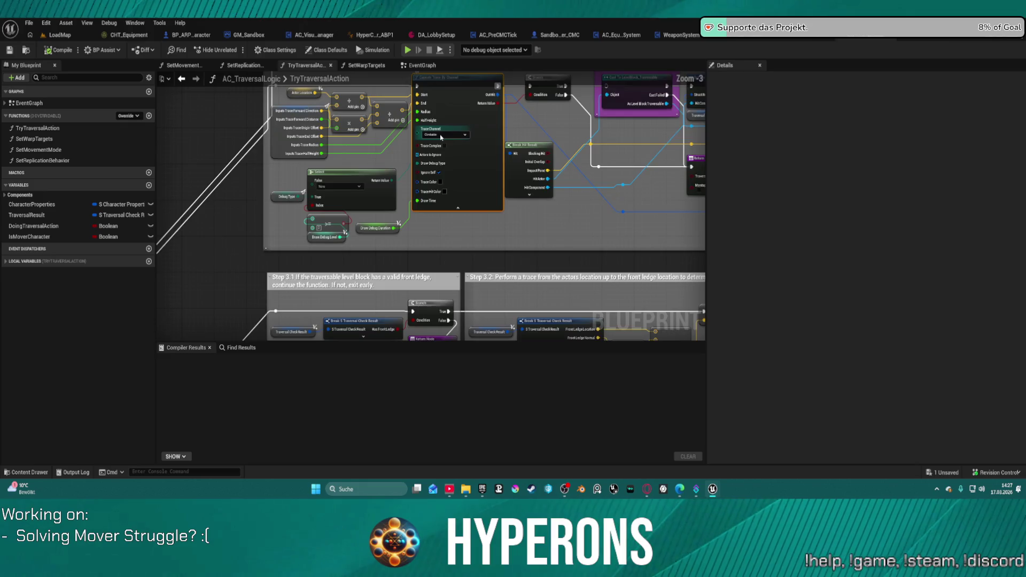
pyautogui.scroll(2, 442, 145)
pyautogui.scroll(-1, 442, 154)
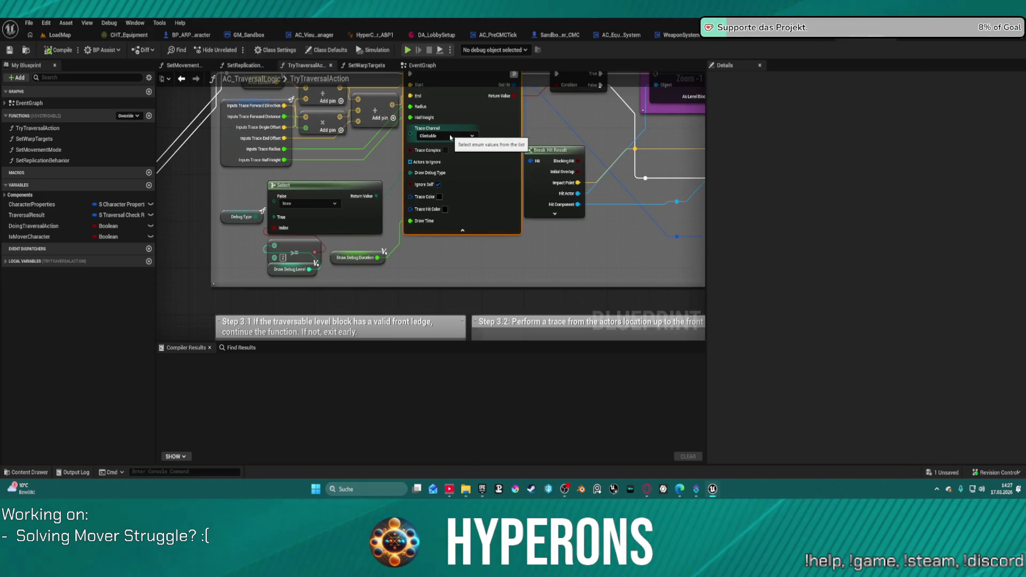
pyautogui.click(450, 138)
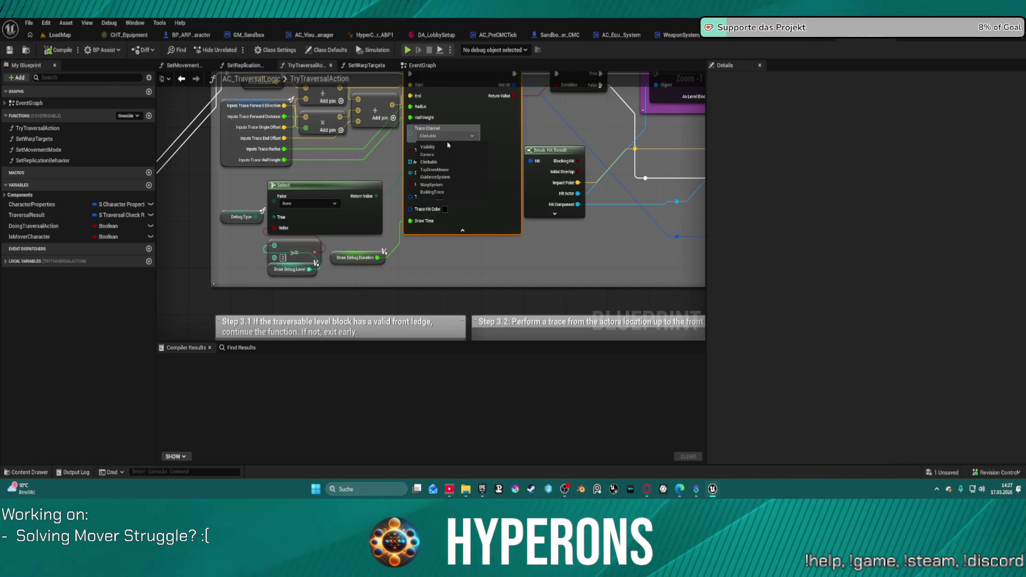
pyautogui.click(427, 146)
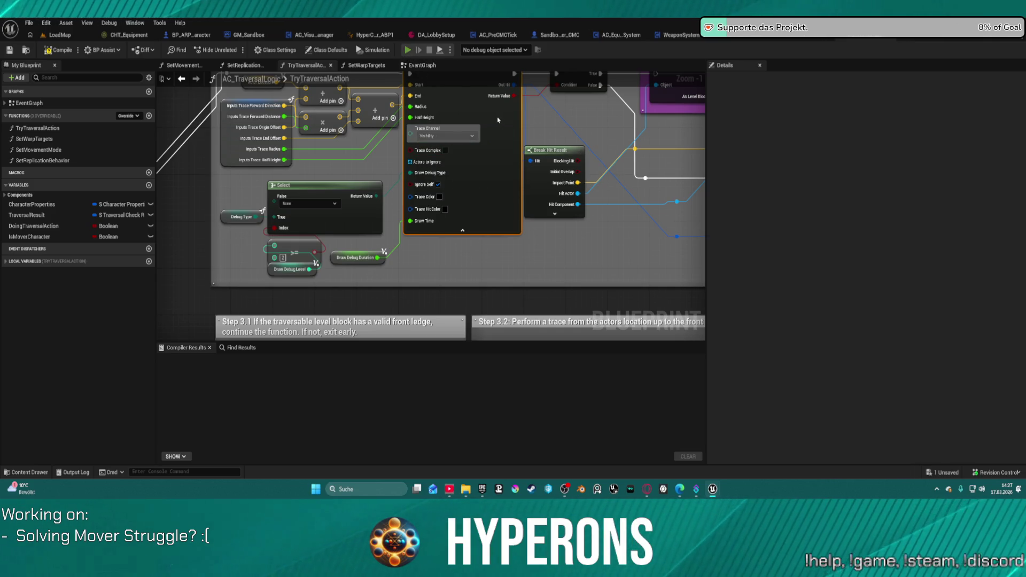
pyautogui.hotkey('alt', 'p')
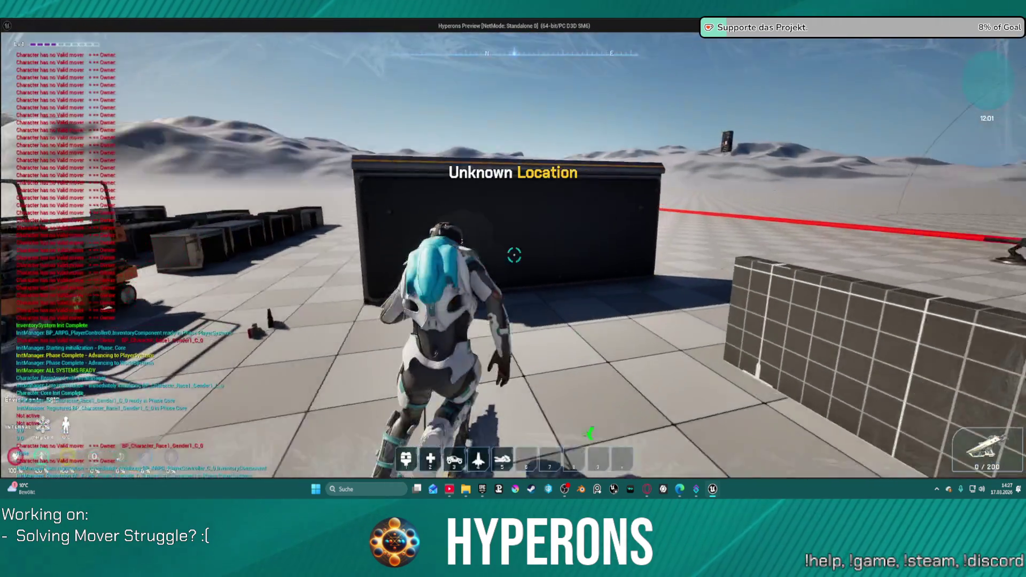
# Step: Climb the wall, drop off, run past the turret and scissor lifts, then leave the preview
pyautogui.press('w')
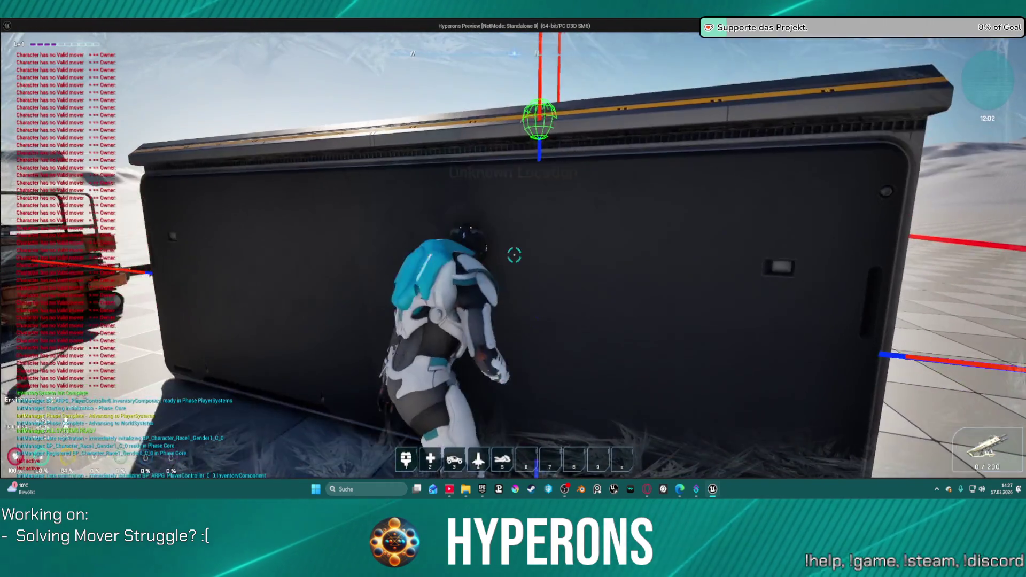
pyautogui.press('w')
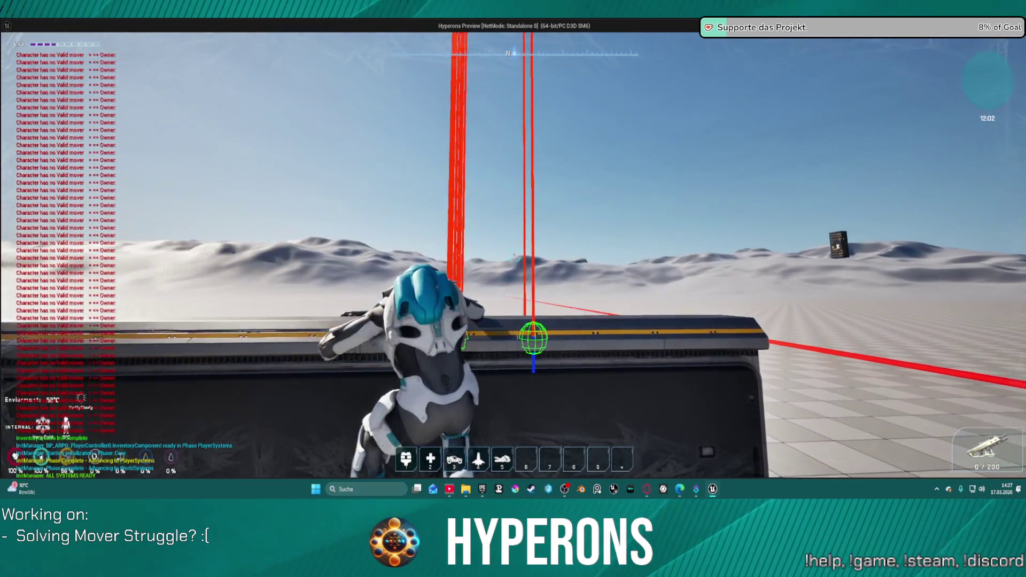
pyautogui.press('s')
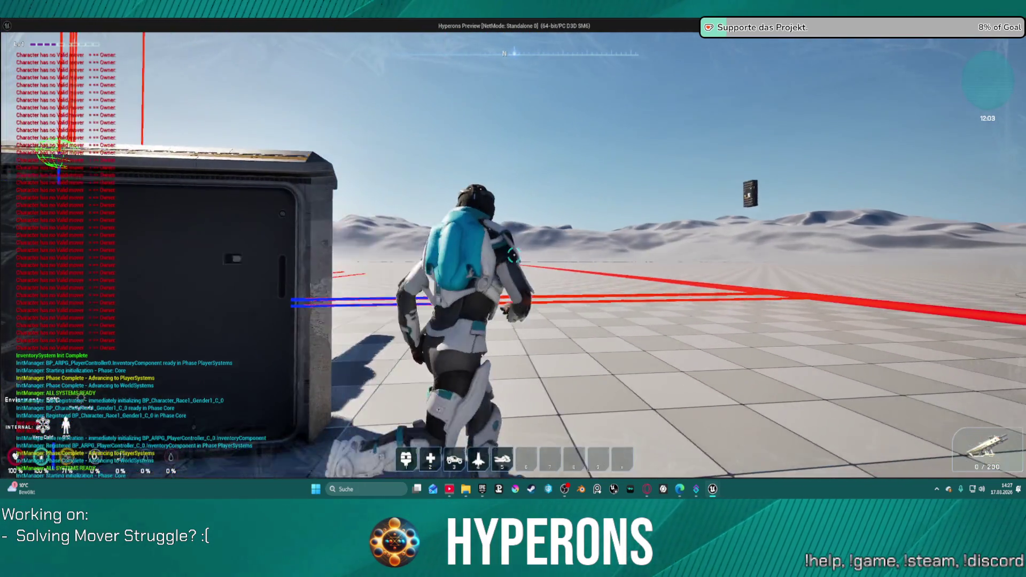
pyautogui.press('w')
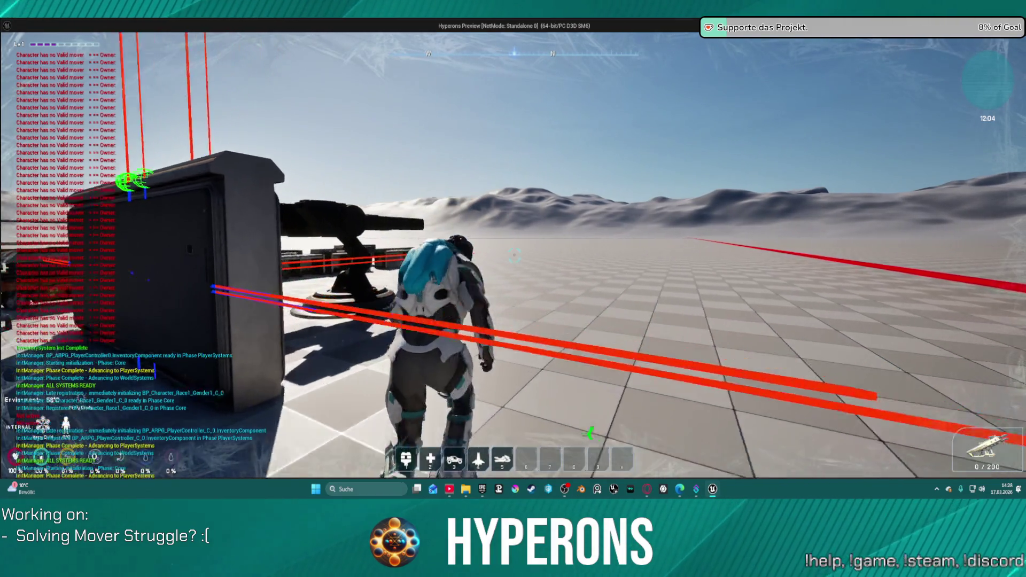
pyautogui.press('w')
pyautogui.press('w')
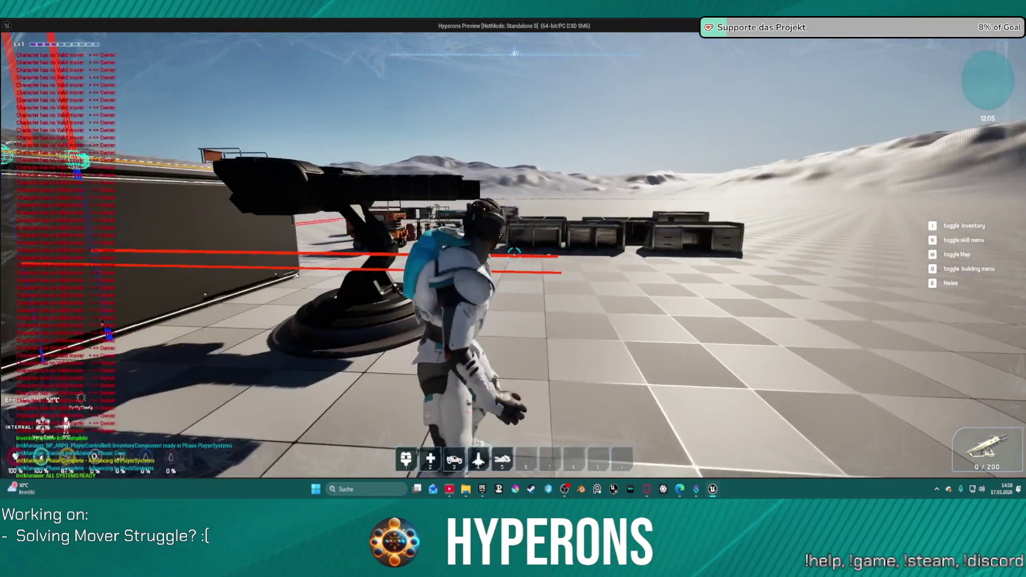
pyautogui.press('w')
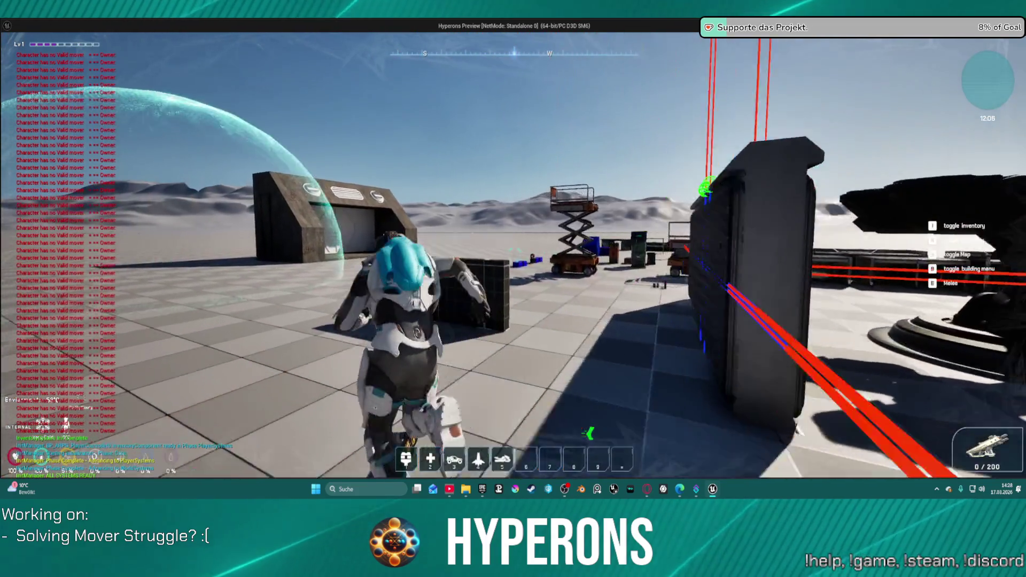
pyautogui.press('w')
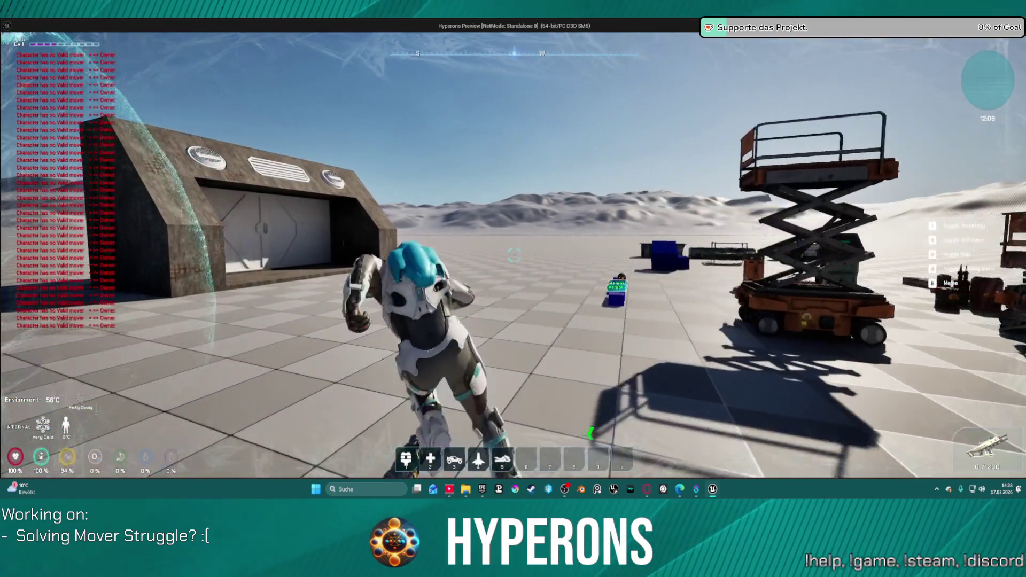
pyautogui.press('w')
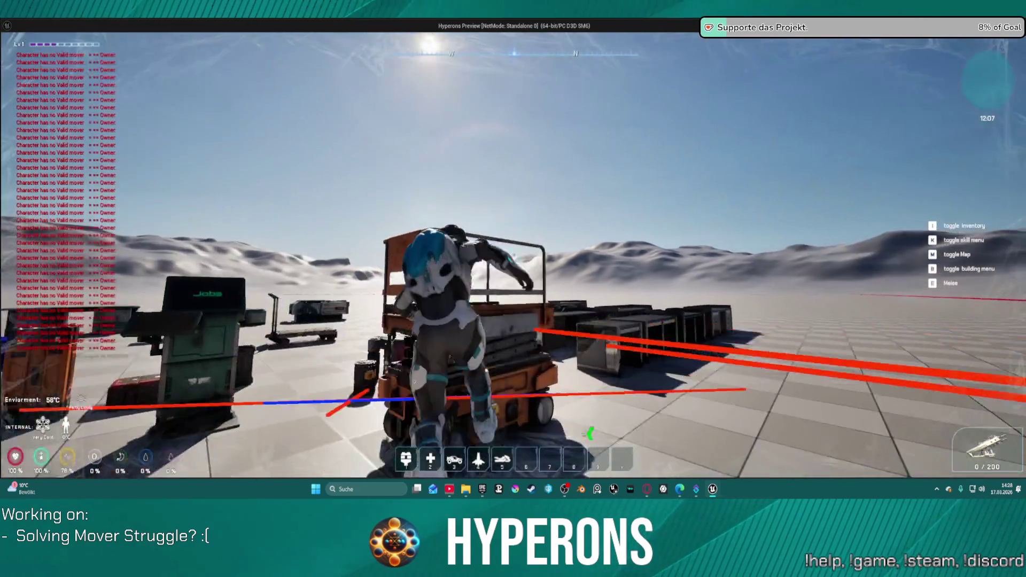
pyautogui.hotkey('alt', 'Tab')
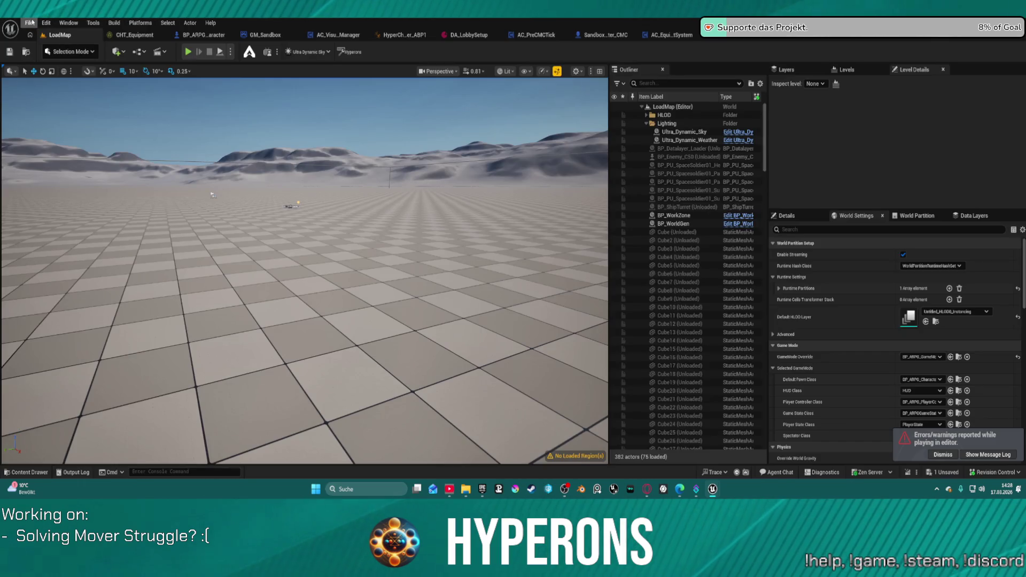
# Step: Play DefaultLevel in the editor, then switch to AC_EquipmentSystem's UpdateEquipment graph
pyautogui.click(29, 22)
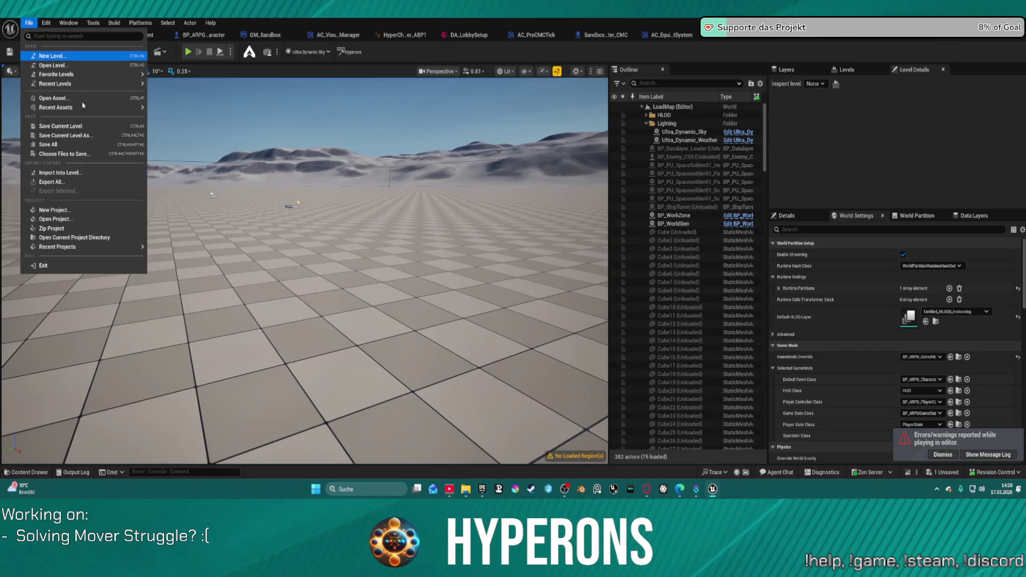
pyautogui.moveTo(107, 83)
pyautogui.press('Escape')
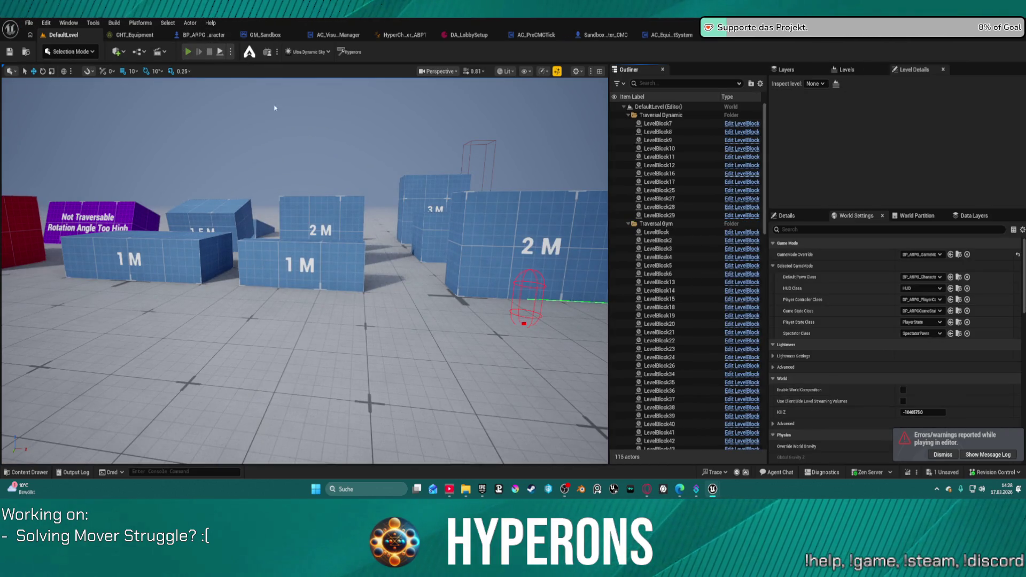
pyautogui.hotkey('alt', 'p')
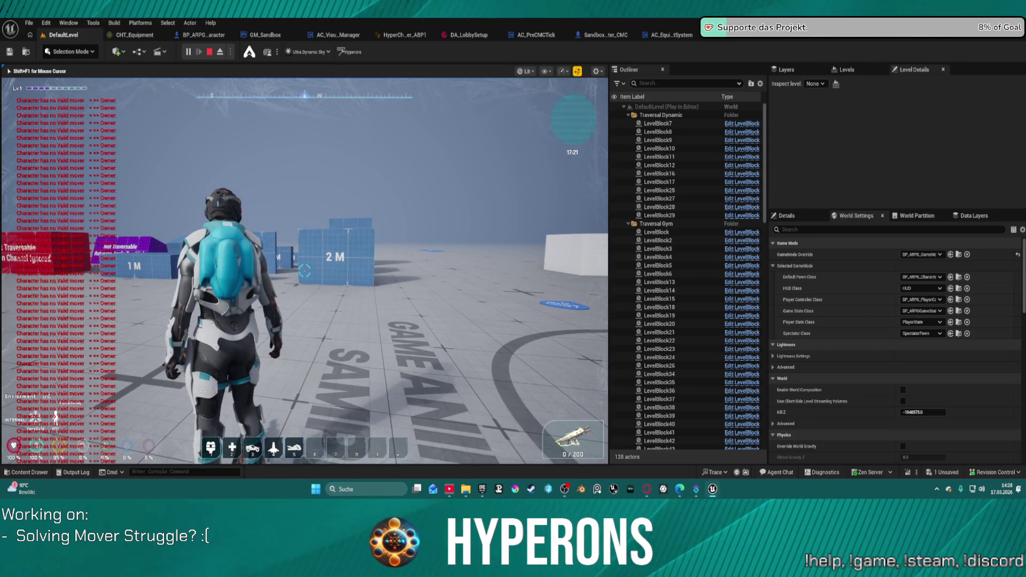
pyautogui.press('super')
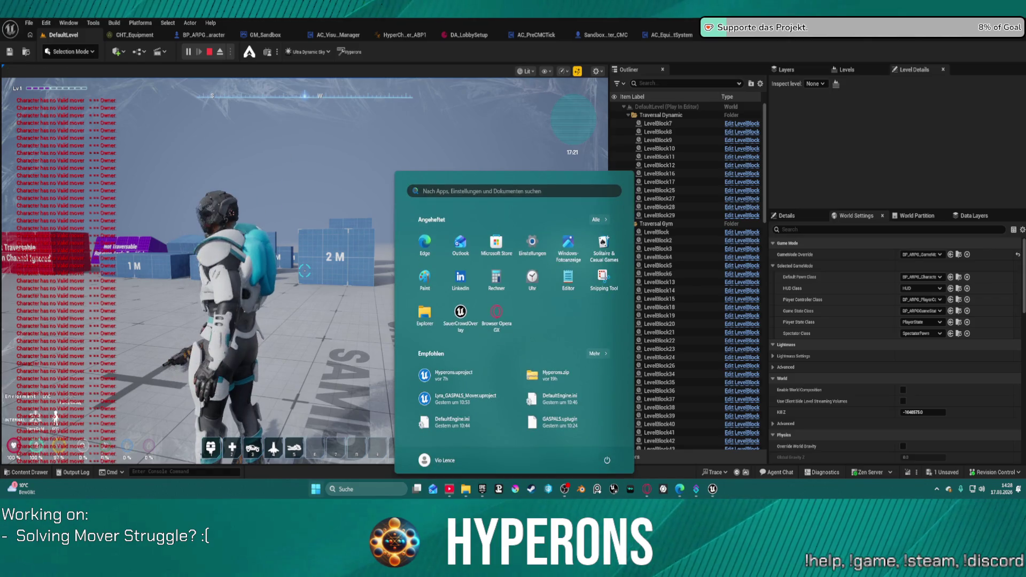
pyautogui.click(671, 34)
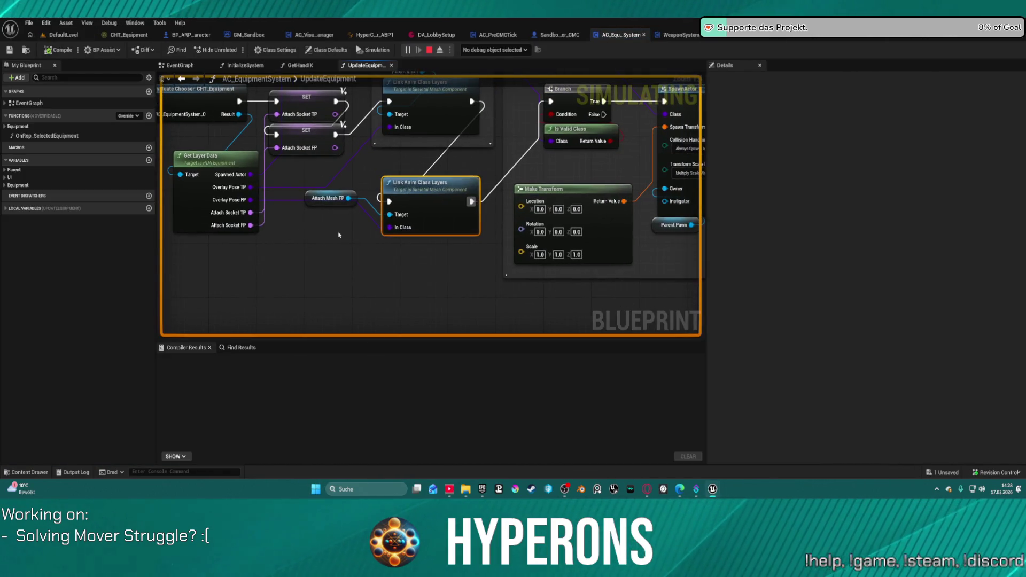
# Step: Move the Attach Mesh FP node lower in the UpdateEquipment graph
pyautogui.moveTo(330, 245); pyautogui.dragTo(444, 248)
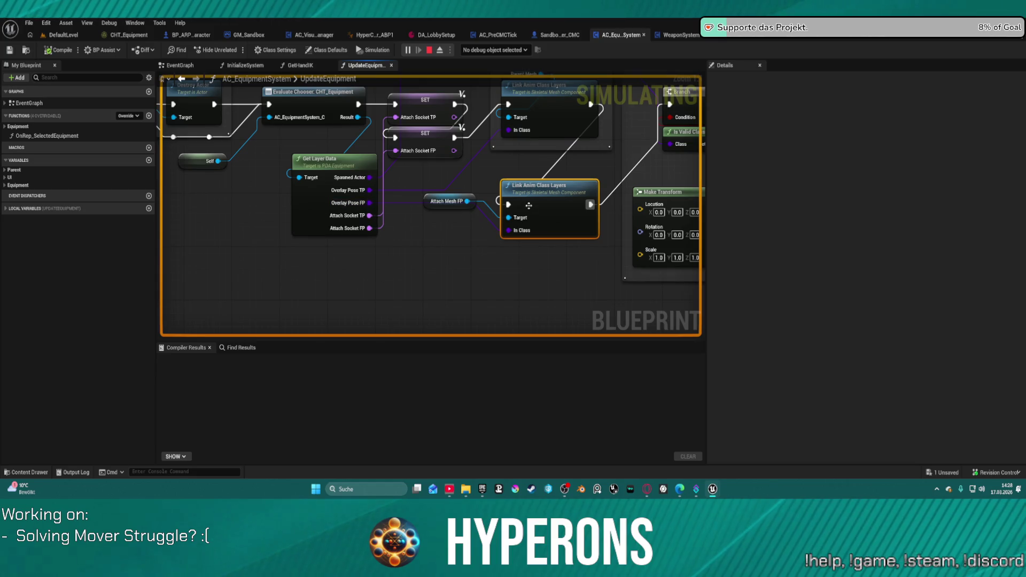
pyautogui.moveTo(447, 201); pyautogui.dragTo(429, 248)
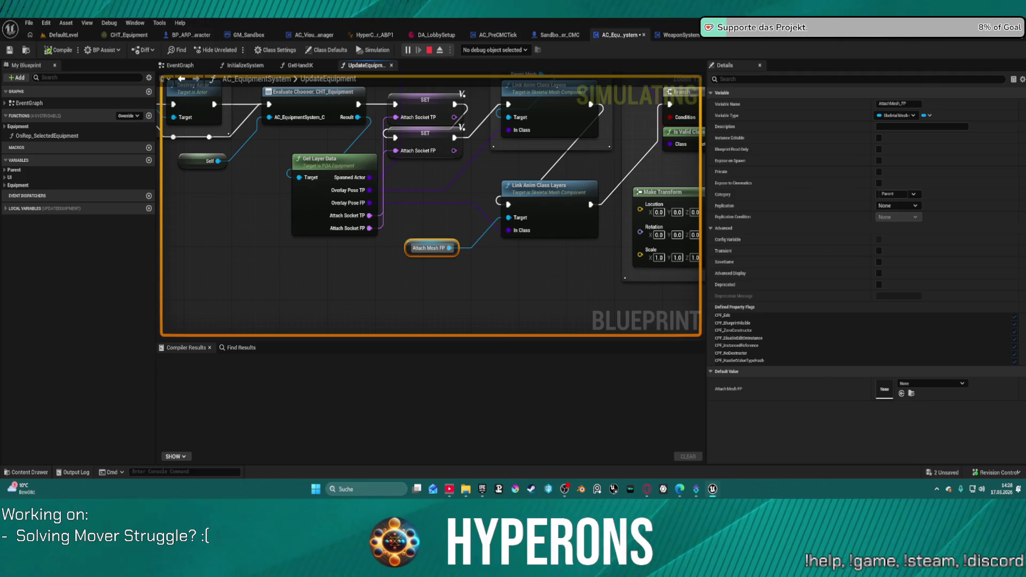
pyautogui.press('Escape')
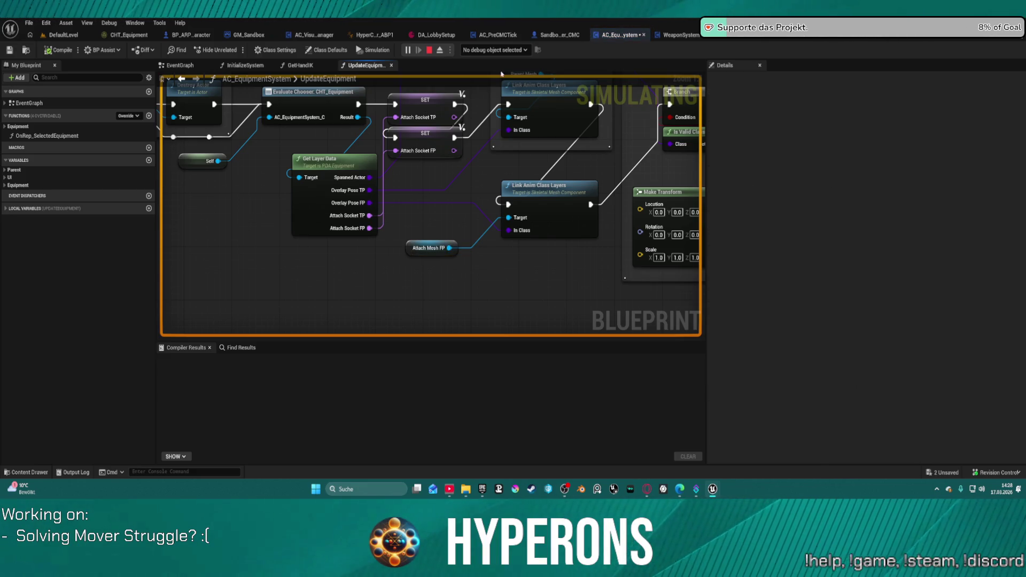
# Step: In BP_ARPG_Character, review AC_EquipmentSystem's Equipment Switcher (None) and Selected Equipment options
pyautogui.click(198, 38)
pyautogui.click(78, 223)
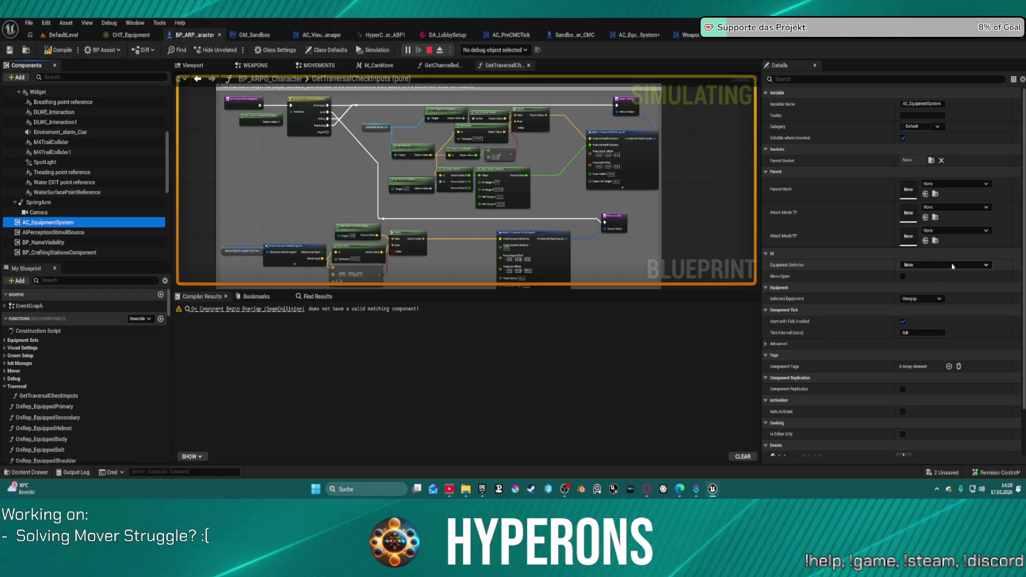
pyautogui.click(952, 267)
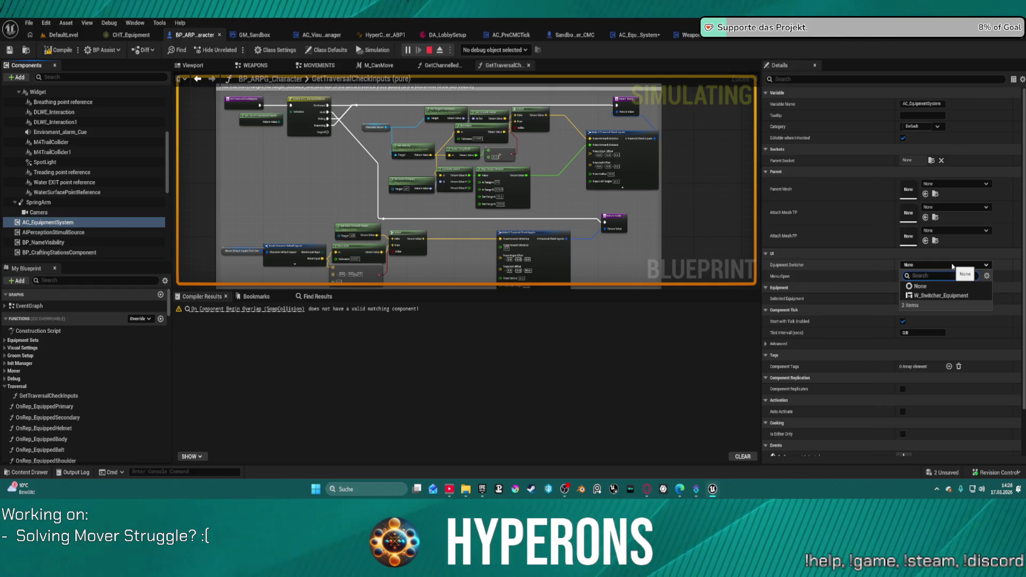
pyautogui.click(952, 266)
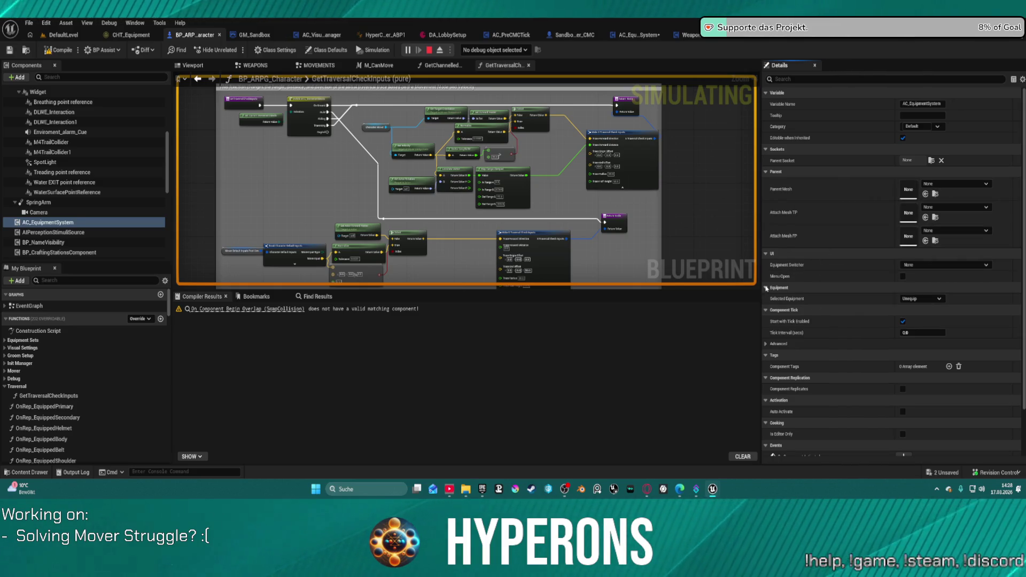
pyautogui.click(919, 301)
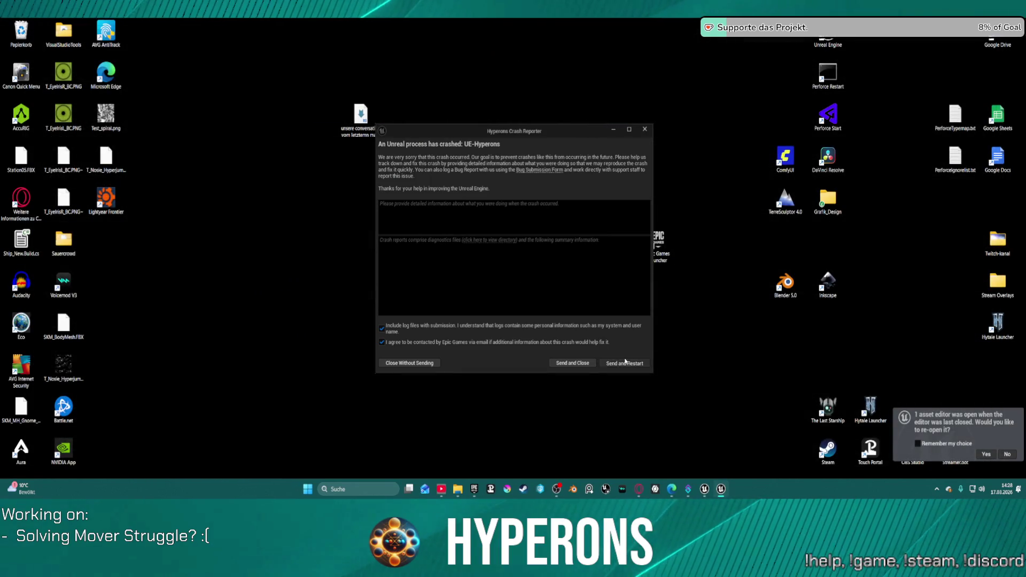
# Step: Send the crash report, restart the editor, and bring back the AC_TraversalLogic window
pyautogui.click(625, 363)
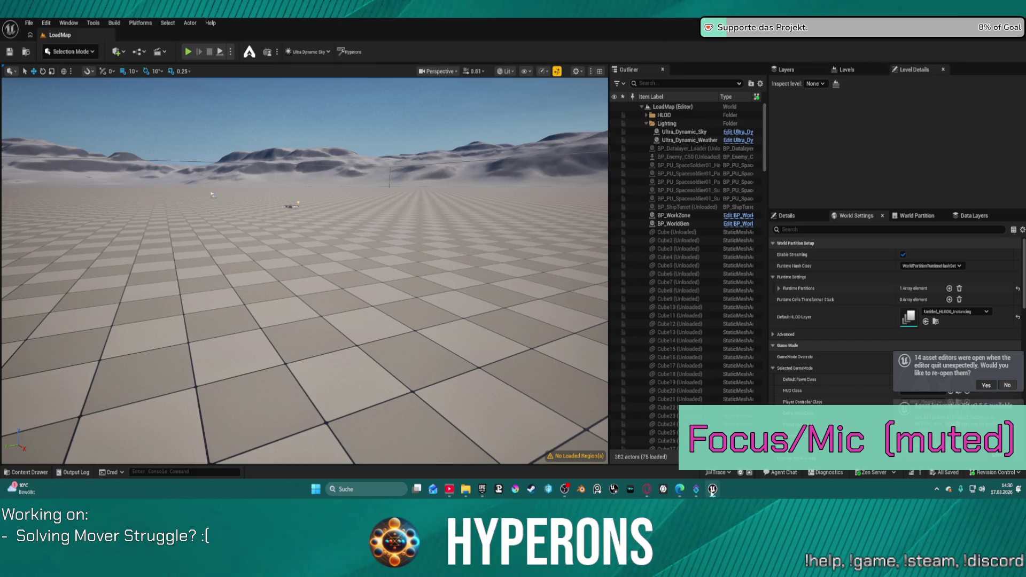
pyautogui.moveTo(713, 492)
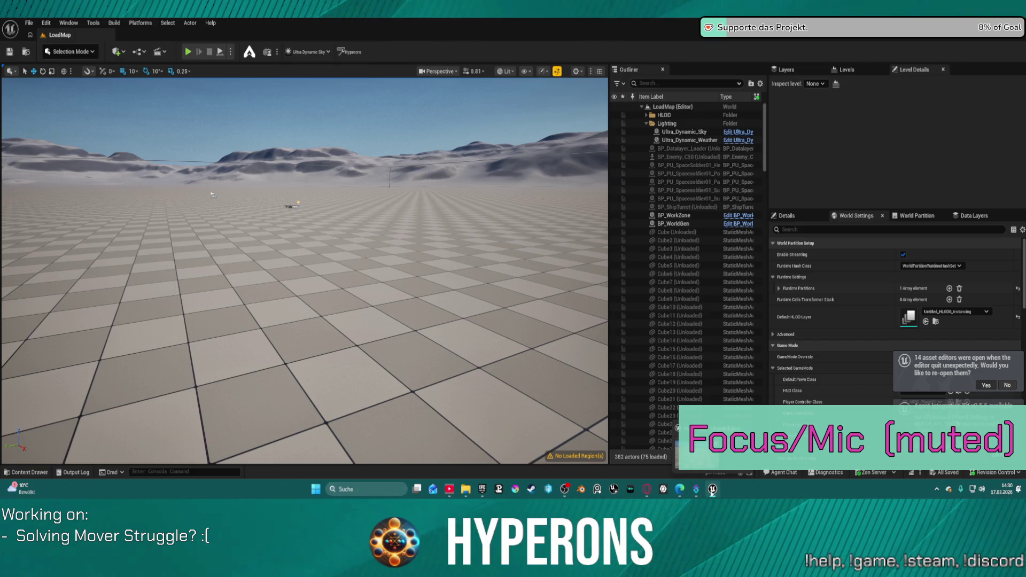
pyautogui.click(714, 493)
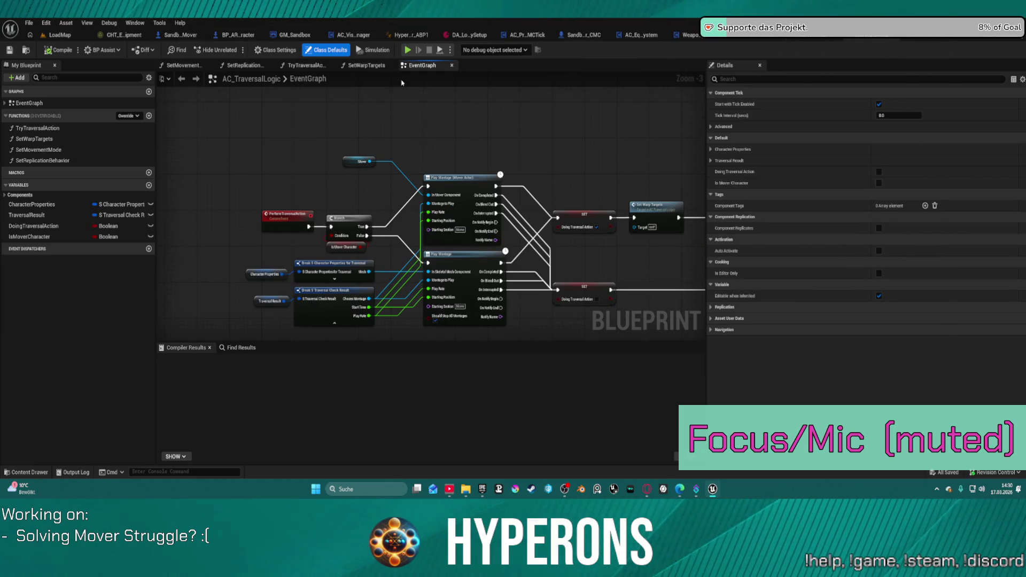
# Step: Show the TryTraversalAction graph's traversal trace nodes and Step 3 comments
pyautogui.click(257, 69)
pyautogui.click(293, 71)
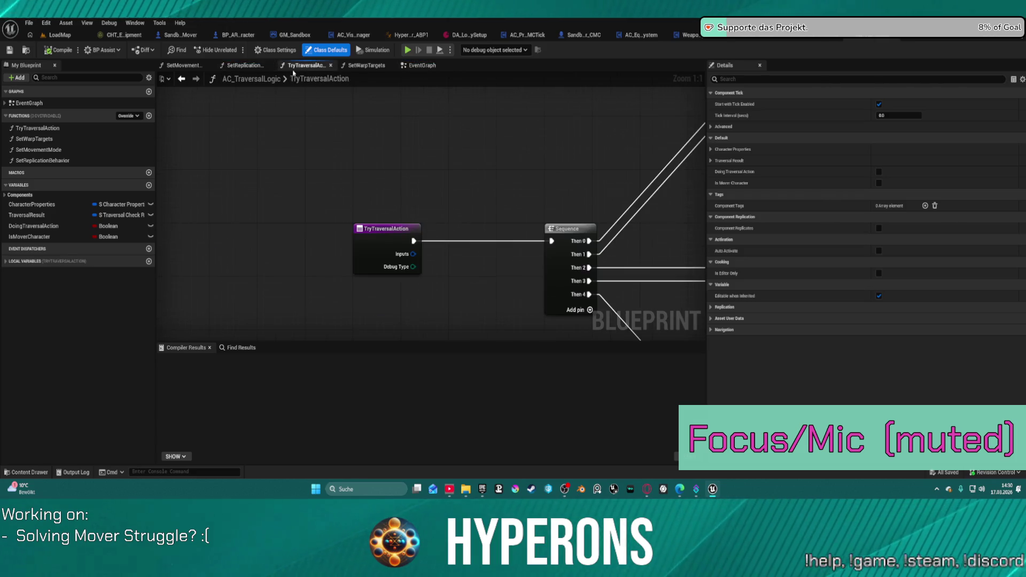
pyautogui.moveTo(532, 192); pyautogui.dragTo(229, 240)
pyautogui.scroll(-3, 229, 240)
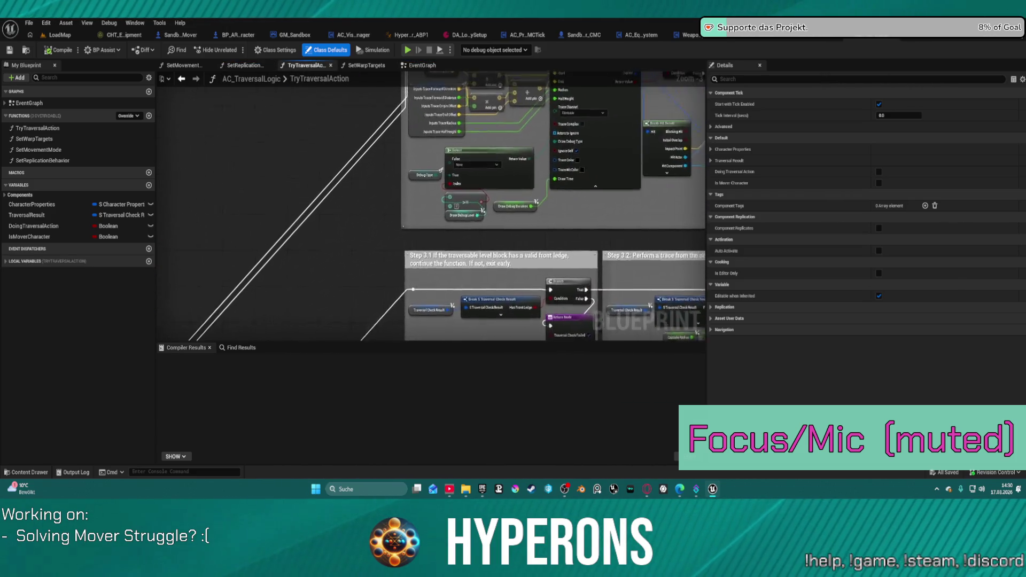
pyautogui.scroll(3, 444, 131)
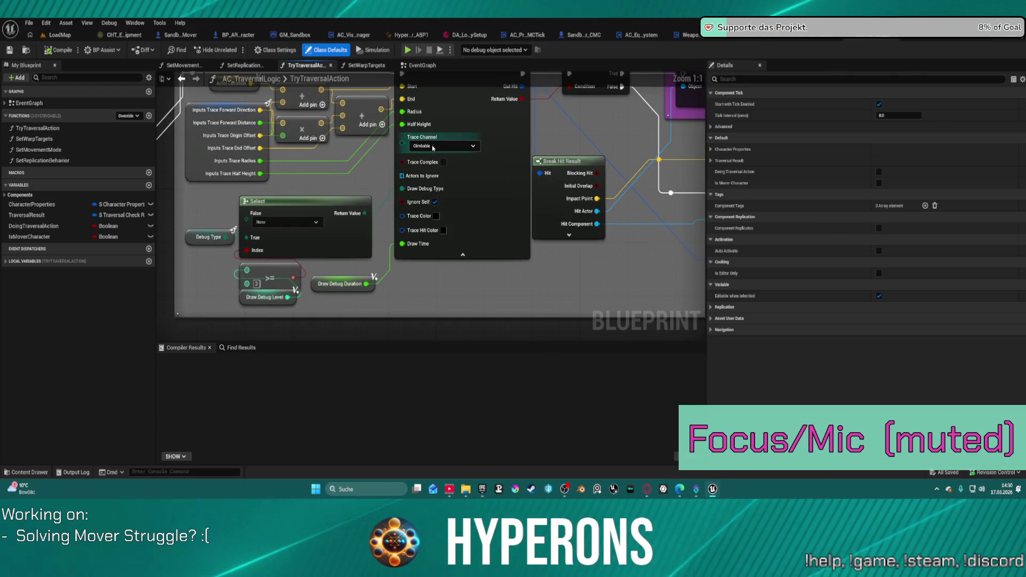
# Step: Check the capsule trace's channel, leaving it on Climbable, and return to the LoadMap level
pyautogui.click(441, 146)
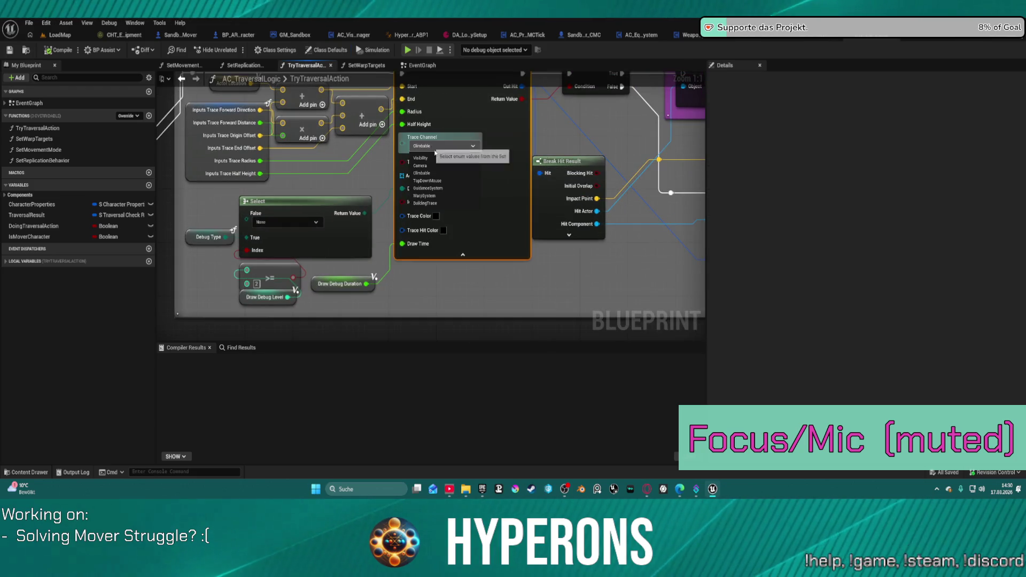
pyautogui.click(432, 174)
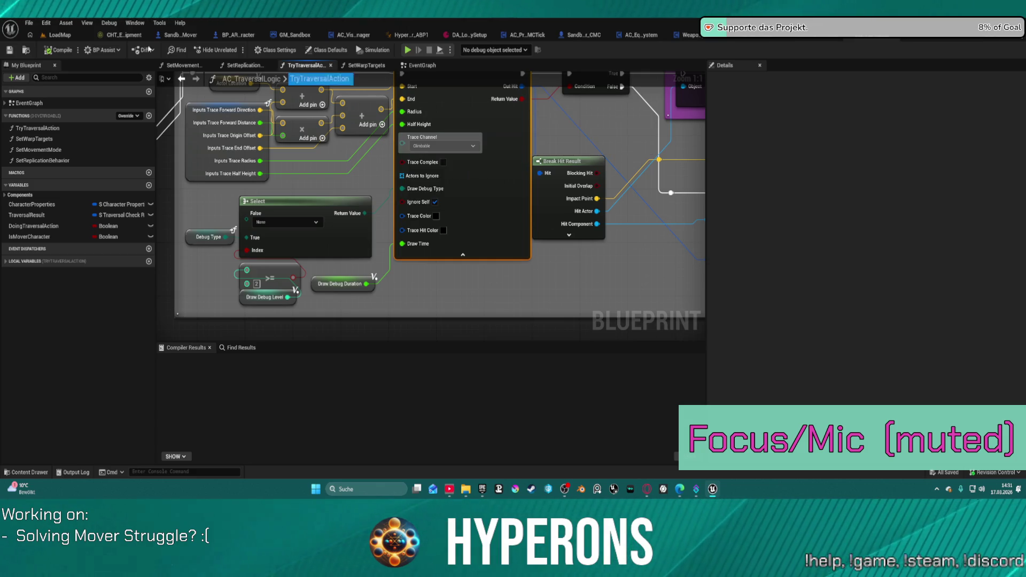
pyautogui.click(69, 35)
# Step: Open DefaultLevel and start Play in Editor despite the blueprint compile errors
pyautogui.click(29, 23)
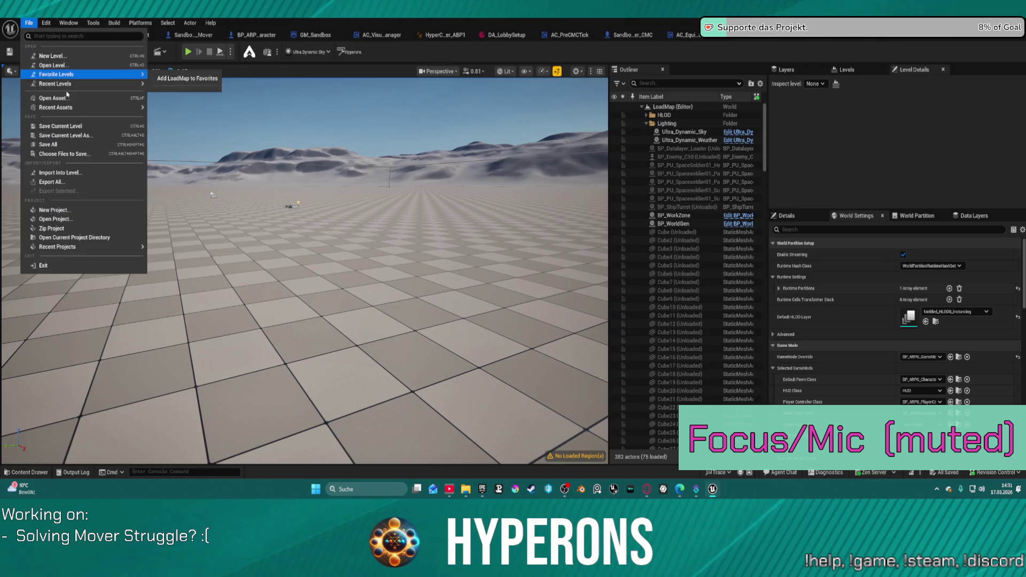
pyautogui.click(358, 171)
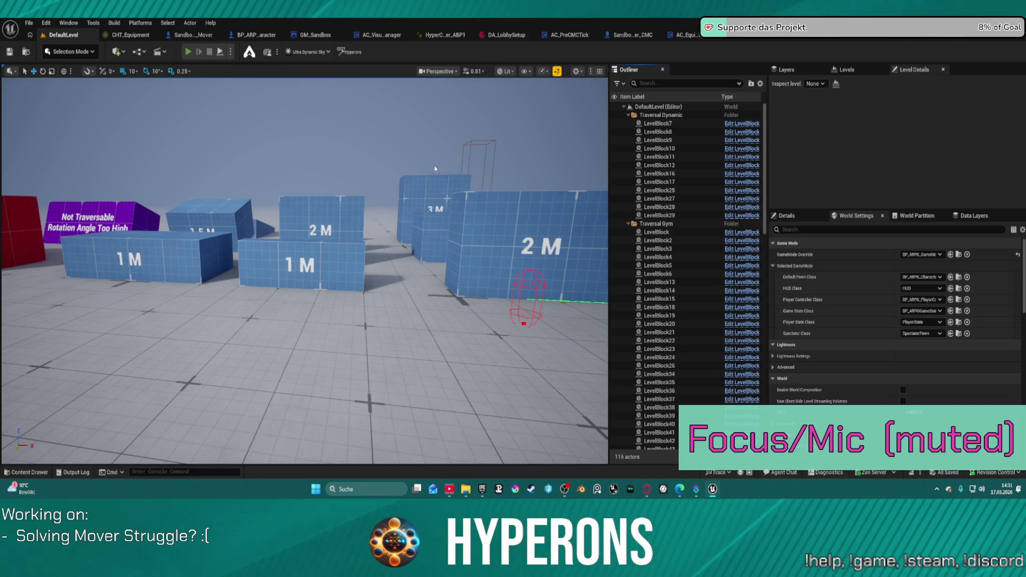
pyautogui.hotkey('alt', 'p')
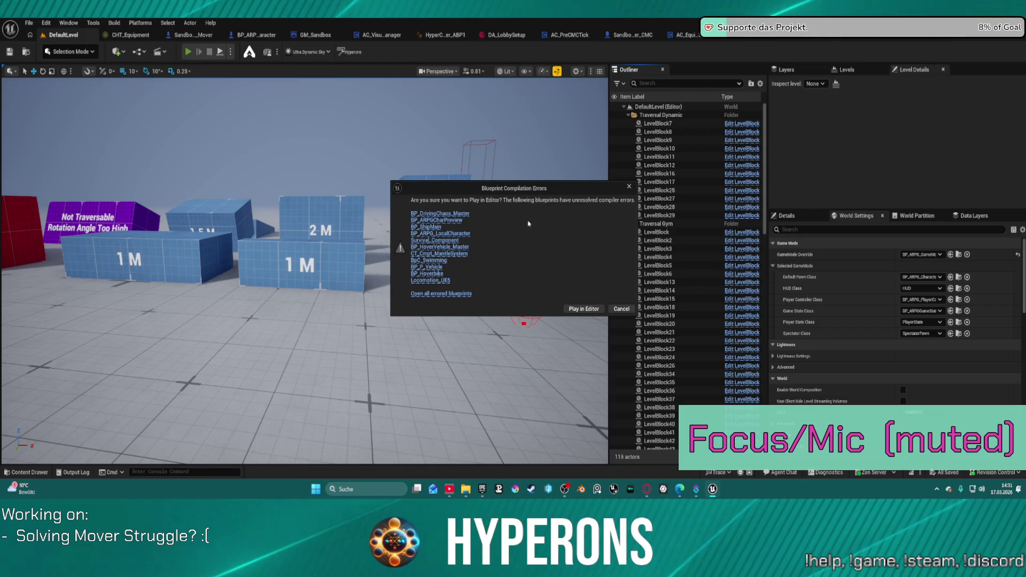
pyautogui.click(584, 308)
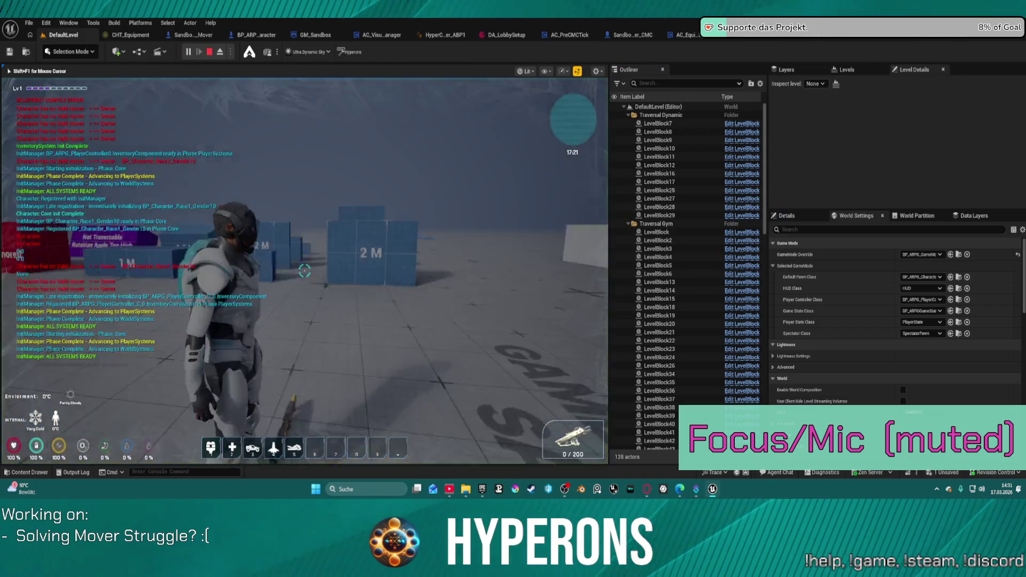
# Step: Run the character at the 2 M wall and 1.5 M block and climb onto them
pyautogui.press('w')
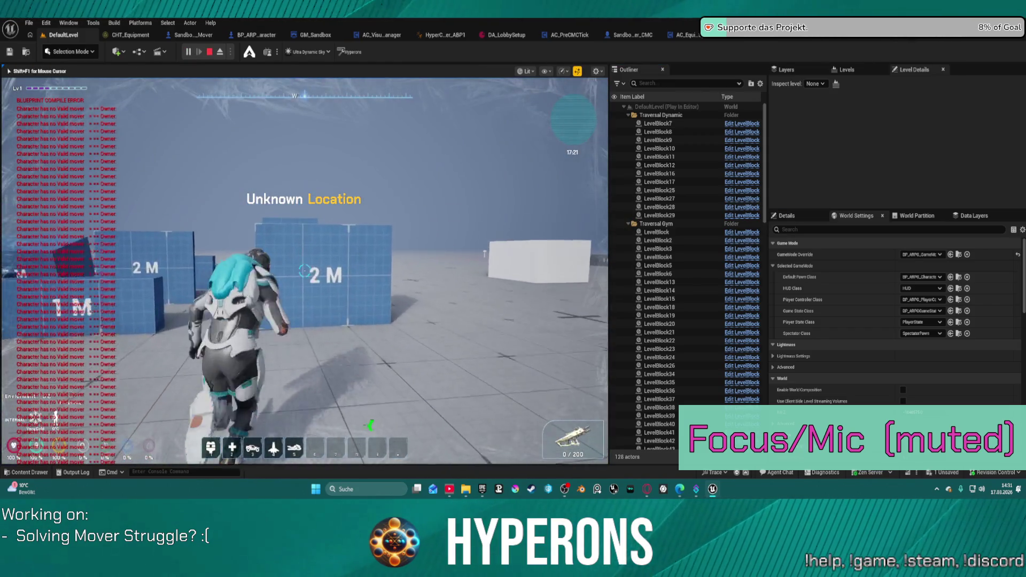
pyautogui.press('space')
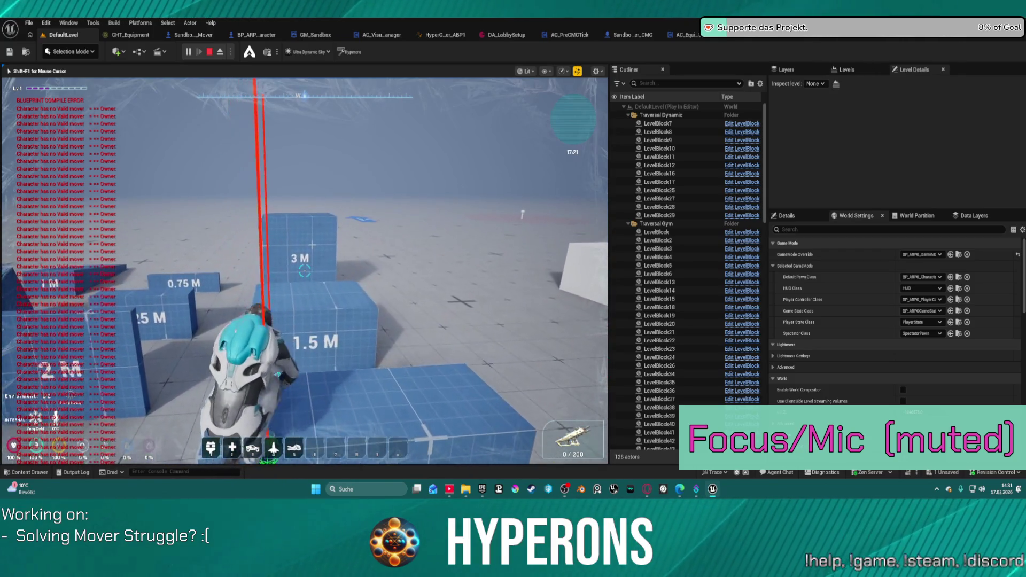
pyautogui.press('w')
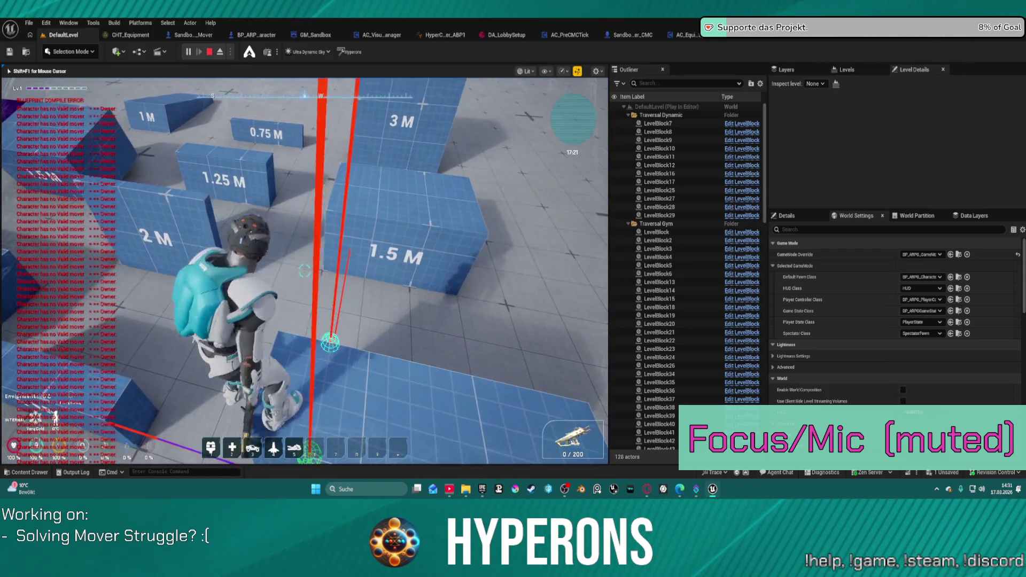
pyautogui.press('w')
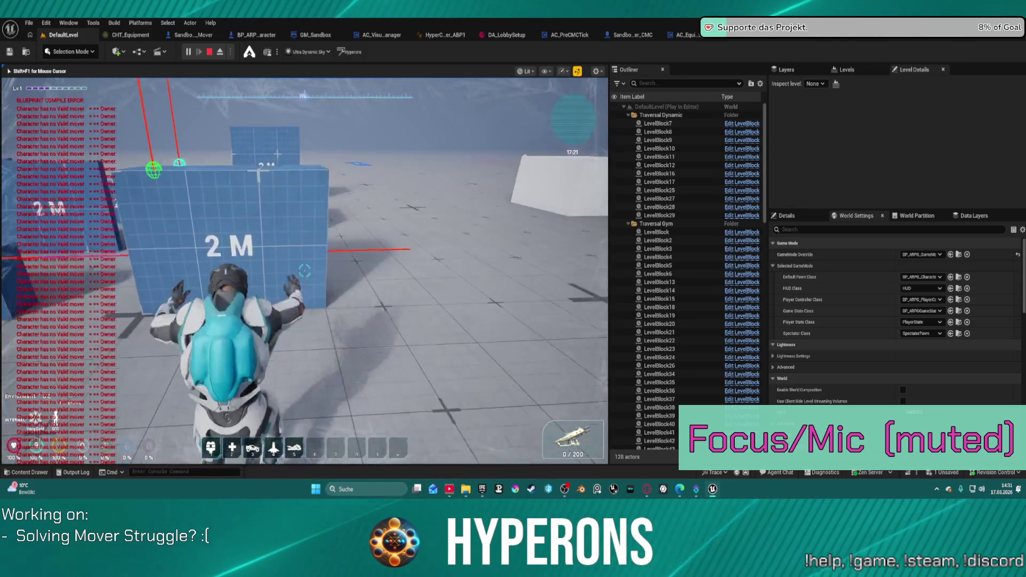
pyautogui.press('space')
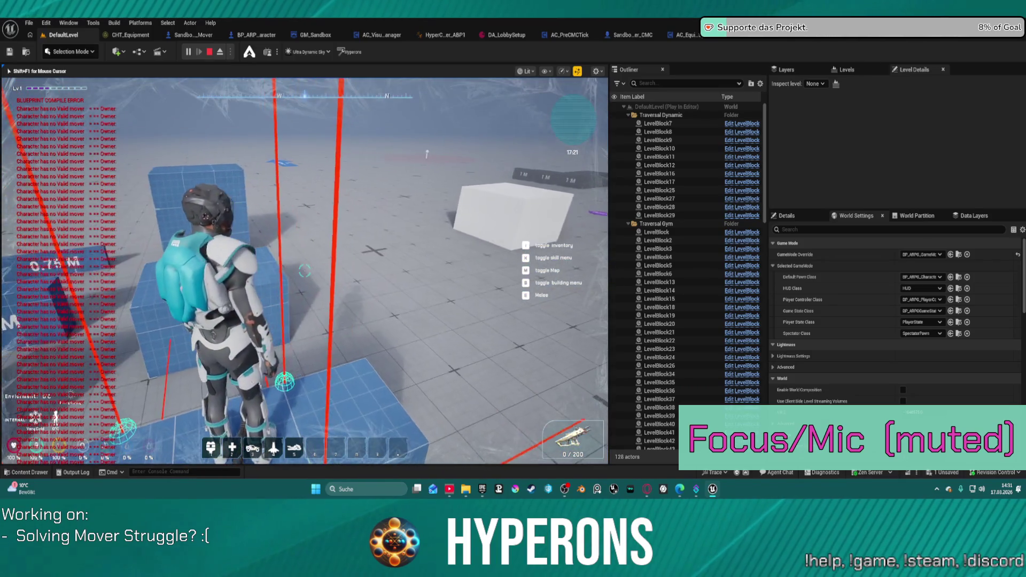
pyautogui.press('w')
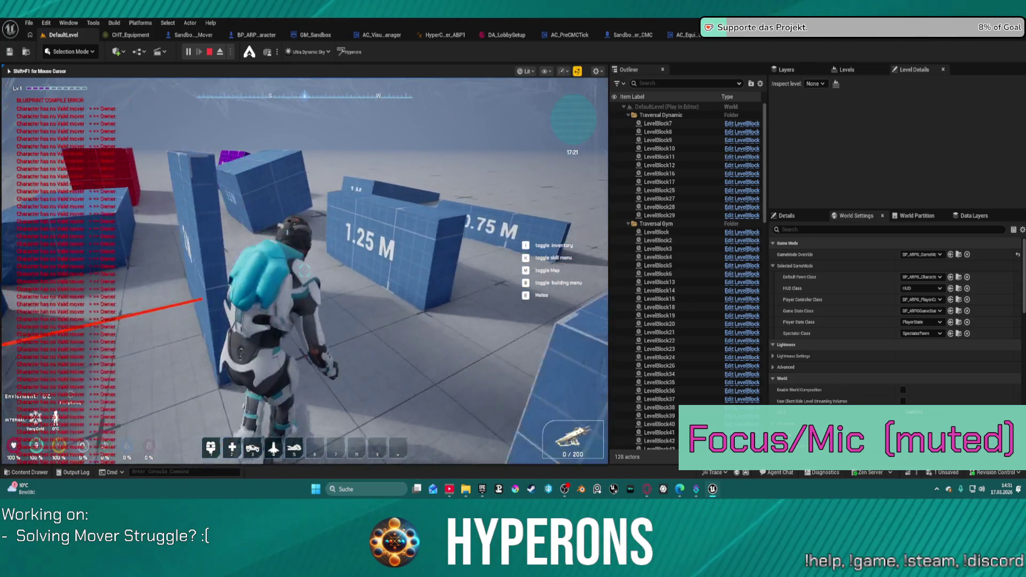
# Step: Cross the block ledges, vault off onto the floor, and stop the play session
pyautogui.press('w')
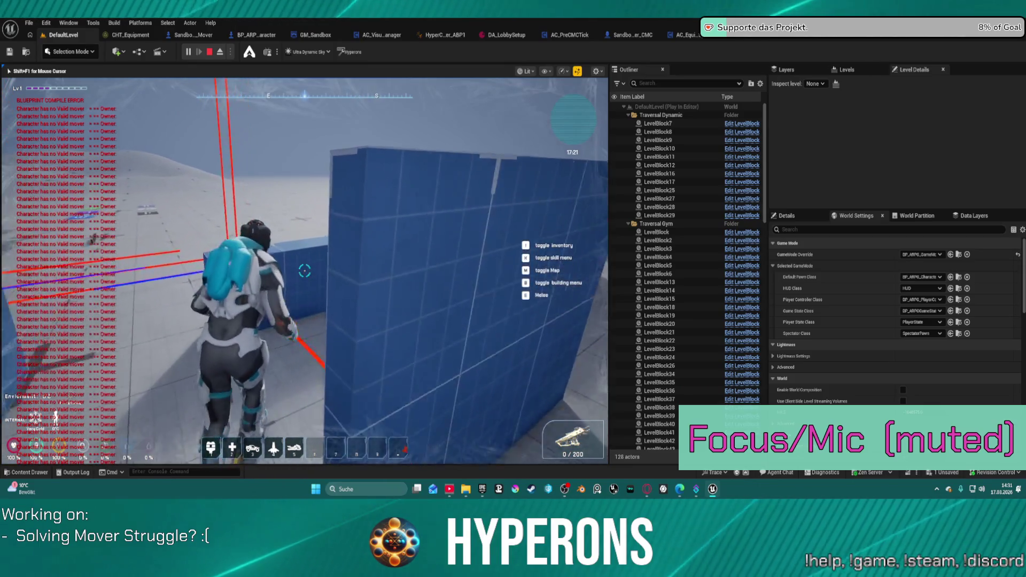
pyautogui.press('w')
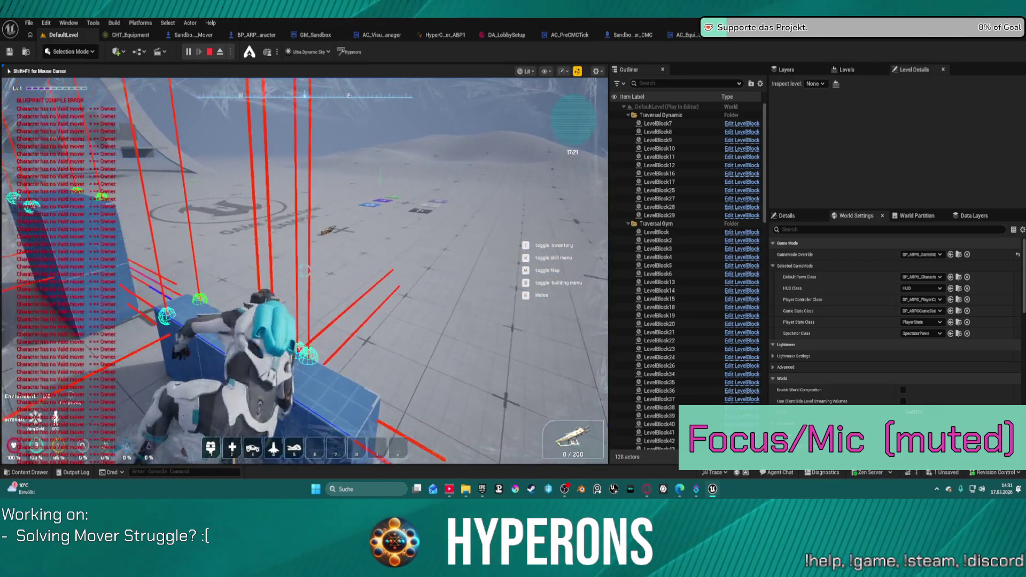
pyautogui.press('w')
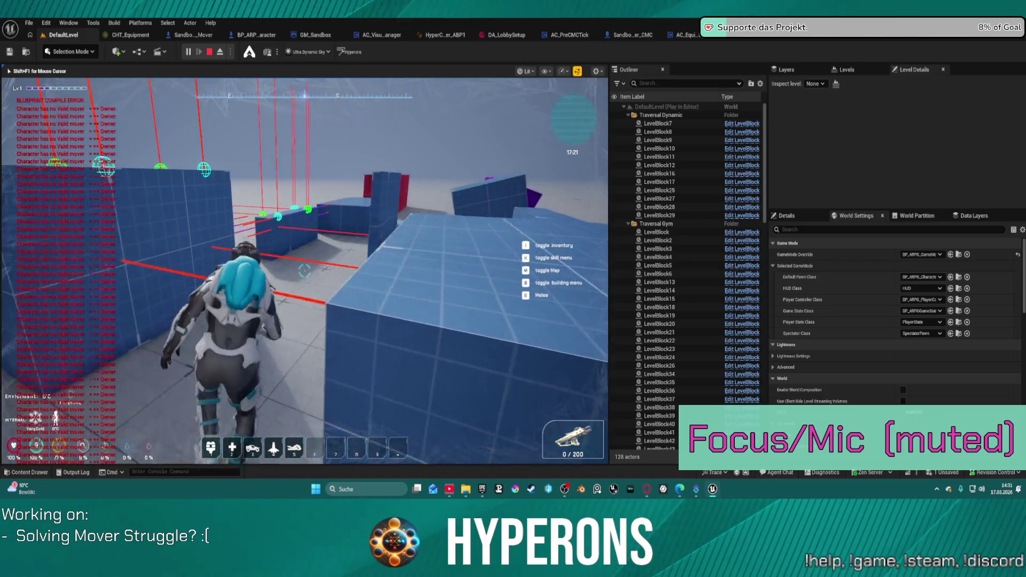
pyautogui.press('w')
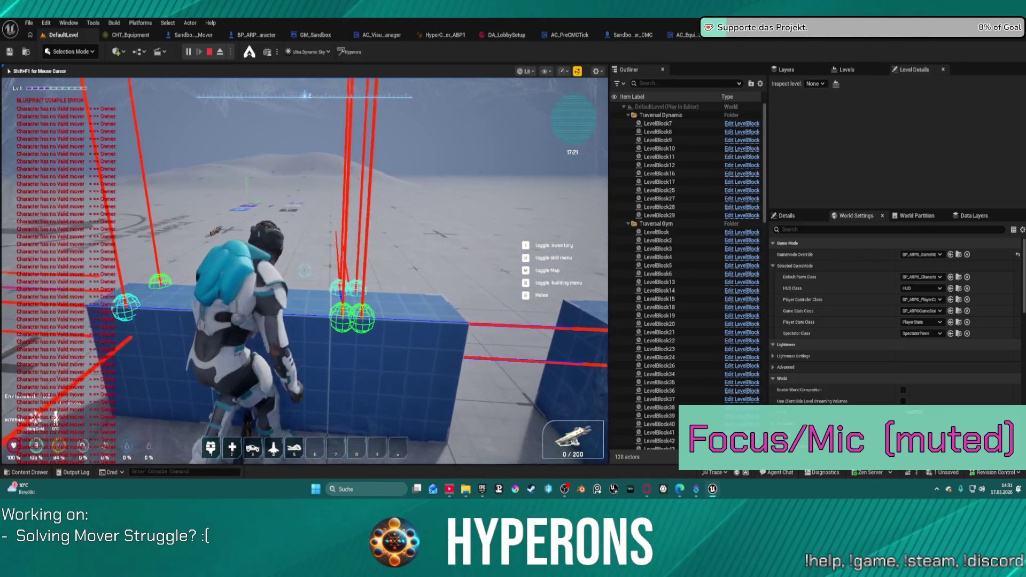
pyautogui.press('w')
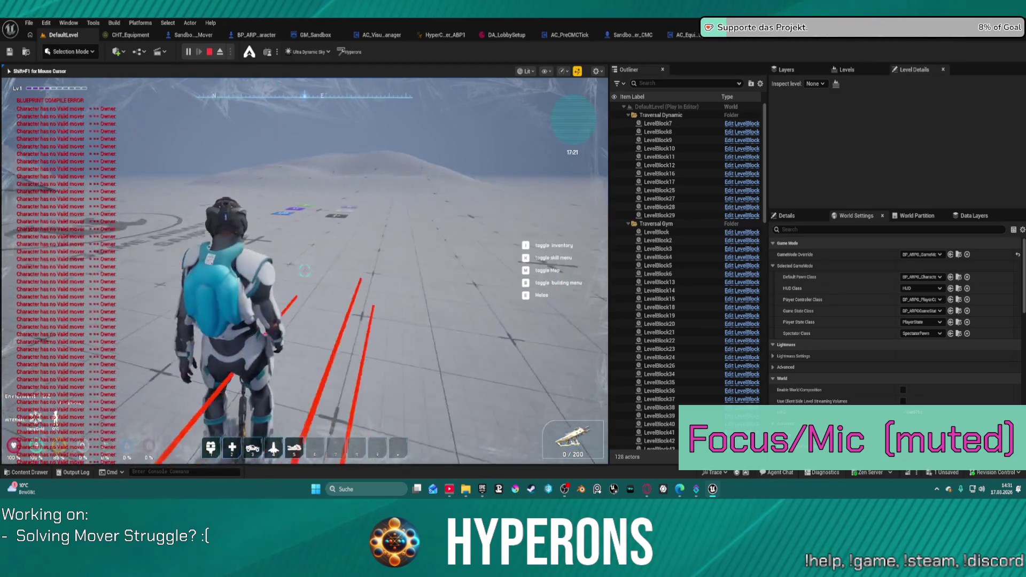
pyautogui.press('w')
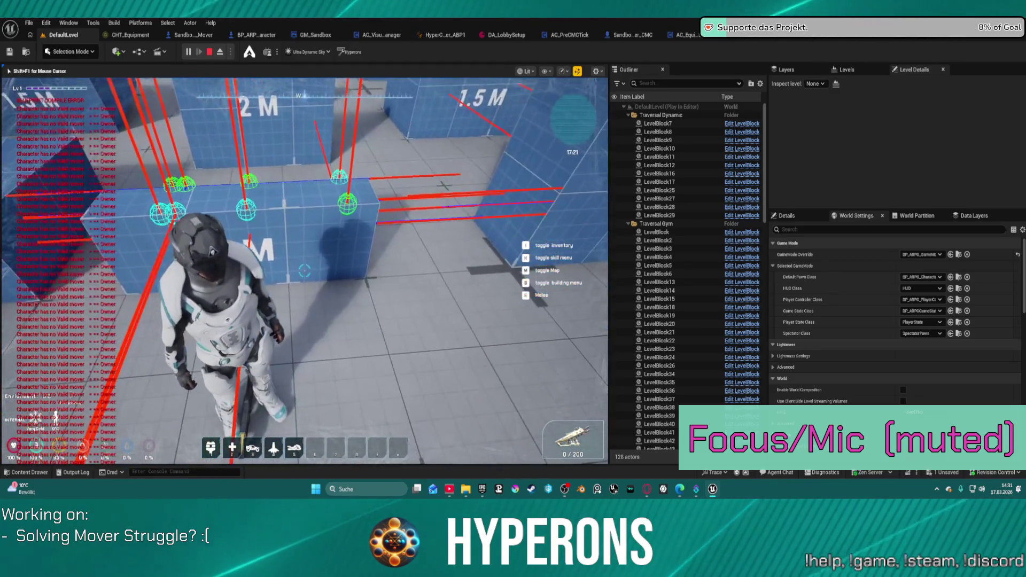
pyautogui.press('Escape')
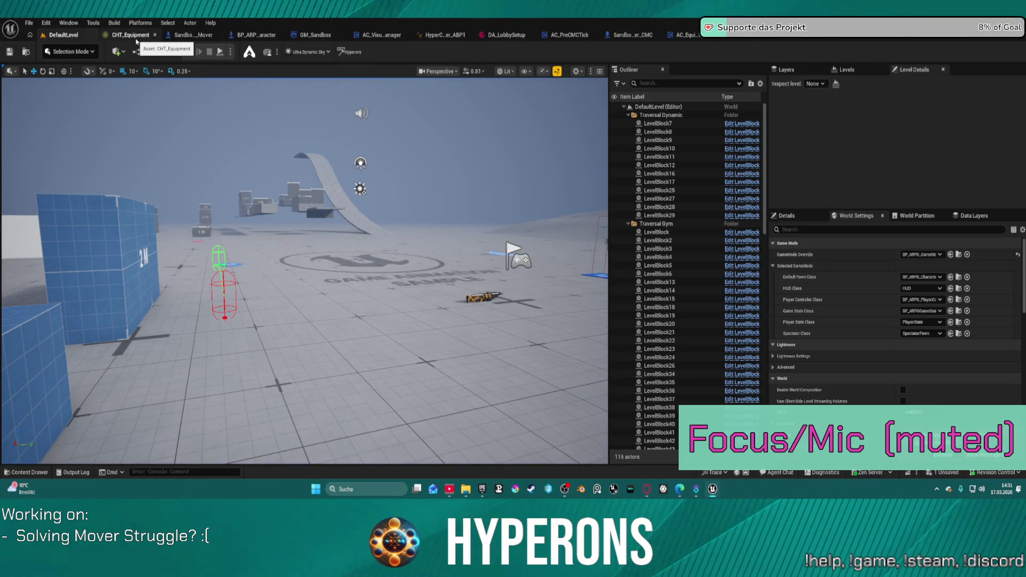
# Step: Set AC_EquipmentSystem's Selected Equipment default to Rifle
pyautogui.click(134, 35)
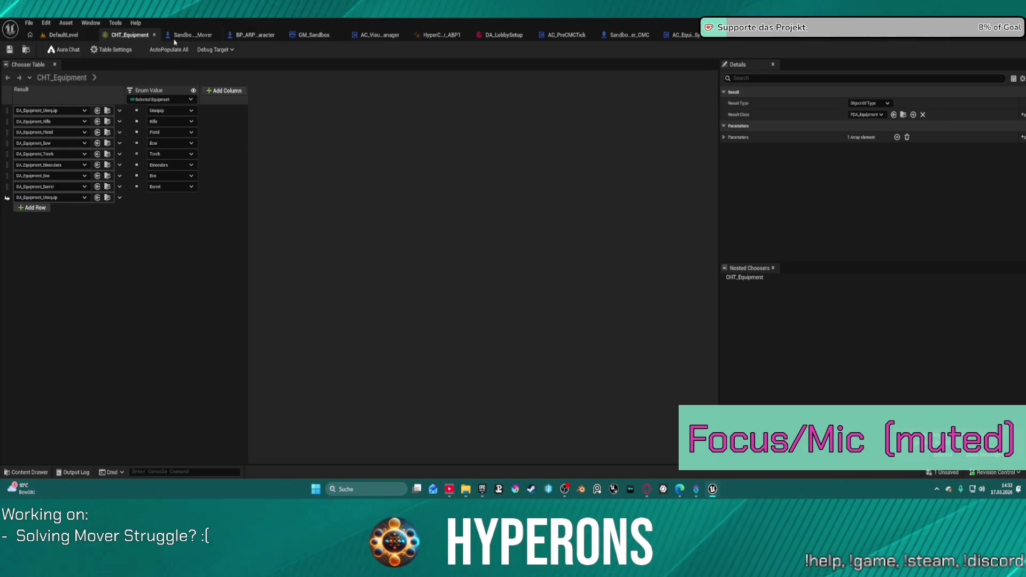
pyautogui.click(207, 36)
pyautogui.scroll(-2, 280, 165)
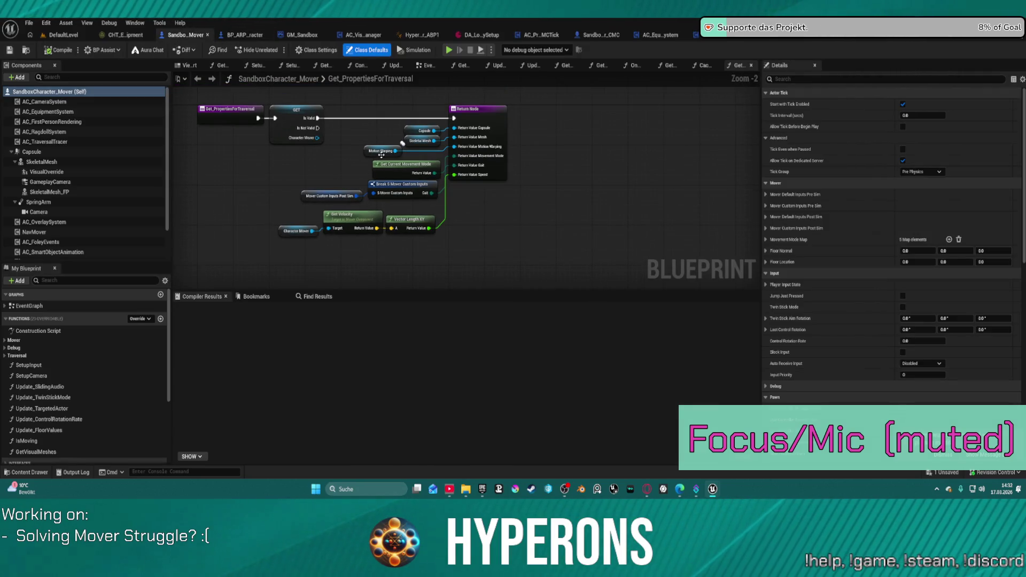
pyautogui.click(660, 34)
pyautogui.click(898, 183)
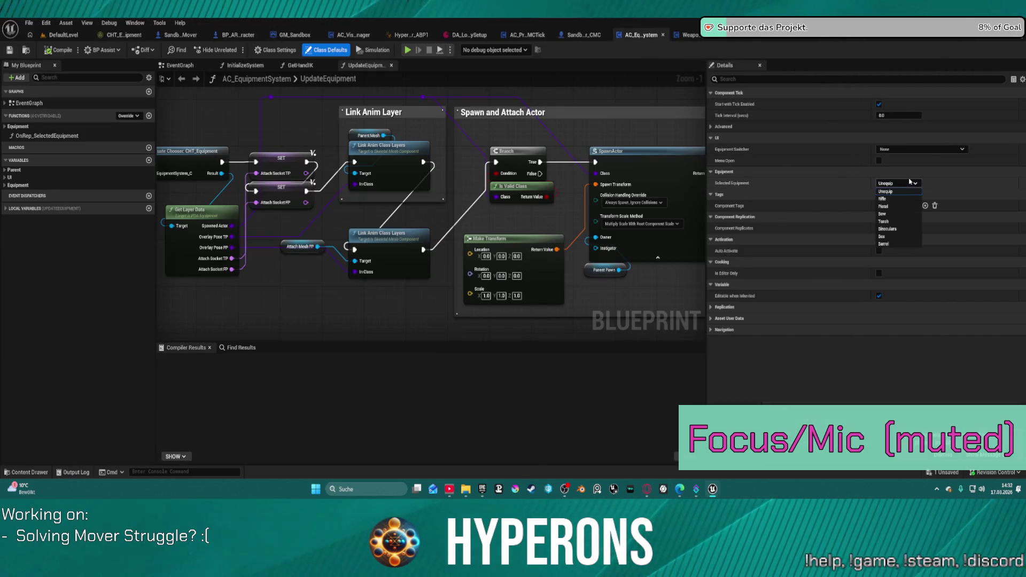
pyautogui.click(897, 199)
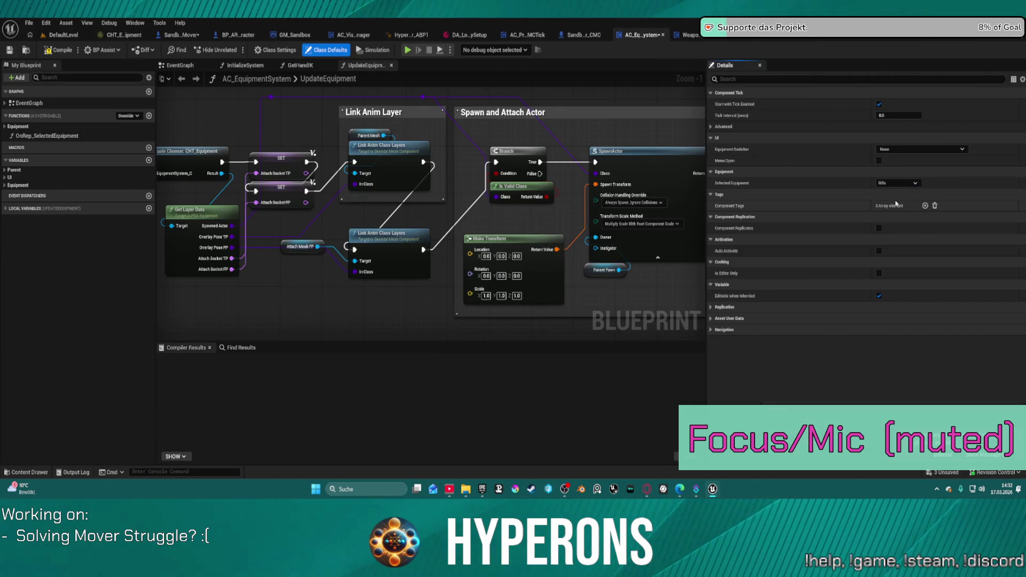
# Step: Play-test DefaultLevel with the Rifle equipped by running across the floor, then stop
pyautogui.click(62, 36)
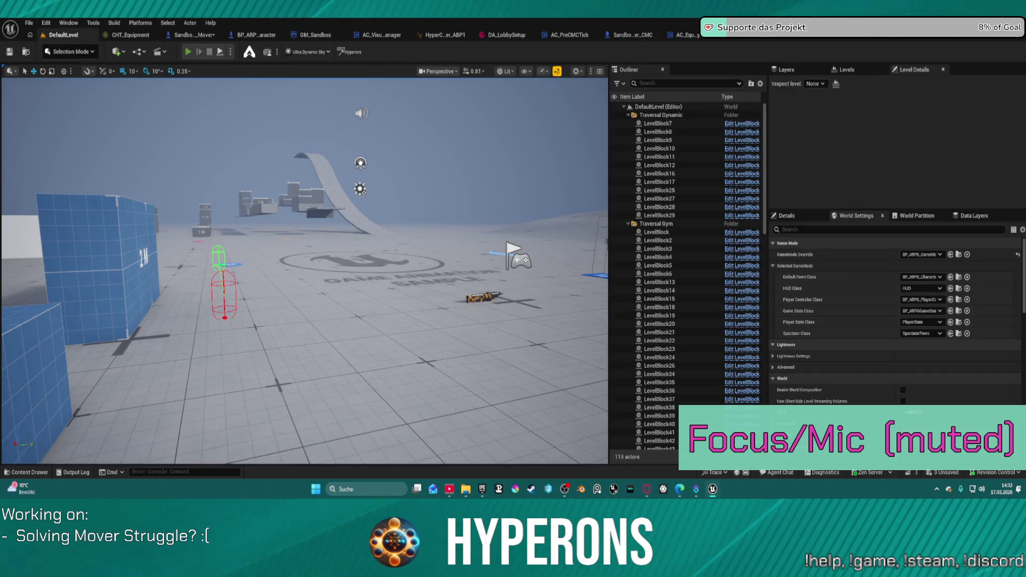
pyautogui.hotkey('alt', 'p')
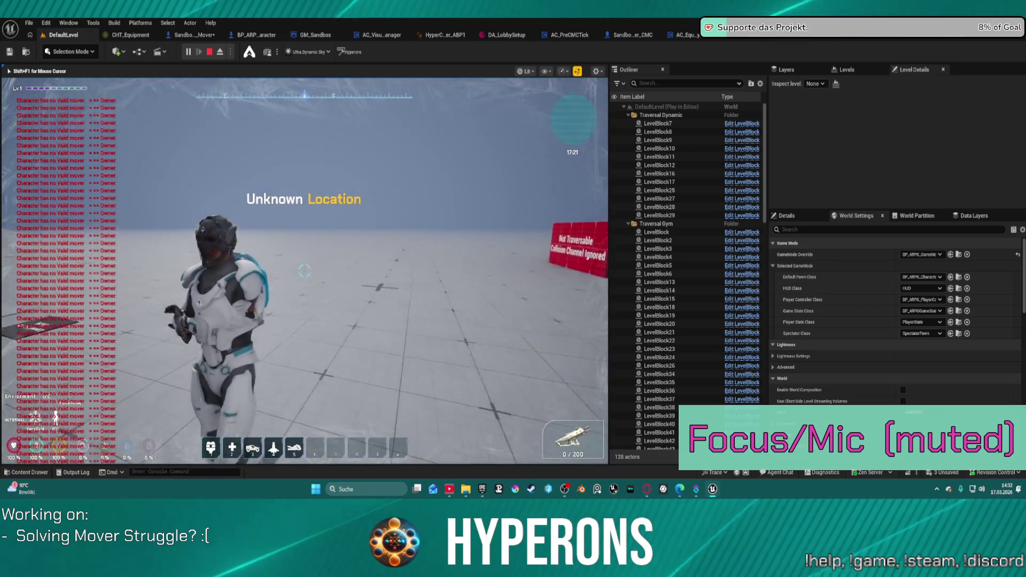
pyautogui.press('w')
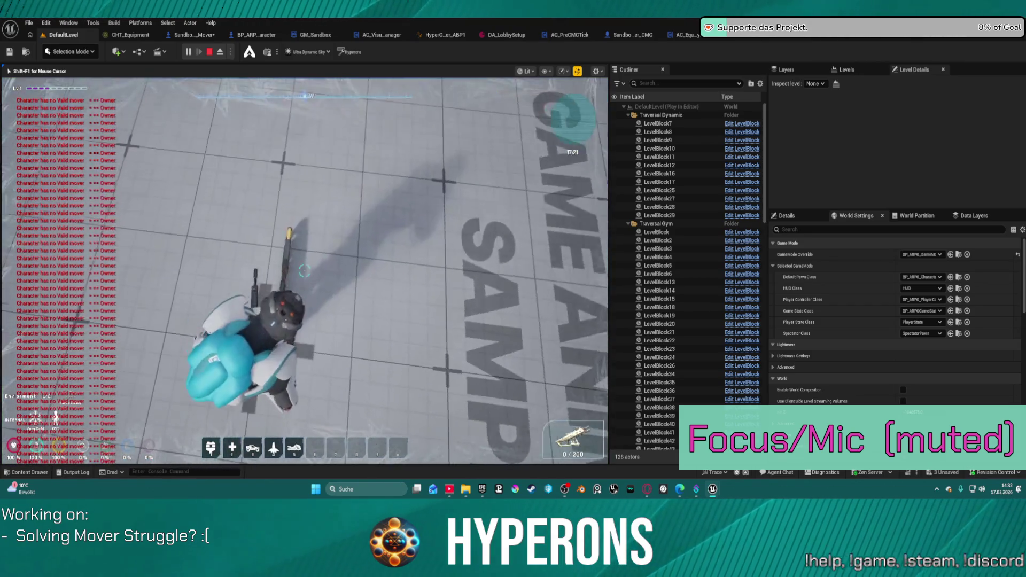
pyautogui.press('w')
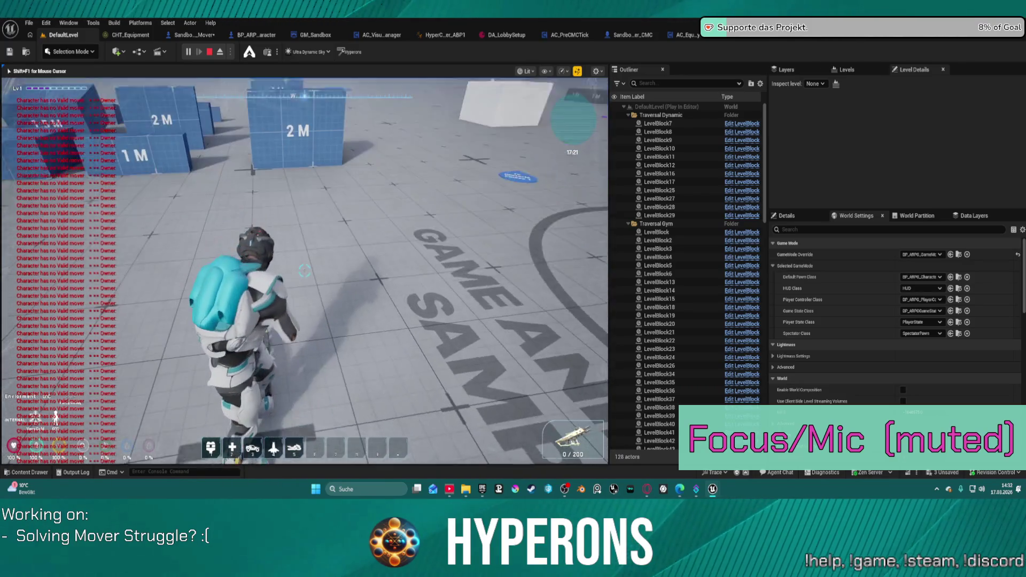
pyautogui.press('Escape')
# Step: Find the Body component's mesh from BP_ARPG_Character and open SKM_MH_CHR_M_01_BodyMesh
pyautogui.click(257, 34)
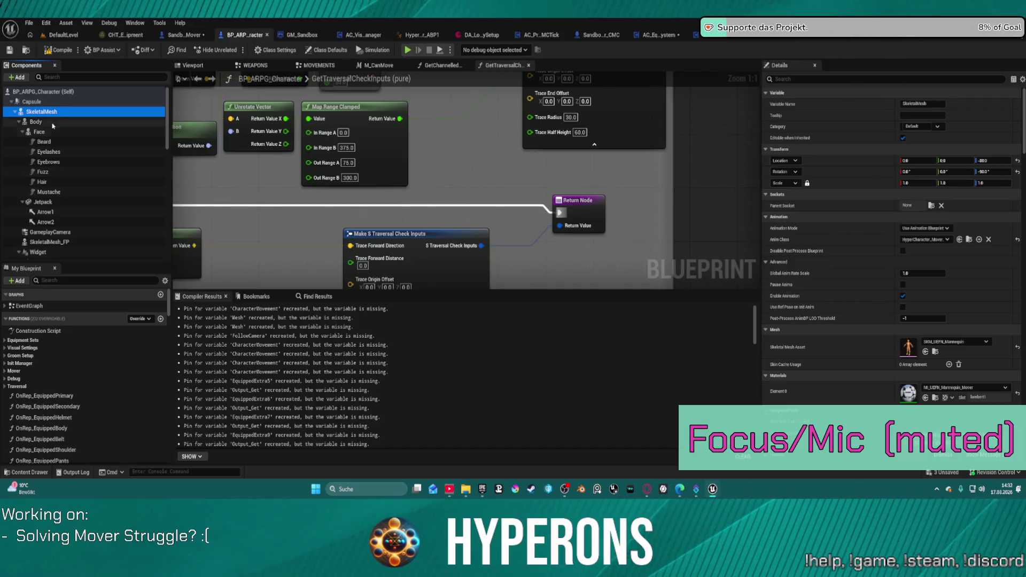
pyautogui.click(53, 123)
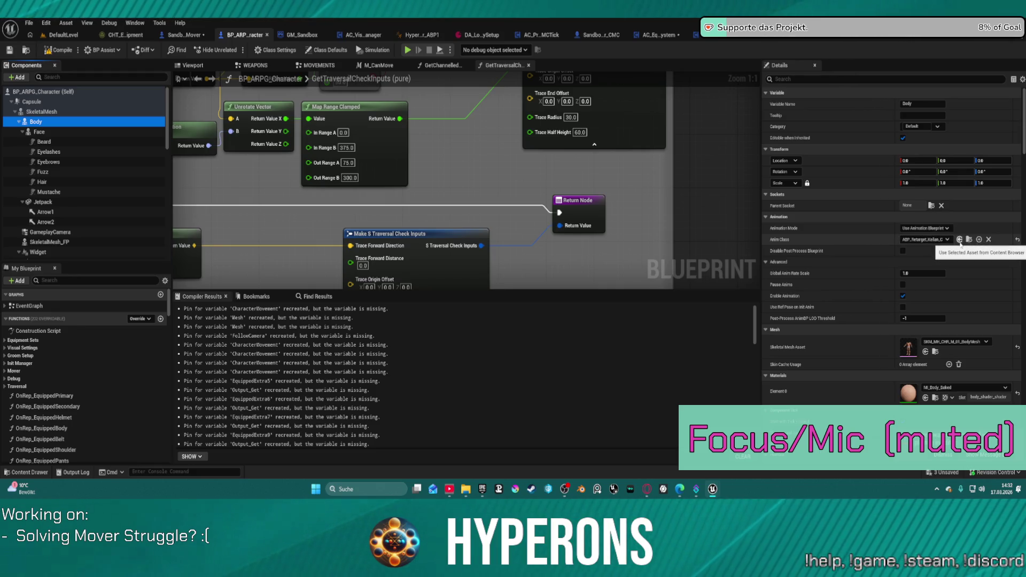
pyautogui.click(936, 352)
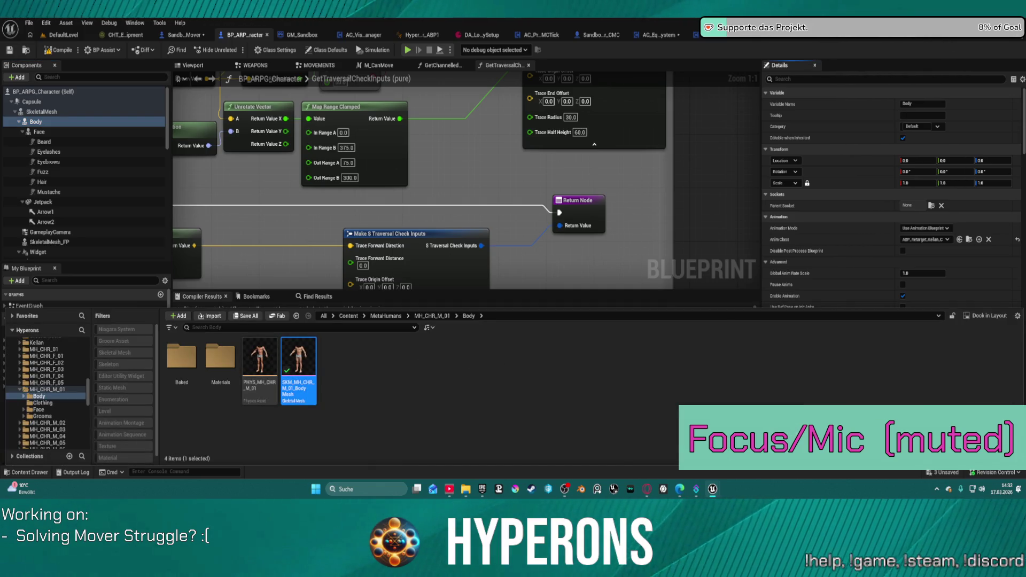
pyautogui.doubleClick(298, 369)
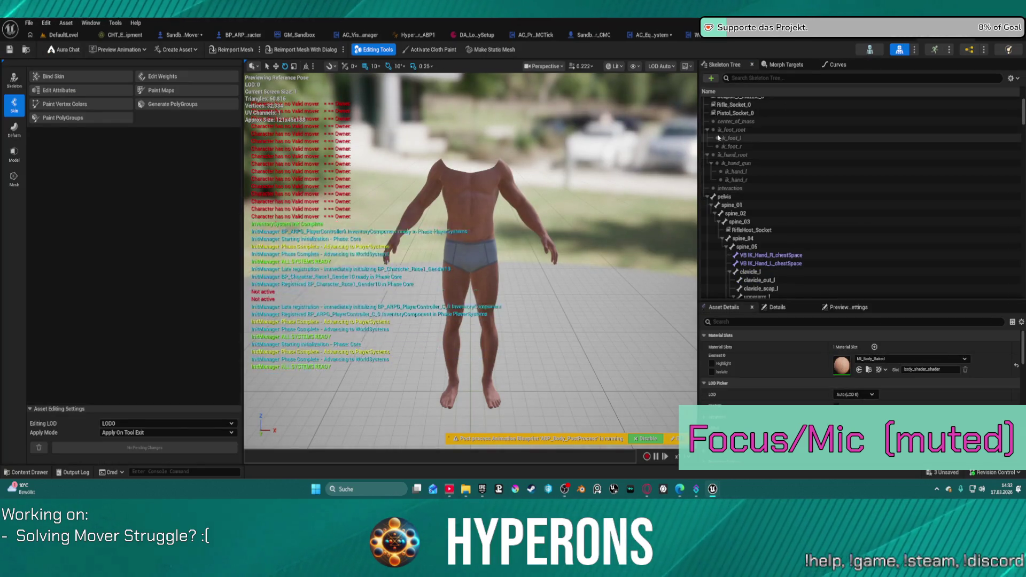
# Step: Scroll the Skeleton Tree to the finger bones and left-hand sockets like Sword_OffSocket and Bow_OffSocket
pyautogui.scroll(1, 721, 120)
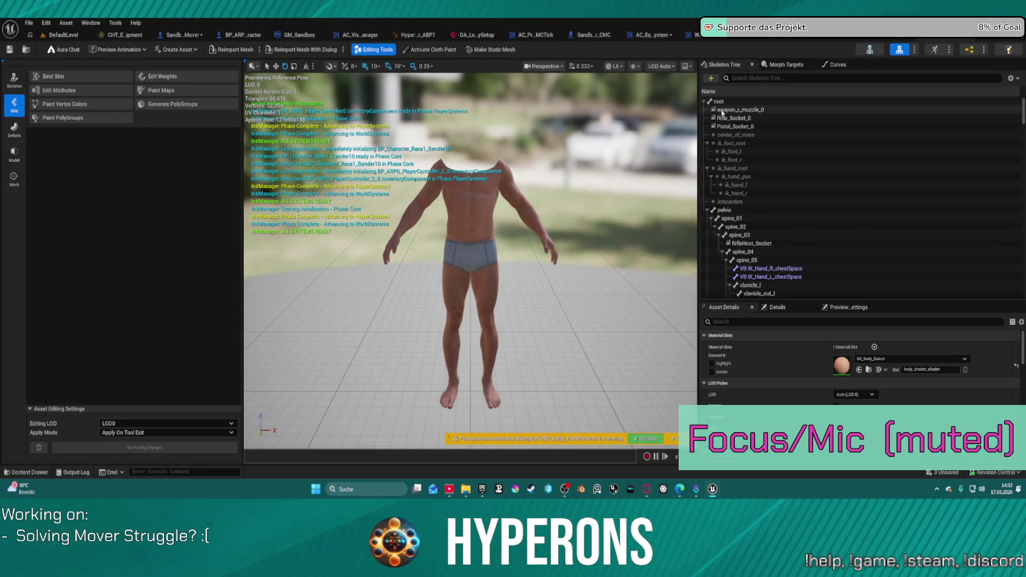
pyautogui.click(705, 101)
pyautogui.click(705, 101)
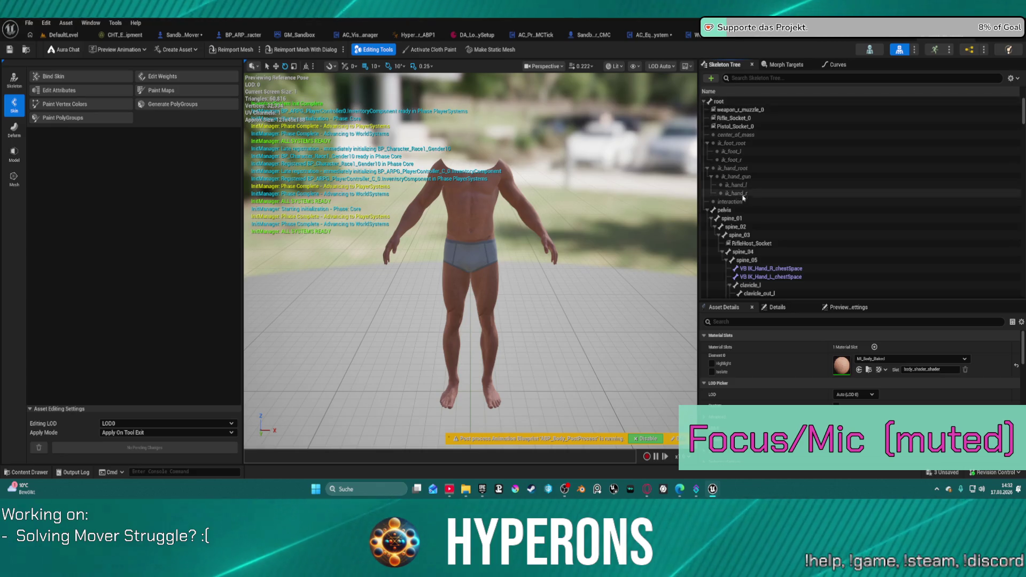
pyautogui.scroll(-8, 743, 198)
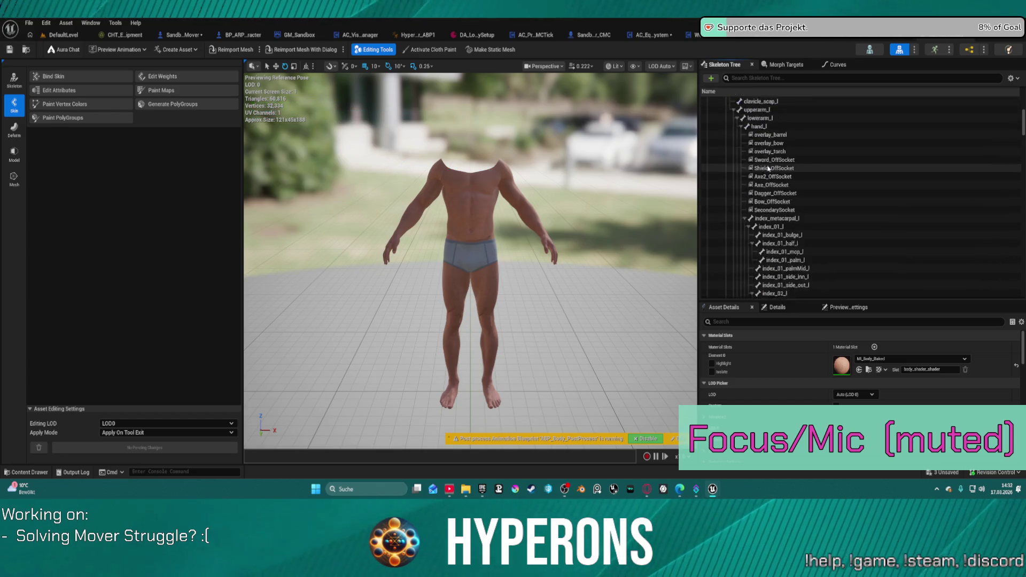
pyautogui.scroll(-3, 768, 167)
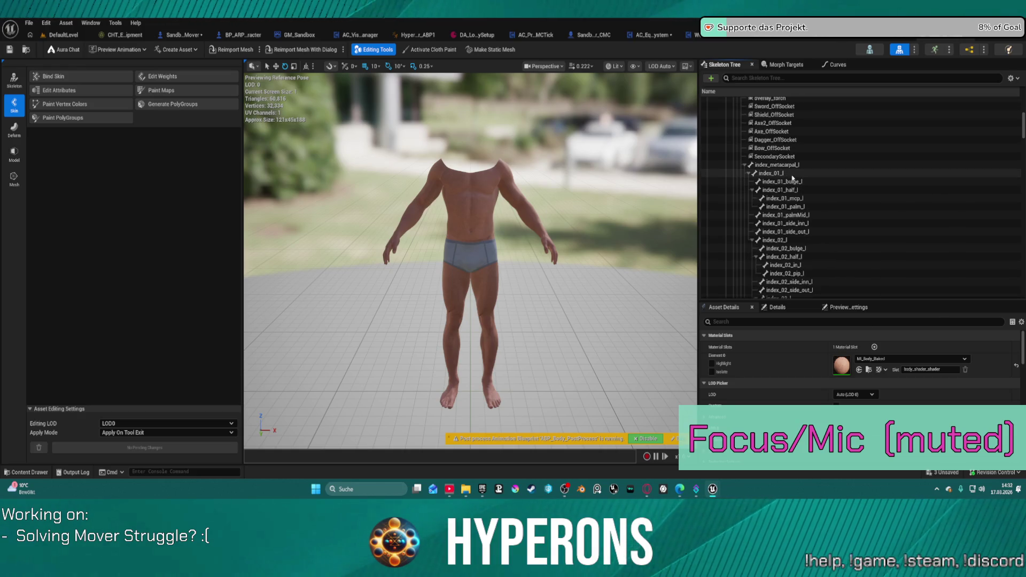
pyautogui.scroll(3, 785, 166)
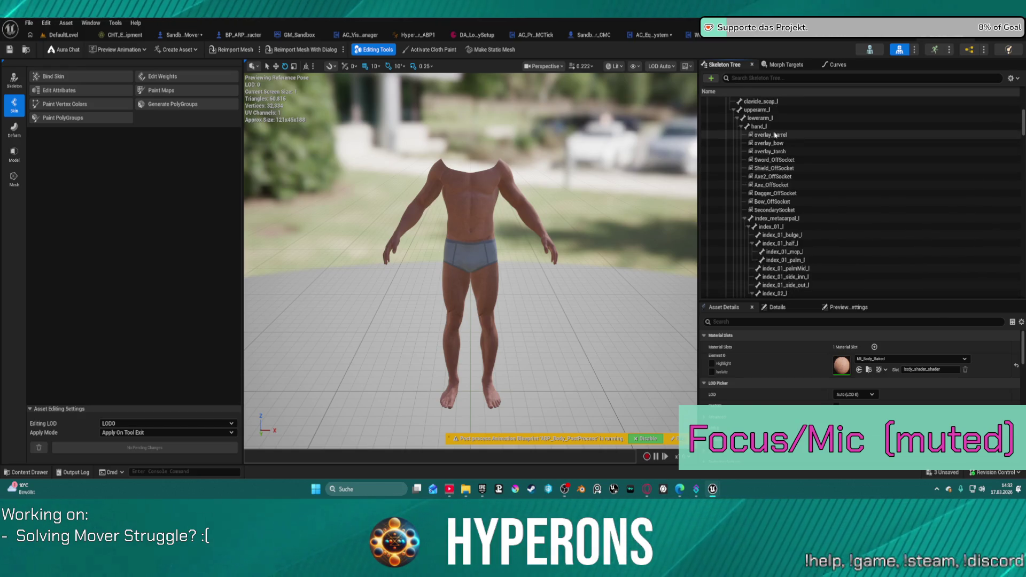
pyautogui.scroll(-15, 779, 176)
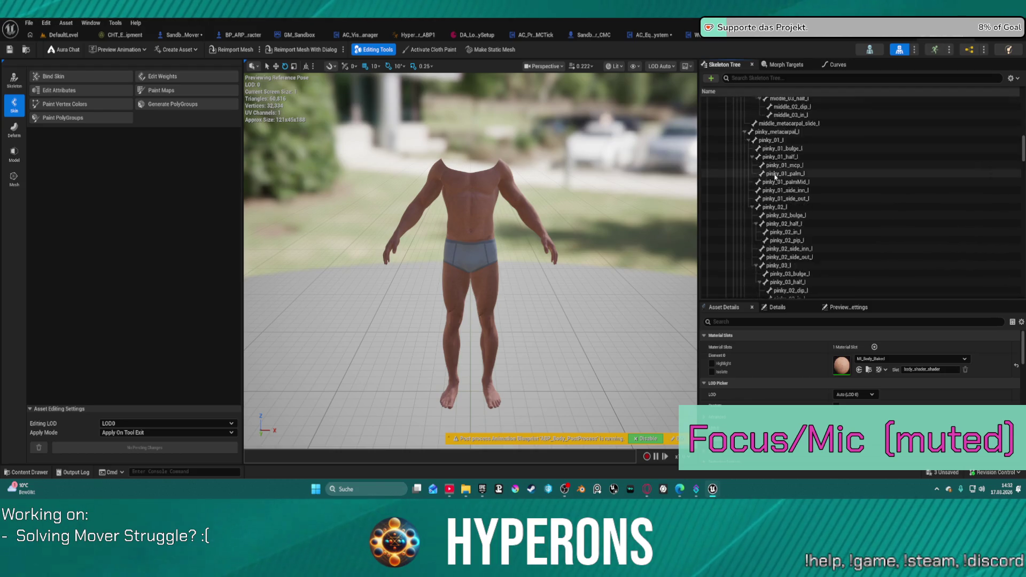
pyautogui.scroll(-10, 778, 203)
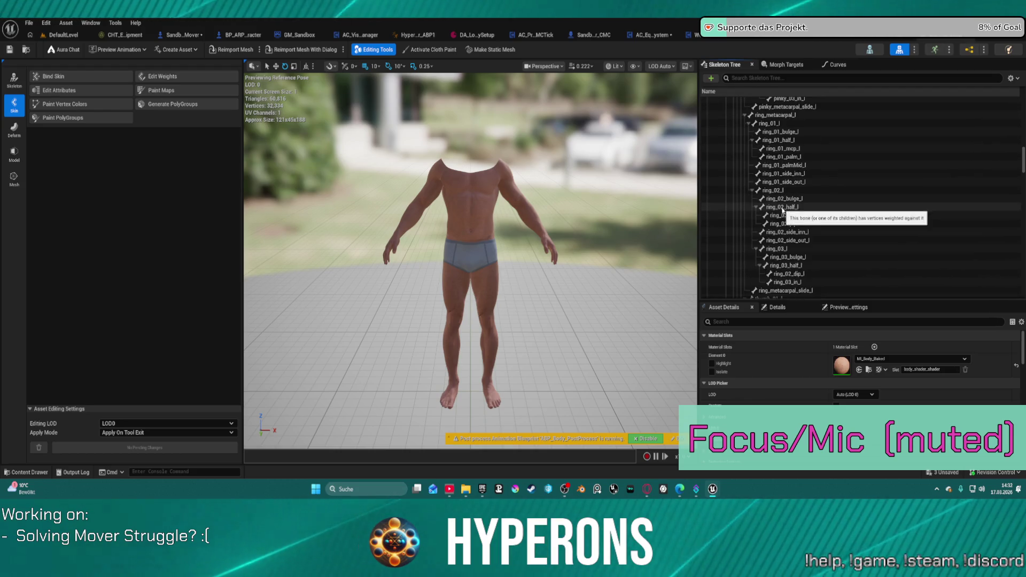
pyautogui.scroll(-2, 783, 212)
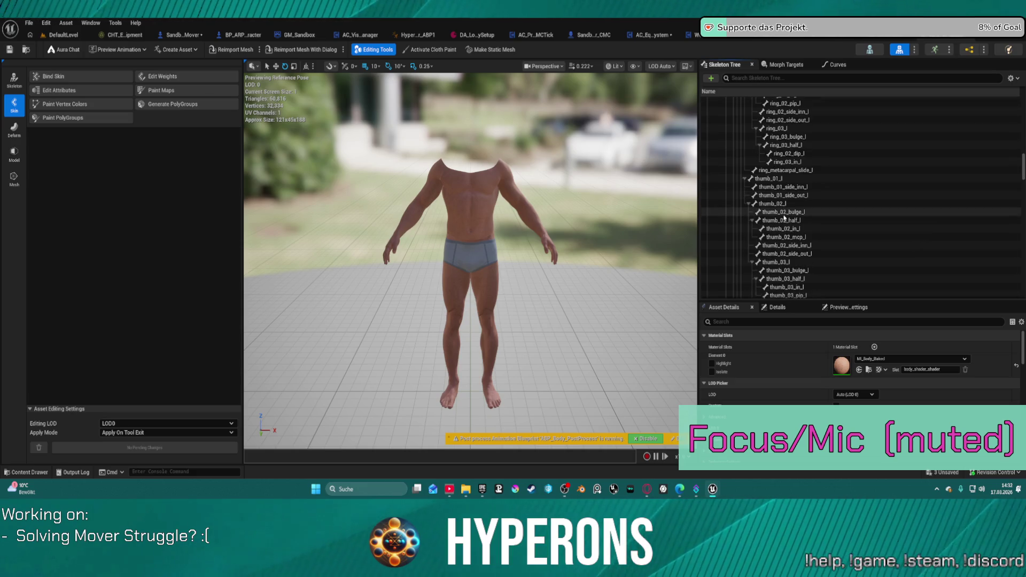
pyautogui.moveTo(487, 494)
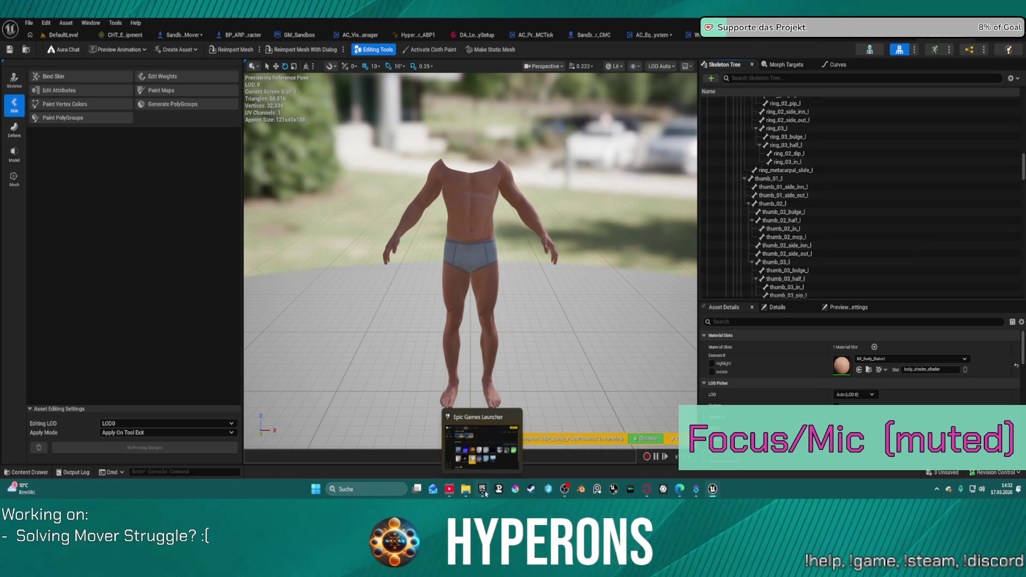
# Step: Set DefaultLevel's GameMode Override to GM_Sandbox
pyautogui.click(63, 35)
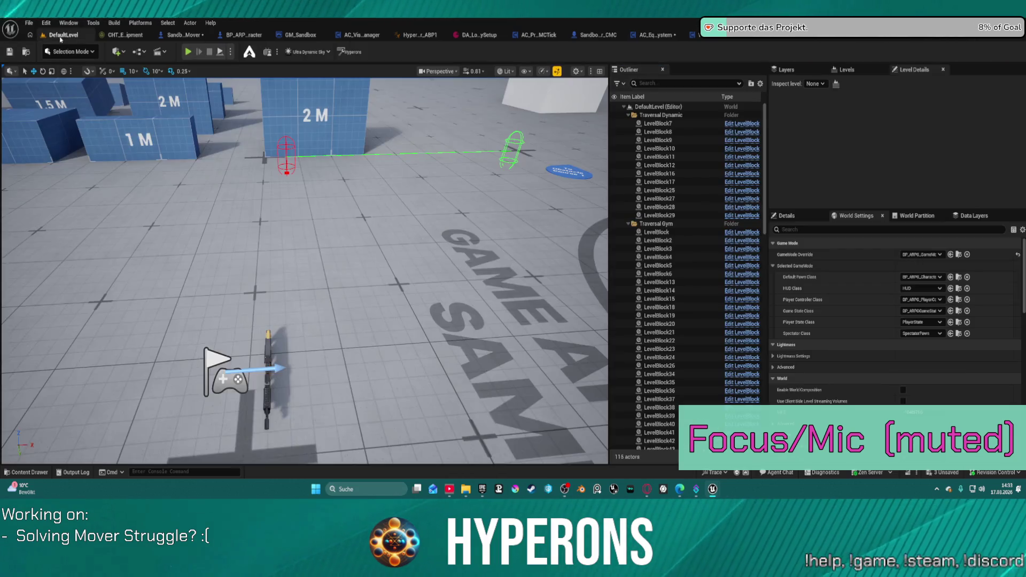
pyautogui.click(929, 254)
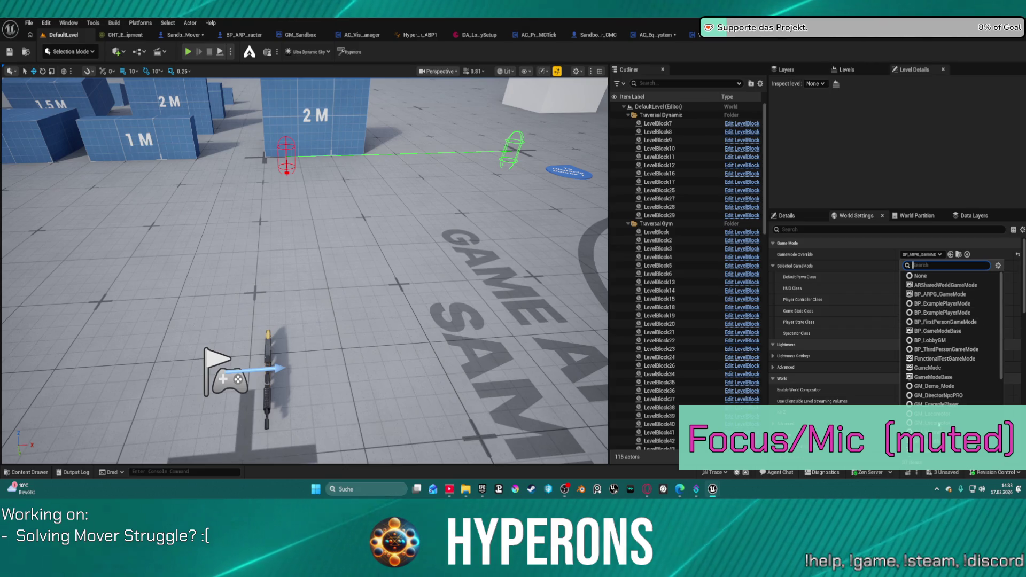
pyautogui.click(935, 432)
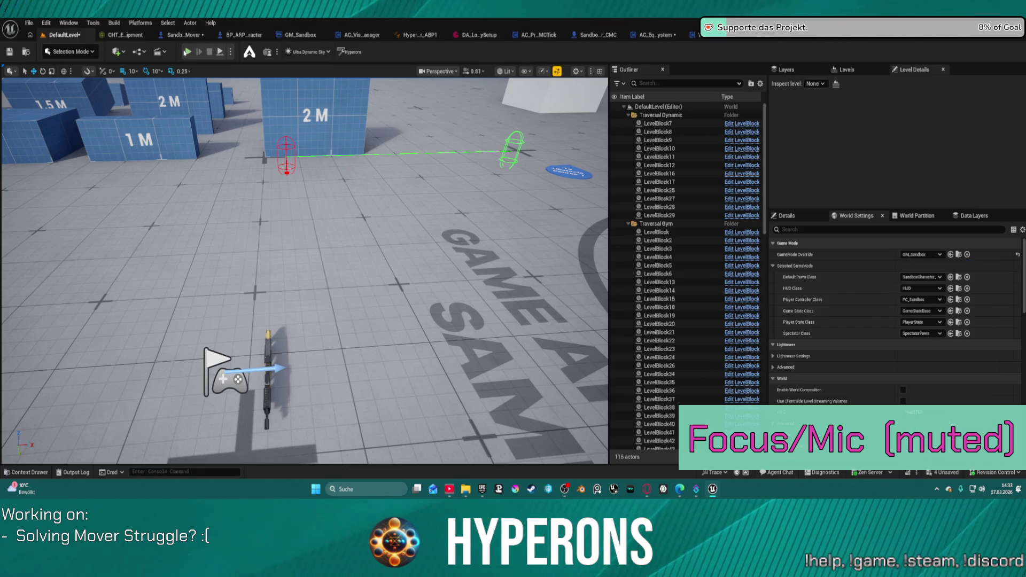
# Step: Play the level, climbing and vaulting the character over the blue blocks, then stop
pyautogui.hotkey('alt', 'p')
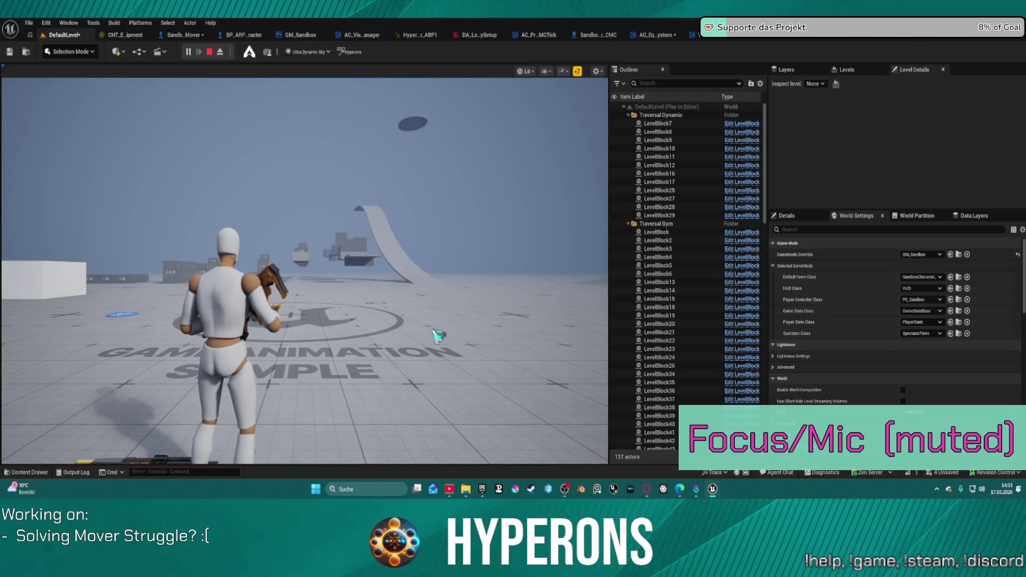
pyautogui.press('w')
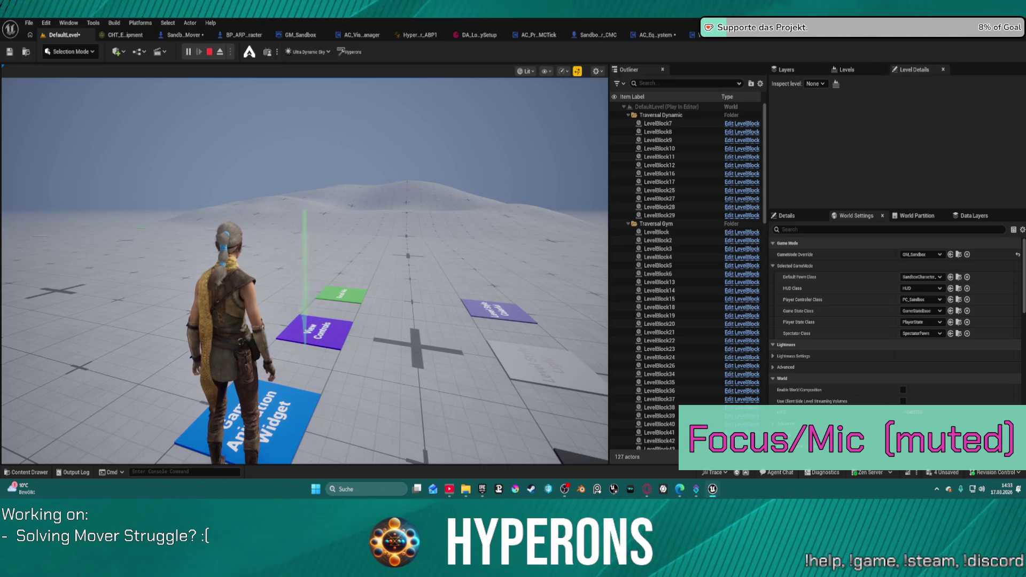
pyautogui.press('w')
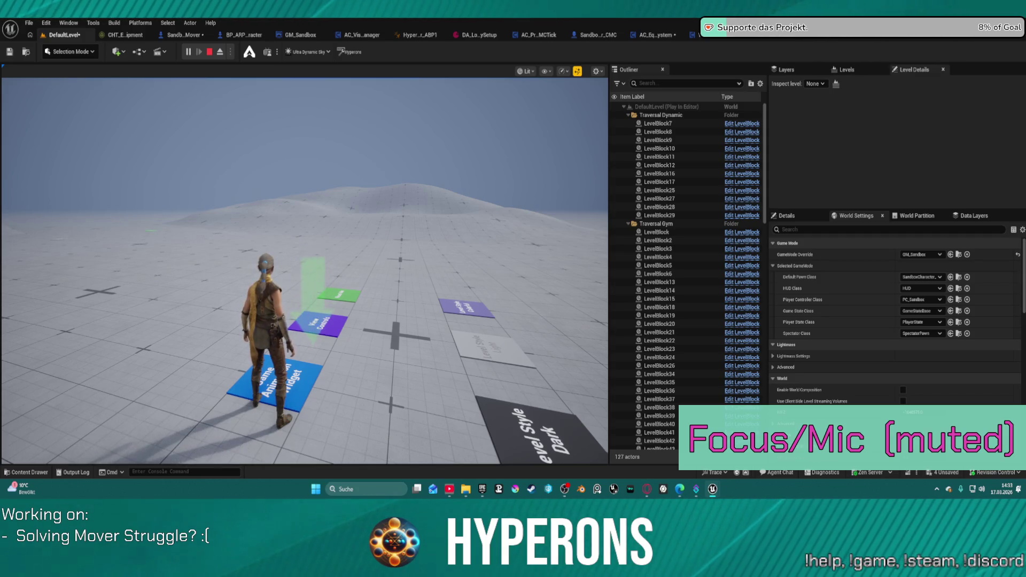
pyautogui.click(462, 171)
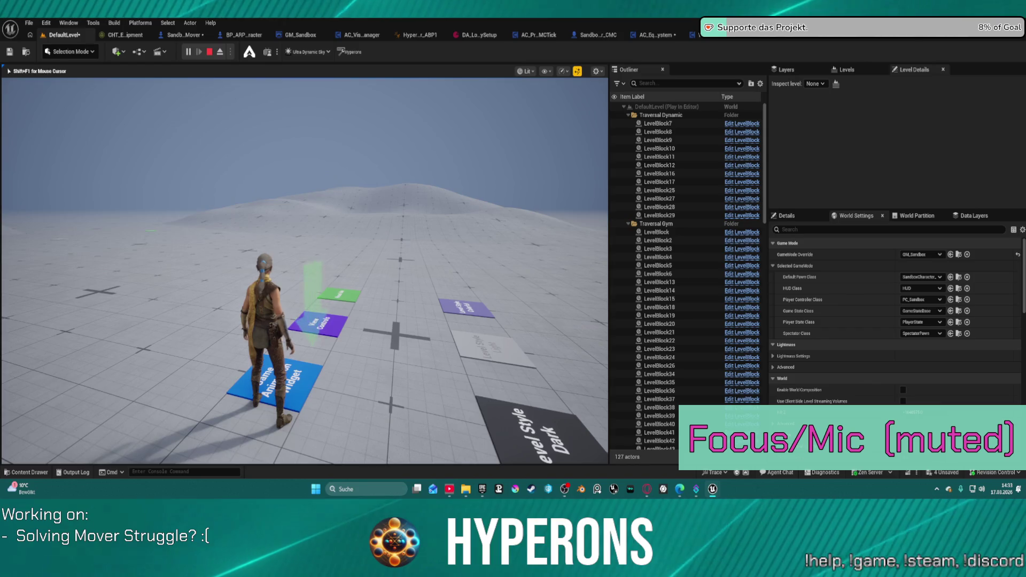
pyautogui.press('w')
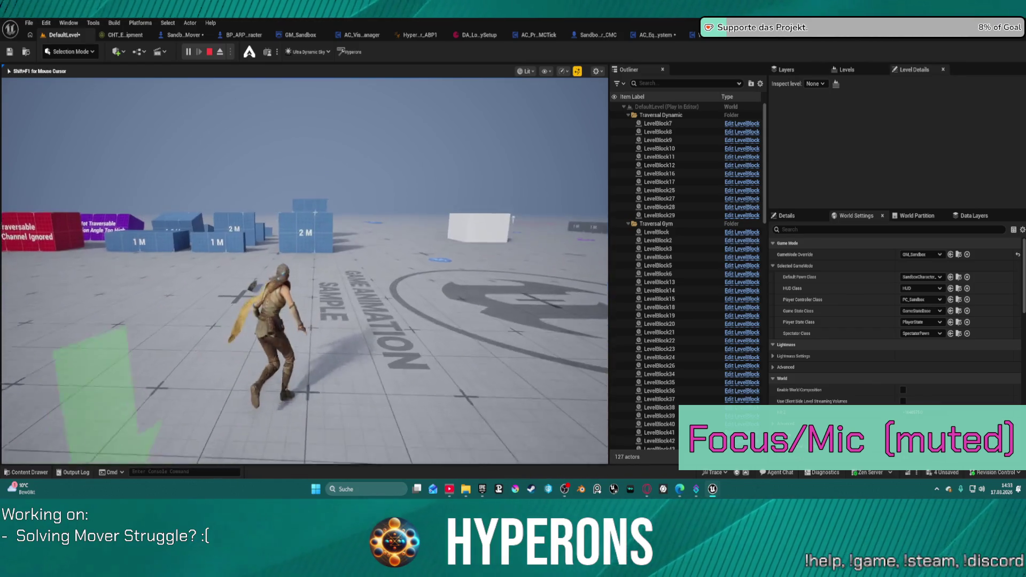
pyautogui.press('w')
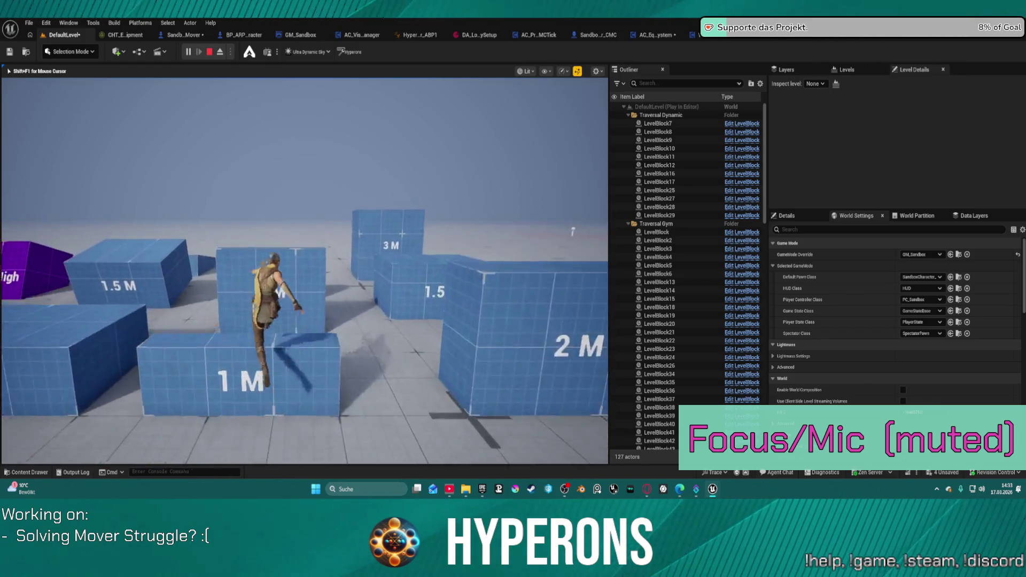
pyautogui.press('w')
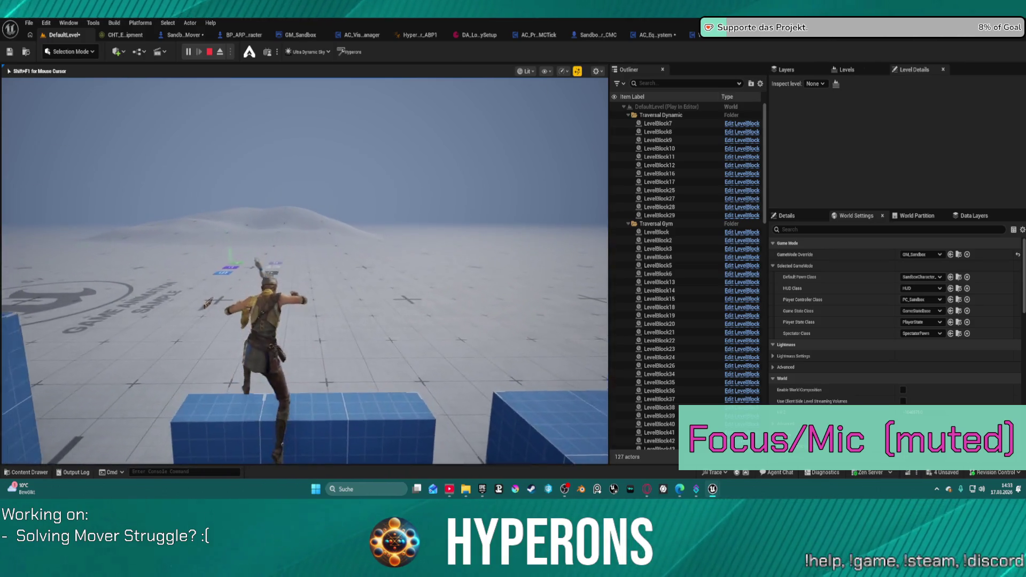
pyautogui.press('w')
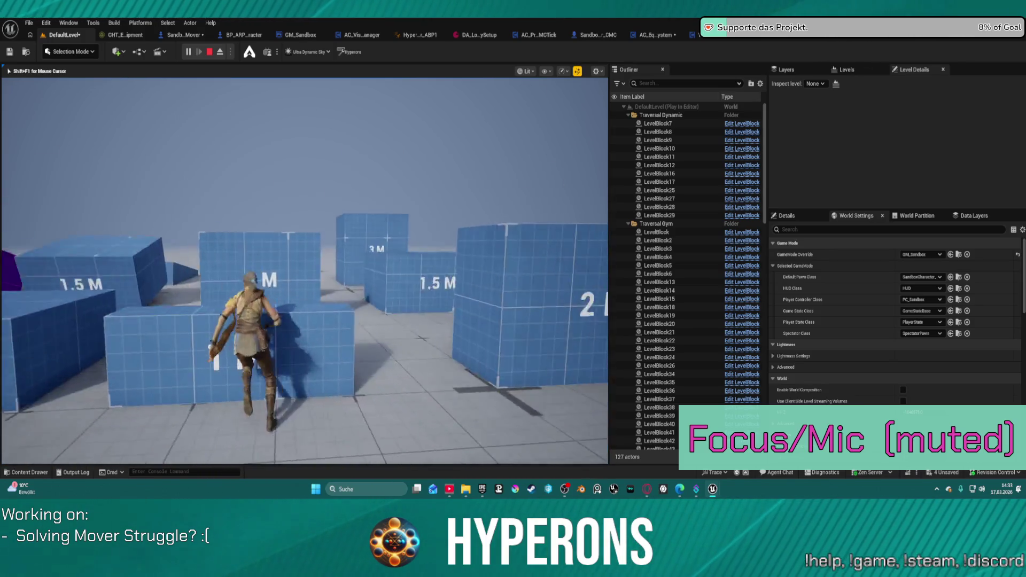
pyautogui.press('w')
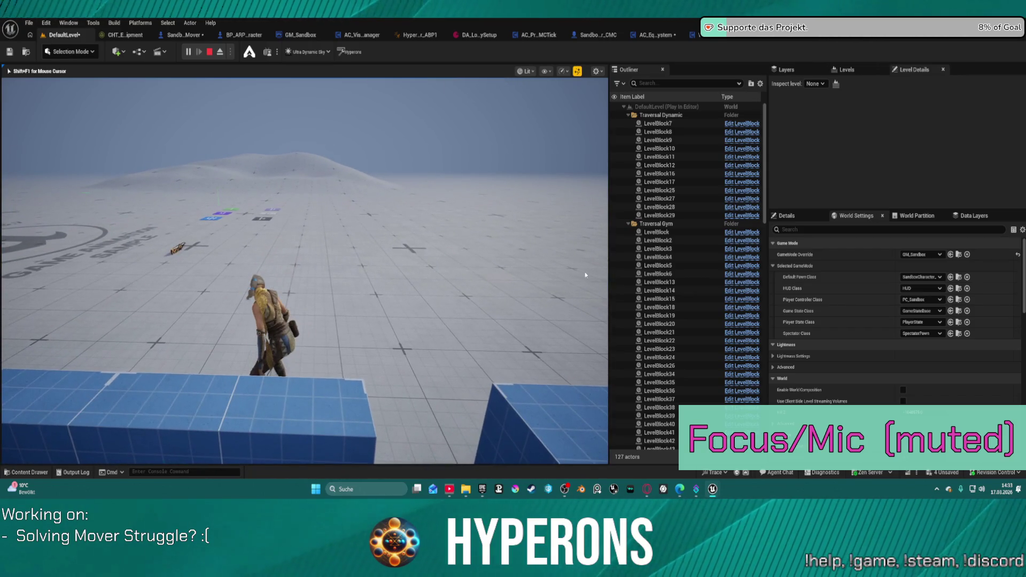
pyautogui.press('Escape')
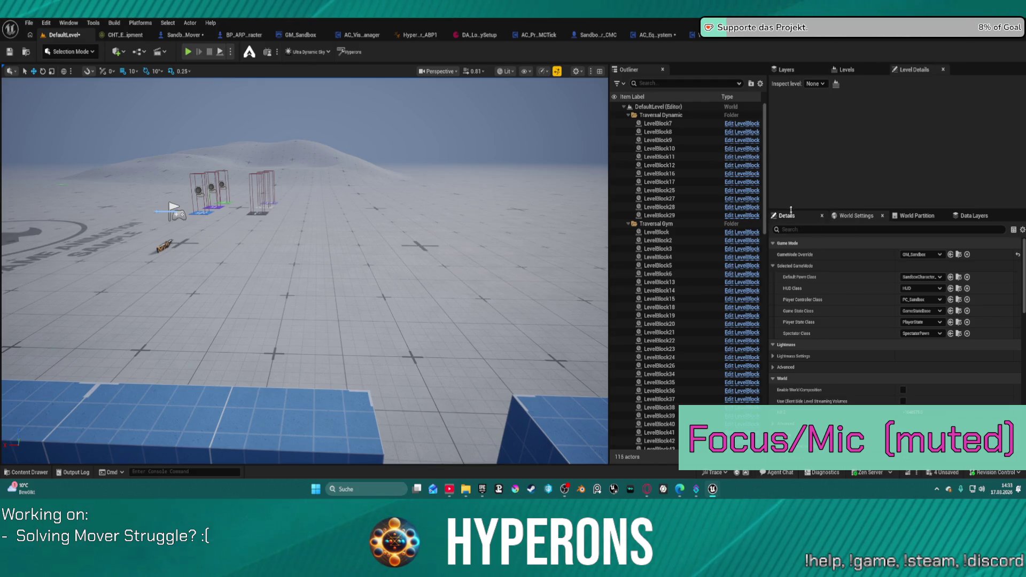
# Step: Open the GM_Sandbox blueprint and select its VisualOverrides variable in the Classes category
pyautogui.click(958, 278)
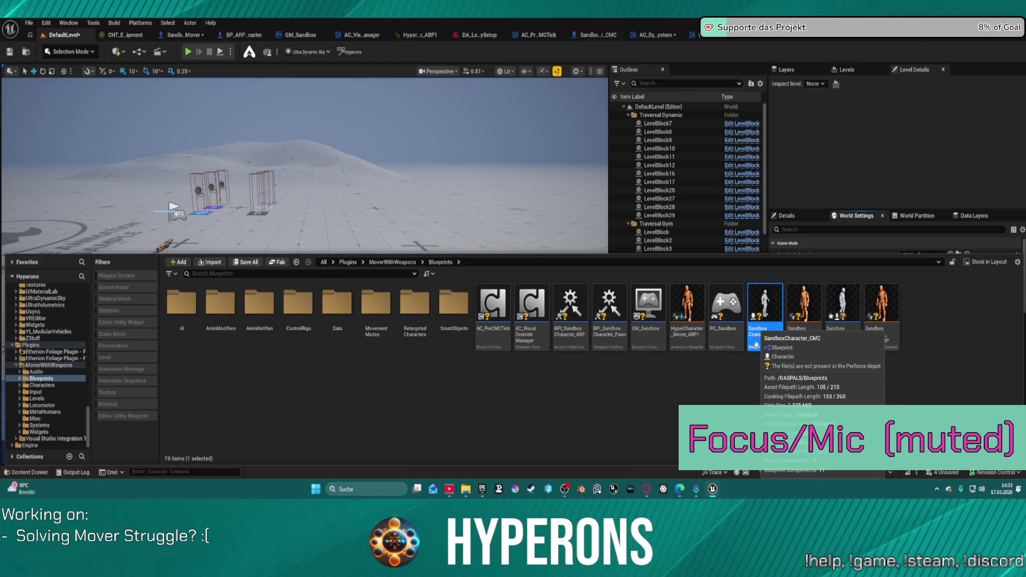
pyautogui.doubleClick(647, 304)
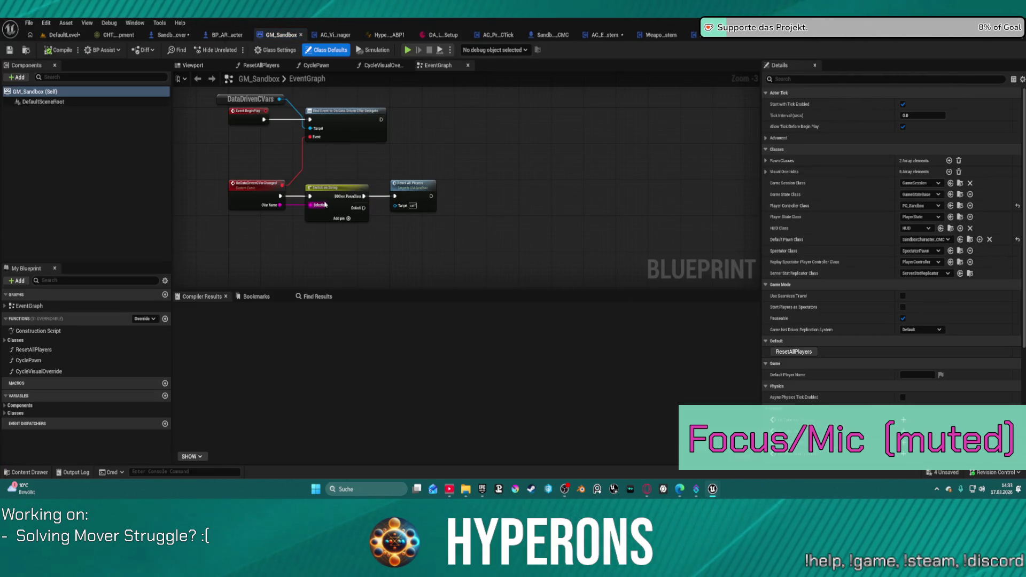
pyautogui.click(5, 413)
pyautogui.click(29, 434)
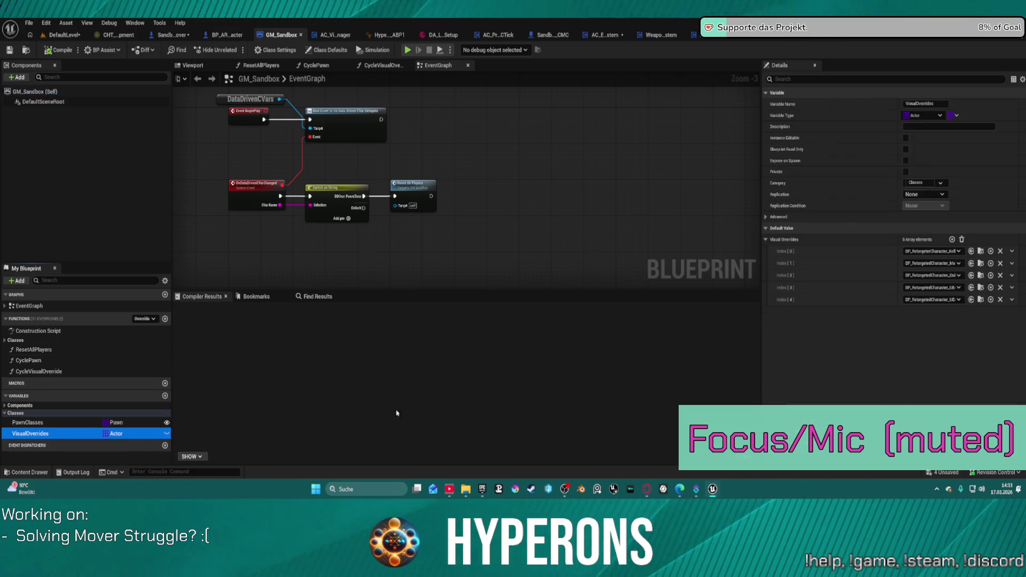
# Step: Trim VisualOverrides to one element and paste the retargeted character blueprint into it
pyautogui.click(1001, 264)
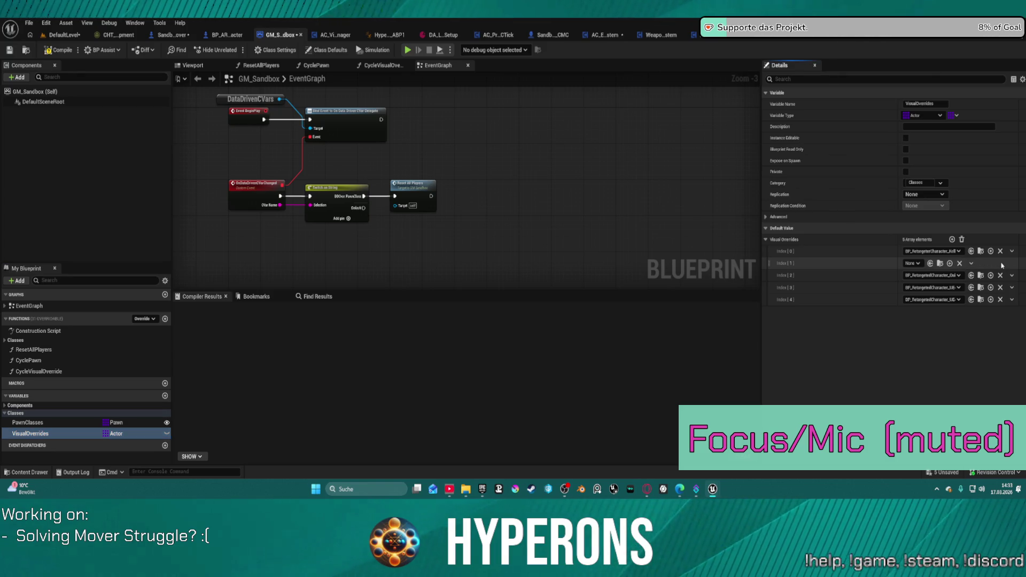
pyautogui.click(972, 263)
pyautogui.click(857, 252)
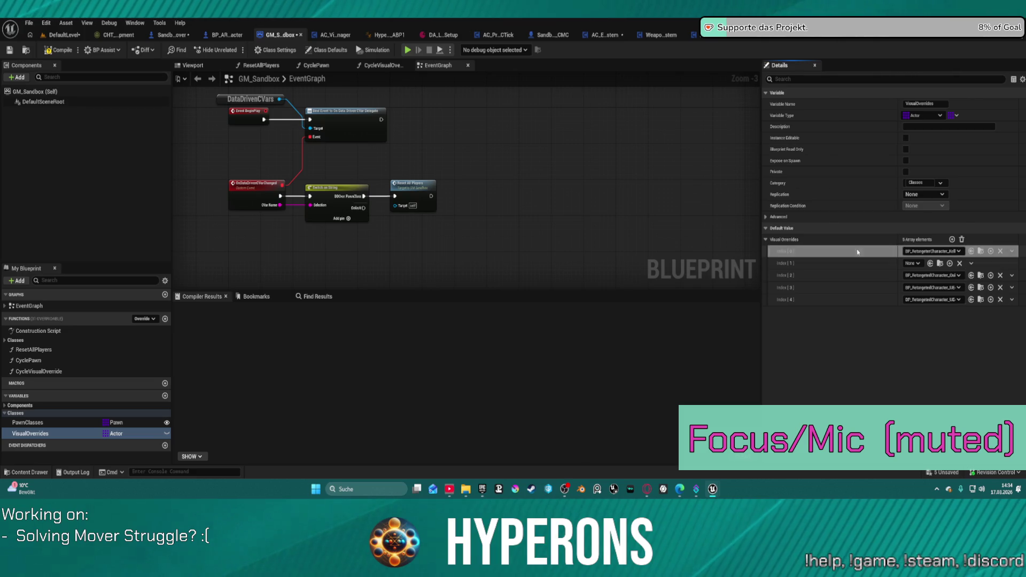
pyautogui.click(962, 239)
pyautogui.click(952, 240)
pyautogui.hotkey('ctrl', 'v')
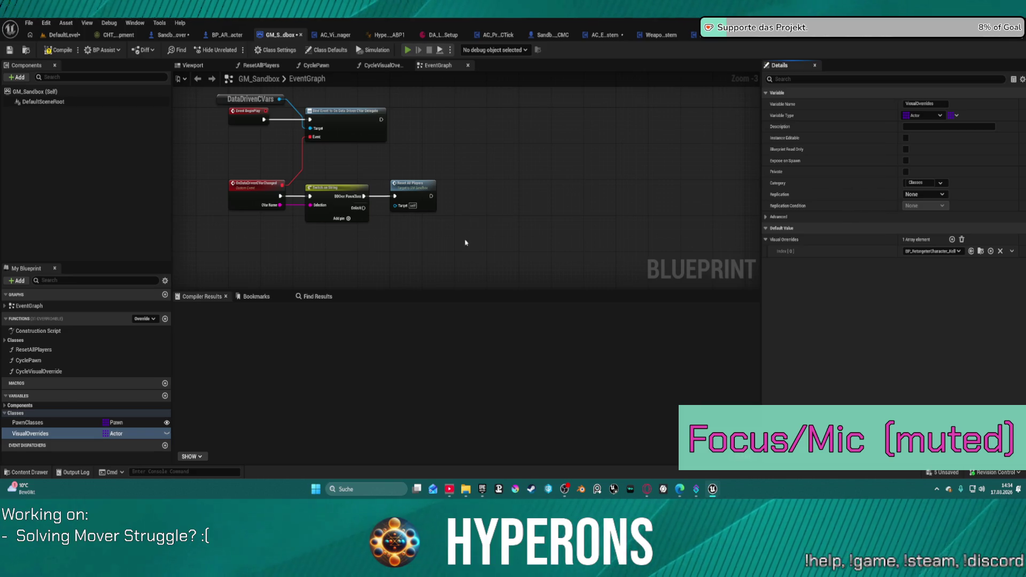
# Step: Run the character forward toward the green marker in the standalone game, then switch back to the editor
pyautogui.press('w')
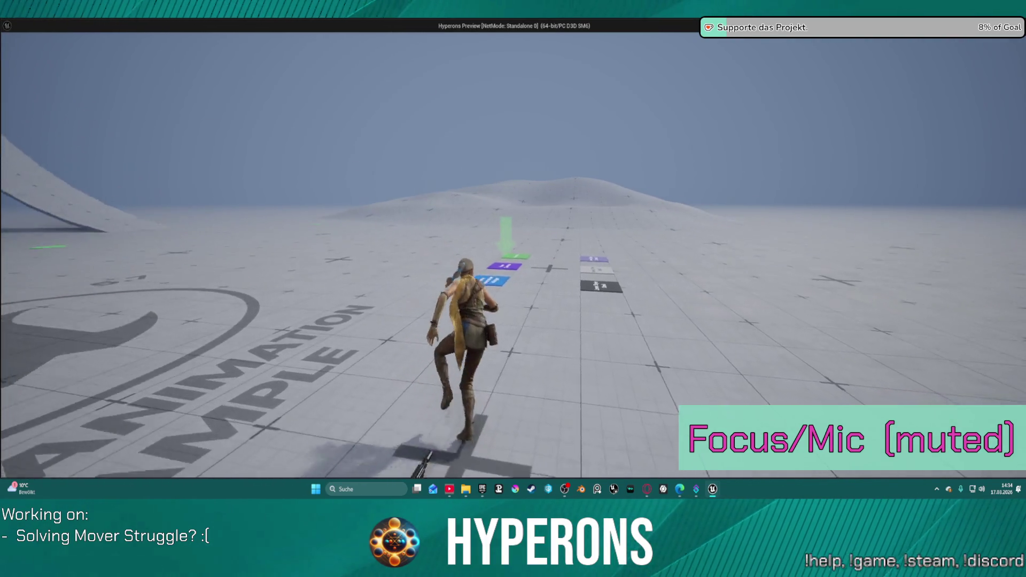
pyautogui.press('Escape')
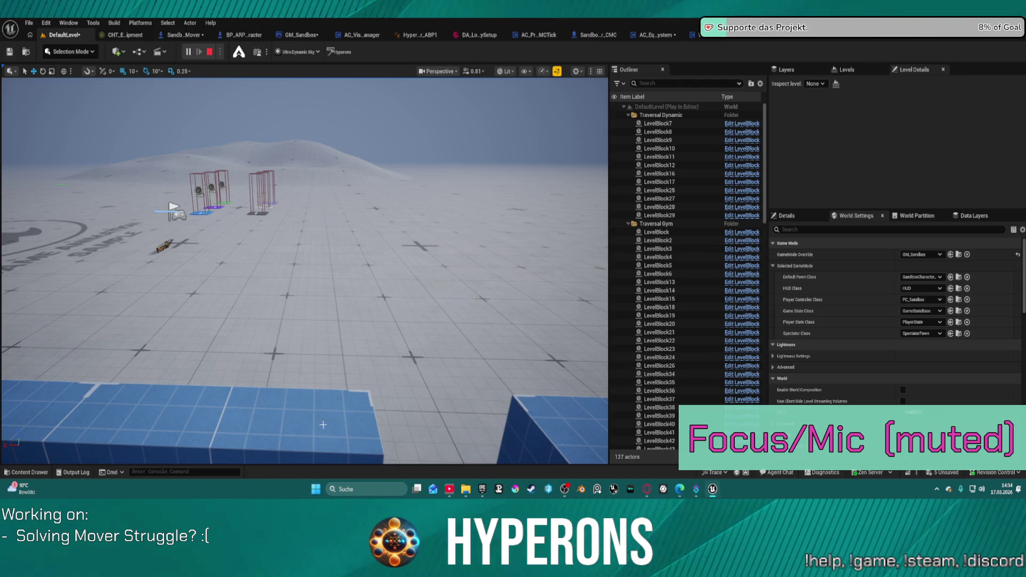
pyautogui.moveTo(712, 489)
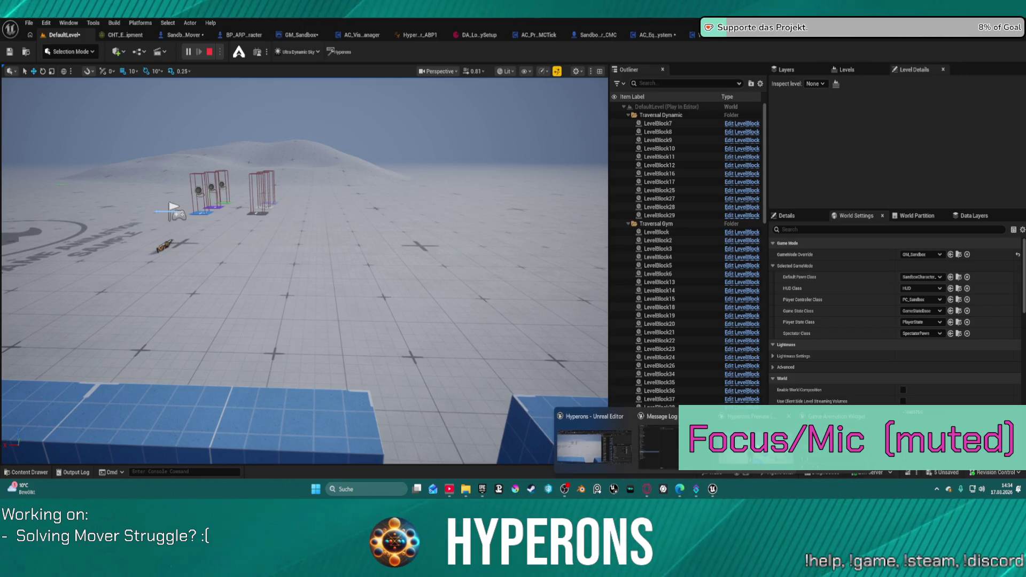
pyautogui.click(615, 438)
pyautogui.press('w')
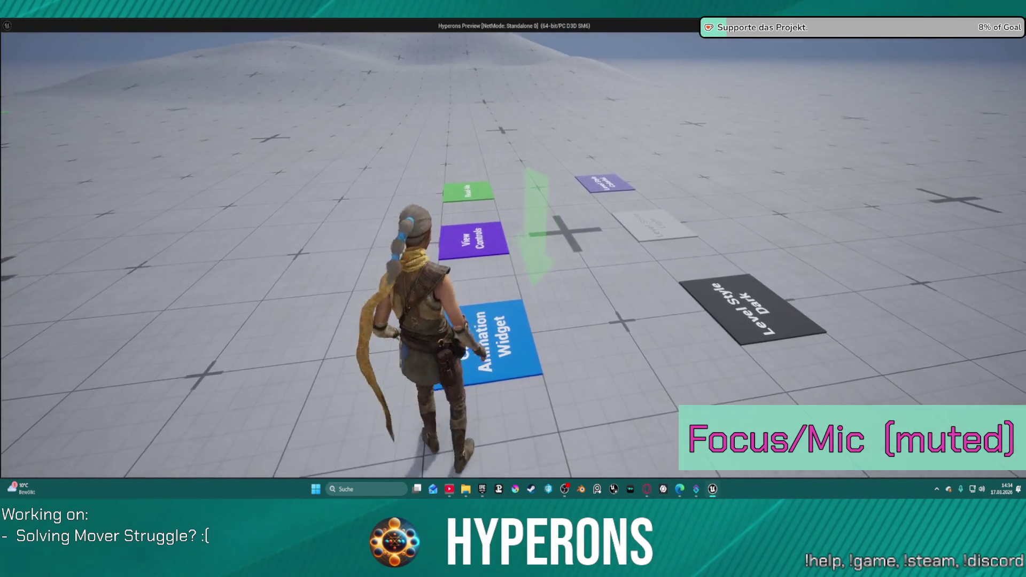
pyautogui.press('super')
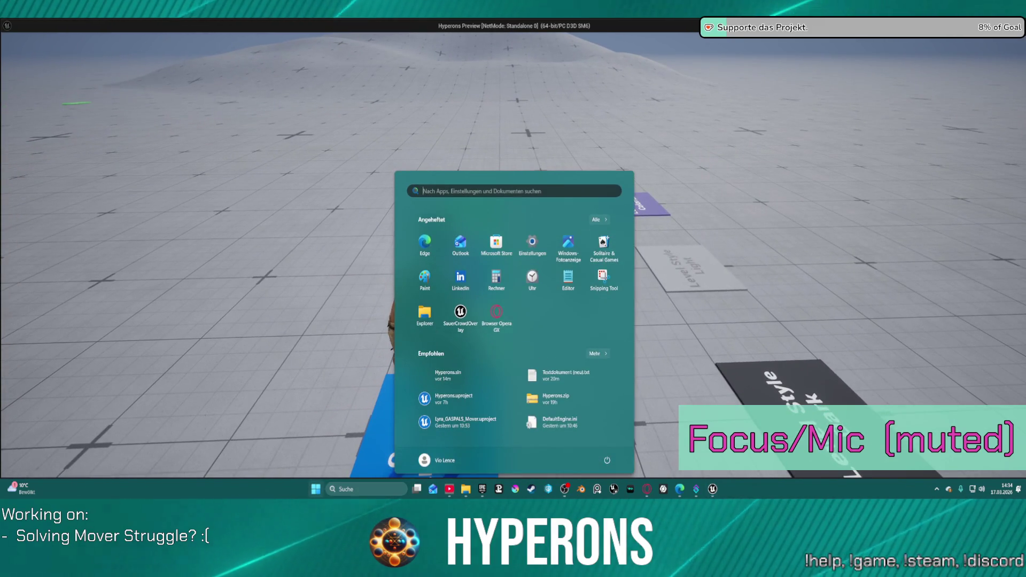
pyautogui.hotkey('alt', 'Tab')
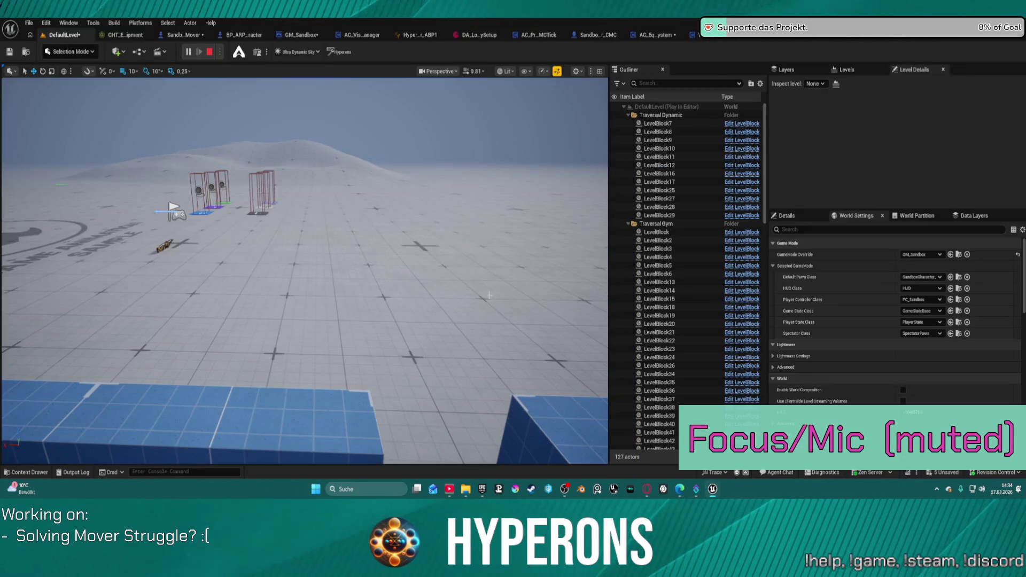
pyautogui.click(210, 53)
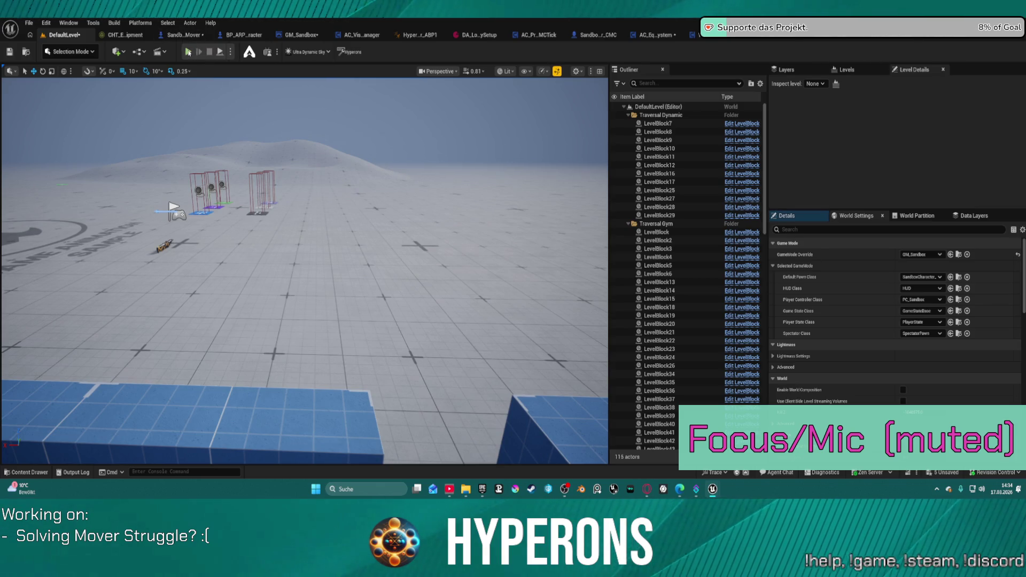
pyautogui.hotkey('alt', 'p')
pyautogui.press('w')
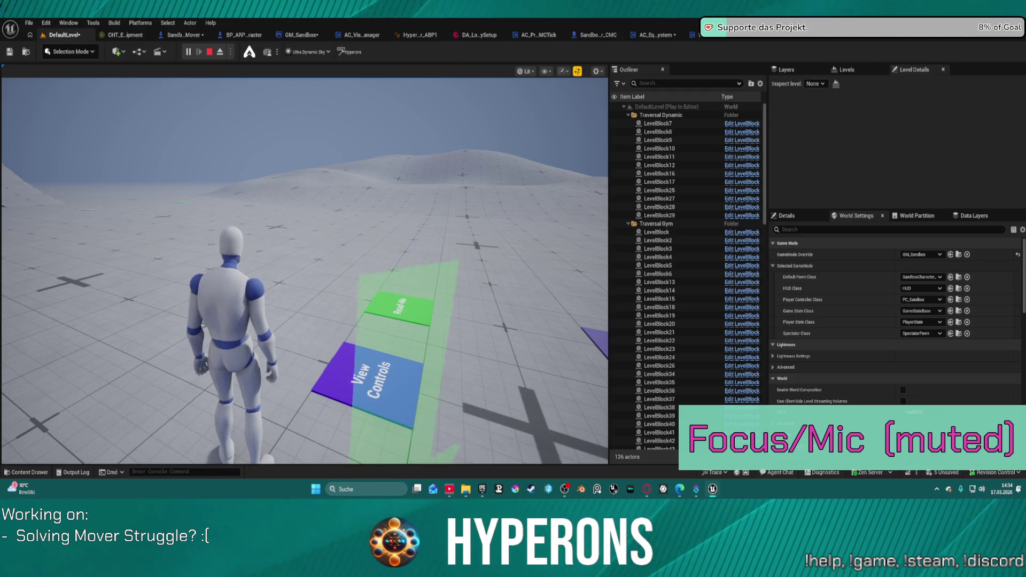
pyautogui.click(275, 416)
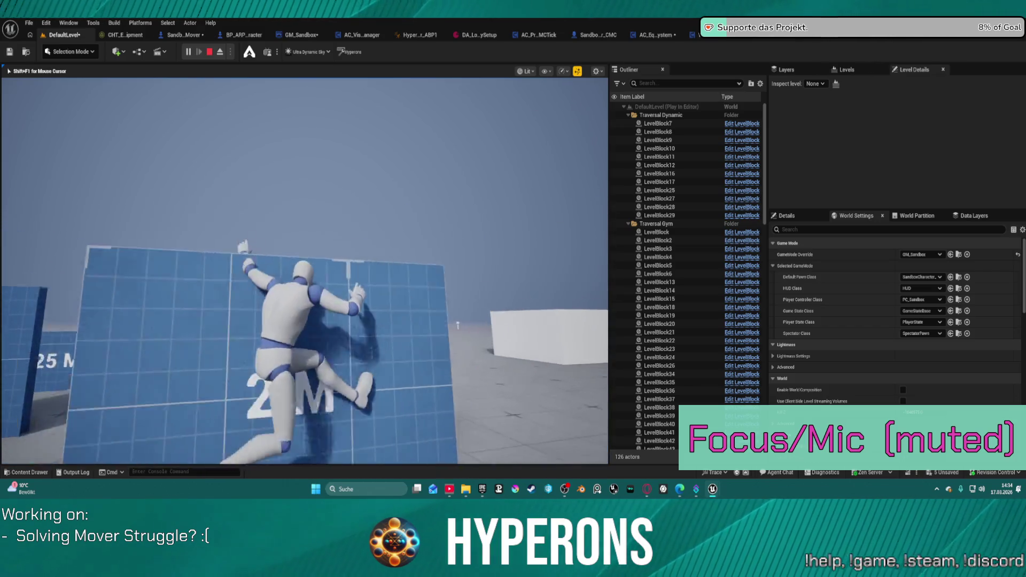
pyautogui.press('Escape')
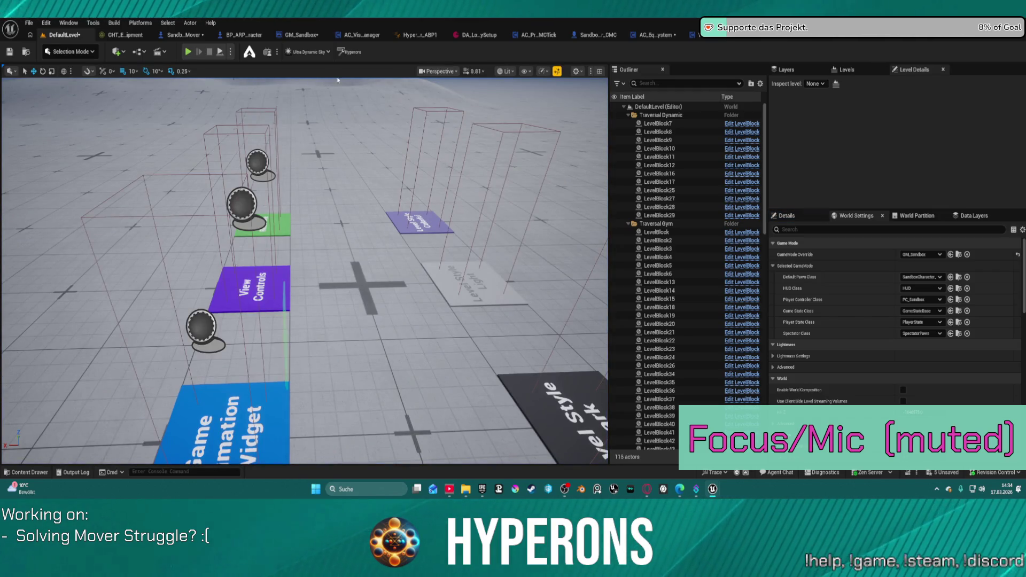
pyautogui.click(163, 38)
pyautogui.click(61, 35)
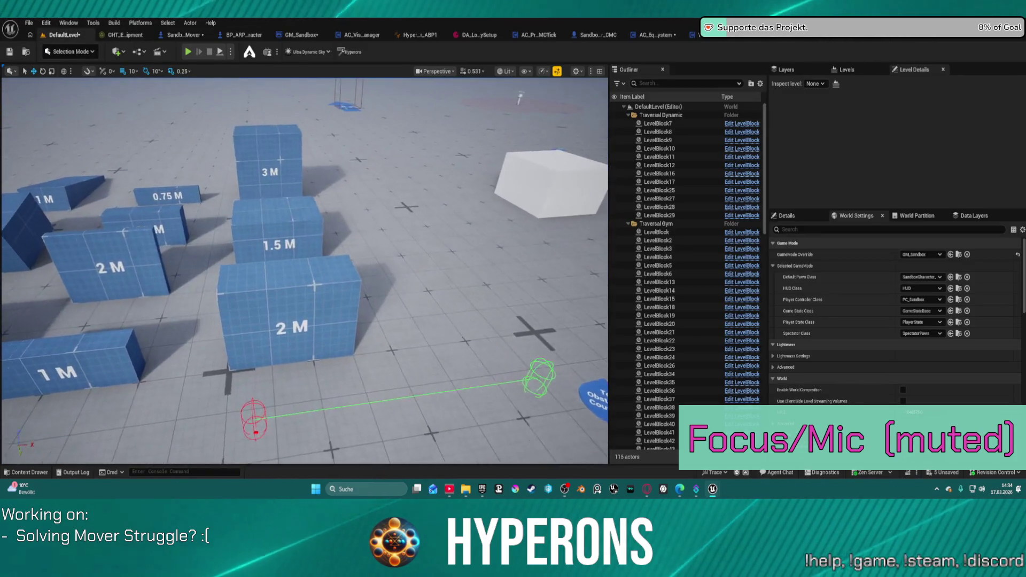
pyautogui.click(358, 291)
pyautogui.keyDown('ctrl'); pyautogui.click(143, 358); pyautogui.keyUp('ctrl')
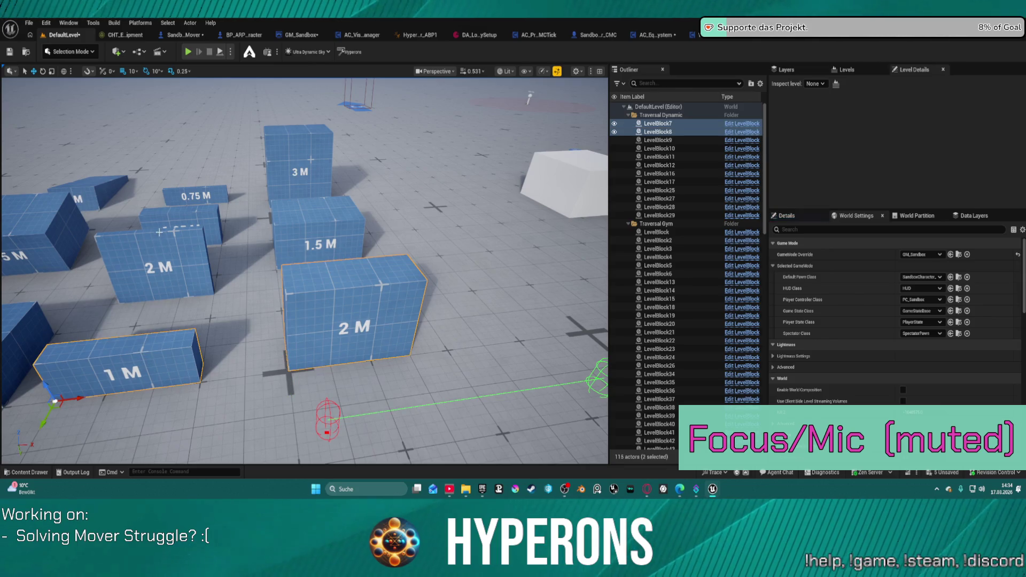
pyautogui.keyDown('ctrl'); pyautogui.click(182, 222); pyautogui.keyUp('ctrl')
pyautogui.keyDown('ctrl'); pyautogui.click(321, 230); pyautogui.keyUp('ctrl')
pyautogui.keyDown('ctrl'); pyautogui.click(160, 278); pyautogui.keyUp('ctrl')
pyautogui.keyDown('ctrl'); pyautogui.click(202, 195); pyautogui.keyUp('ctrl')
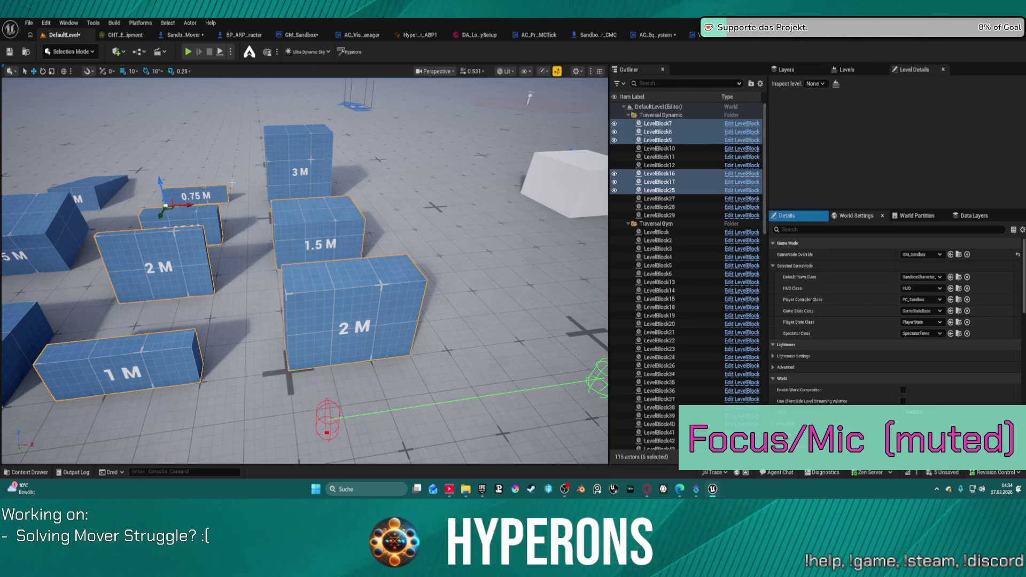
pyautogui.click(654, 123)
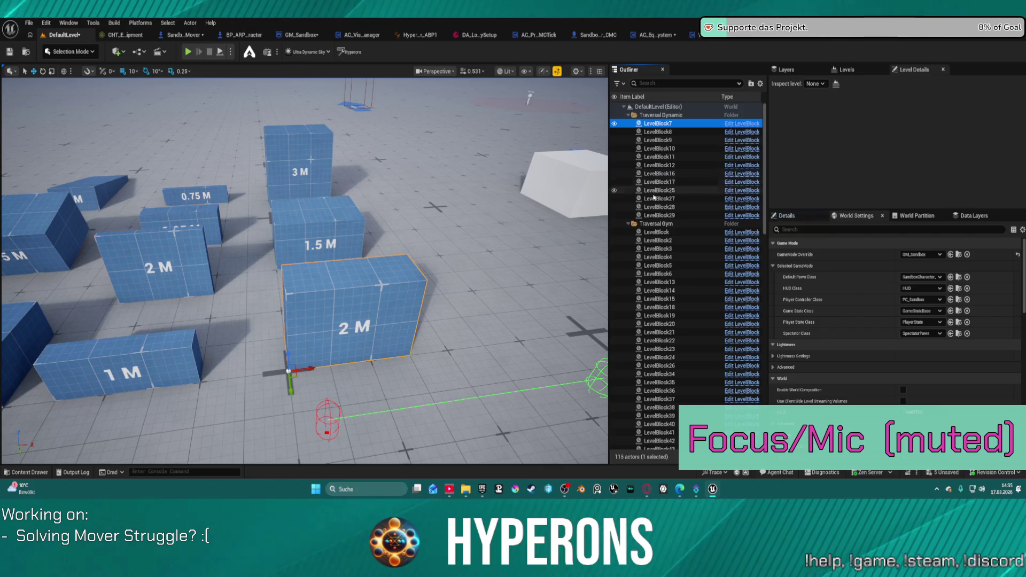
pyautogui.keyDown('shift'); pyautogui.click(657, 215); pyautogui.keyUp('shift')
pyautogui.rightClick(663, 188)
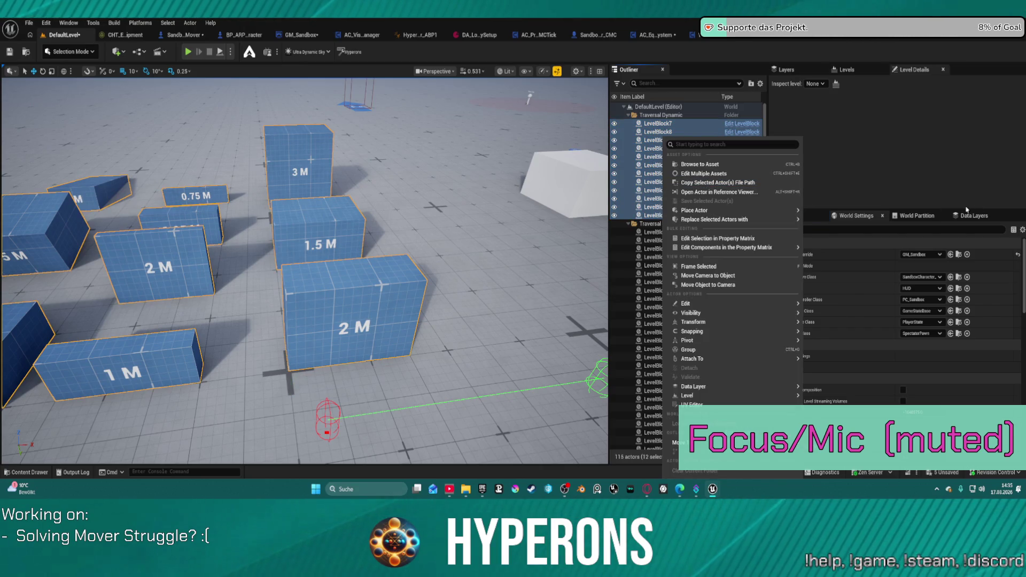
pyautogui.click(815, 215)
pyautogui.scroll(-4, 917, 329)
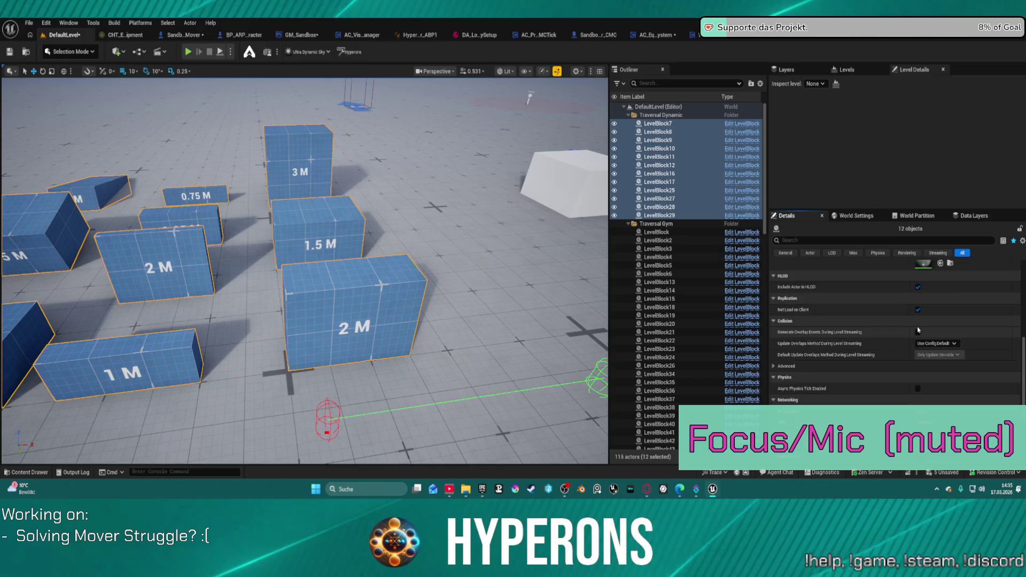
pyautogui.scroll(5, 919, 303)
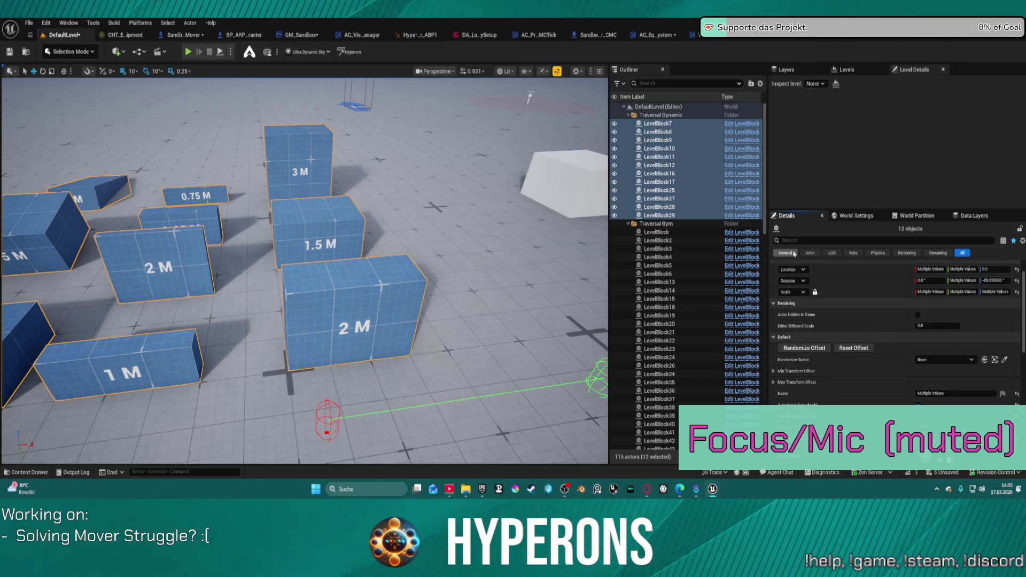
pyautogui.scroll(-5, 909, 350)
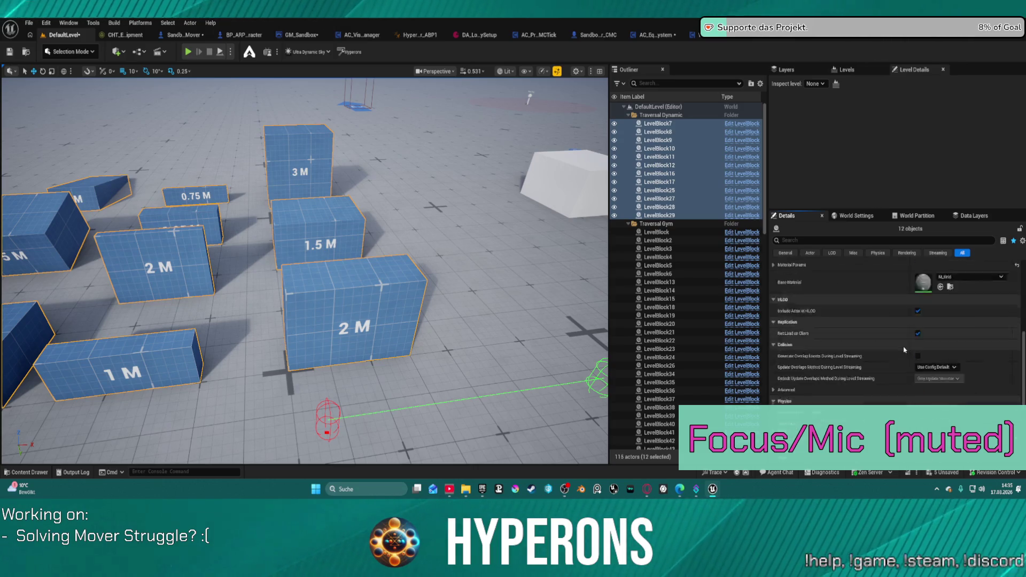
pyautogui.scroll(6, 882, 321)
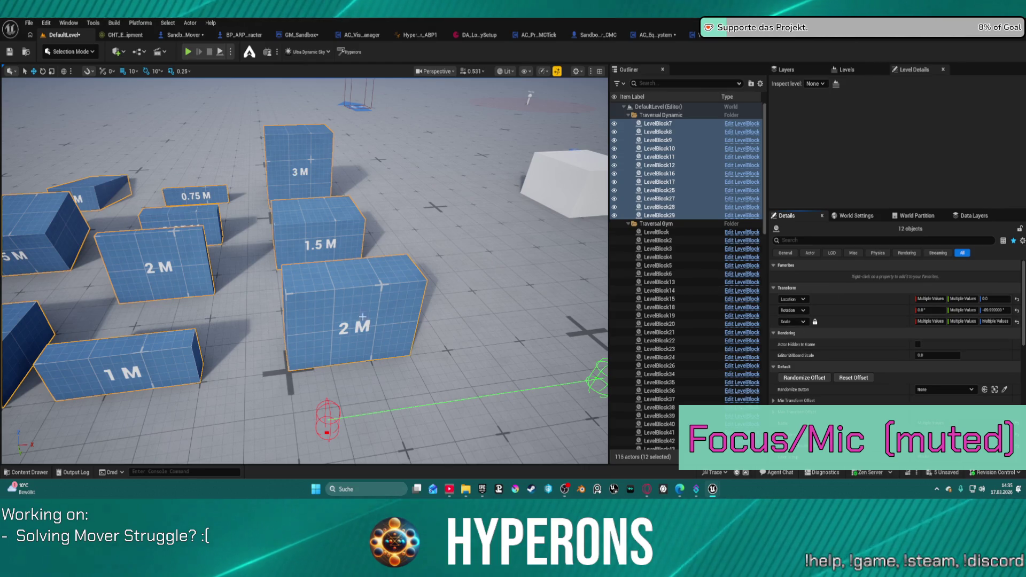
pyautogui.click(647, 127)
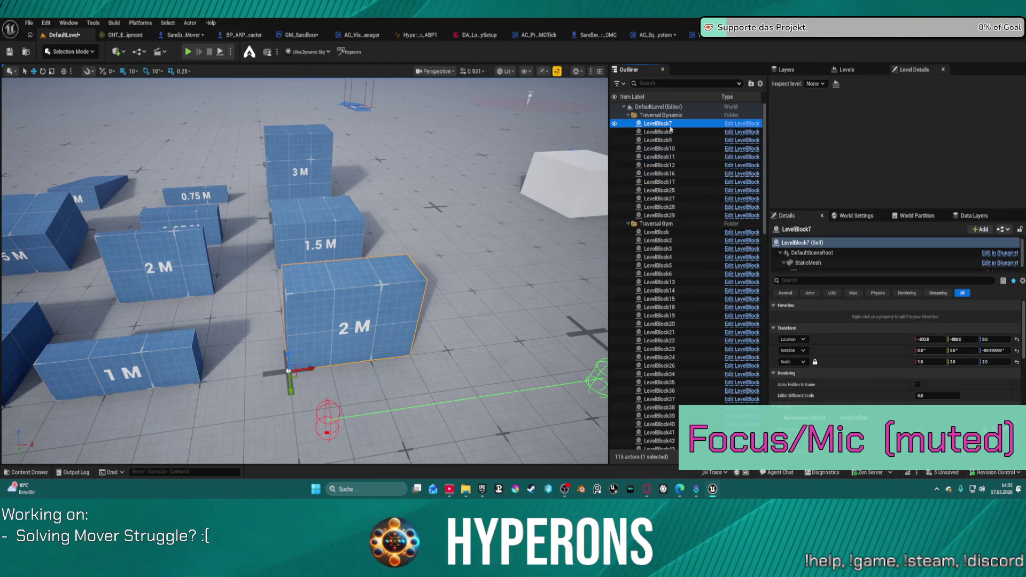
# Step: Open the LevelBlock Blueprint with Ctrl+E, select its StaticMesh component and scroll down to Collision Presets
pyautogui.hotkey('ctrl', 'e')
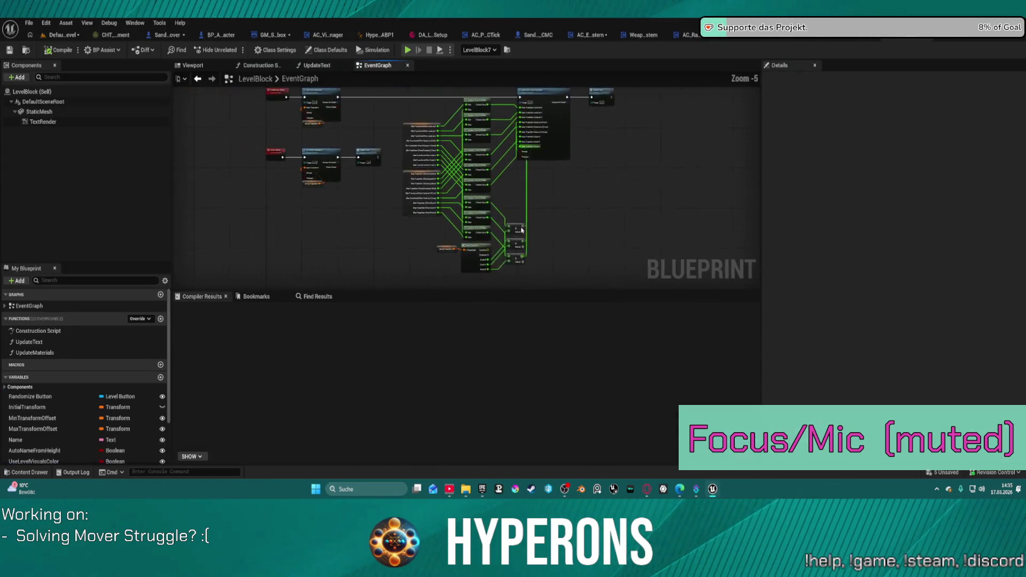
pyautogui.scroll(5, 660, 251)
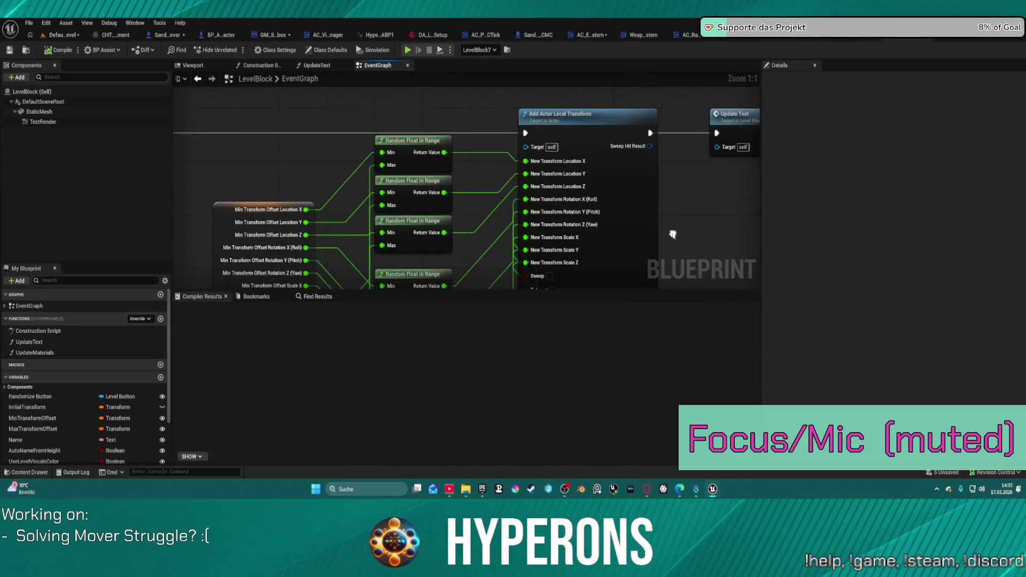
pyautogui.click(39, 111)
pyautogui.scroll(-10, 775, 289)
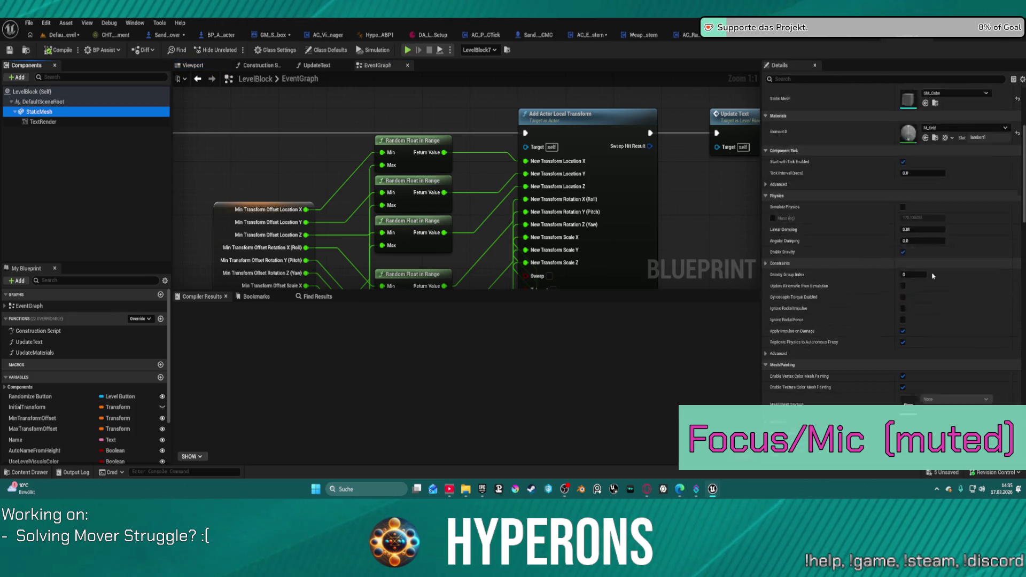
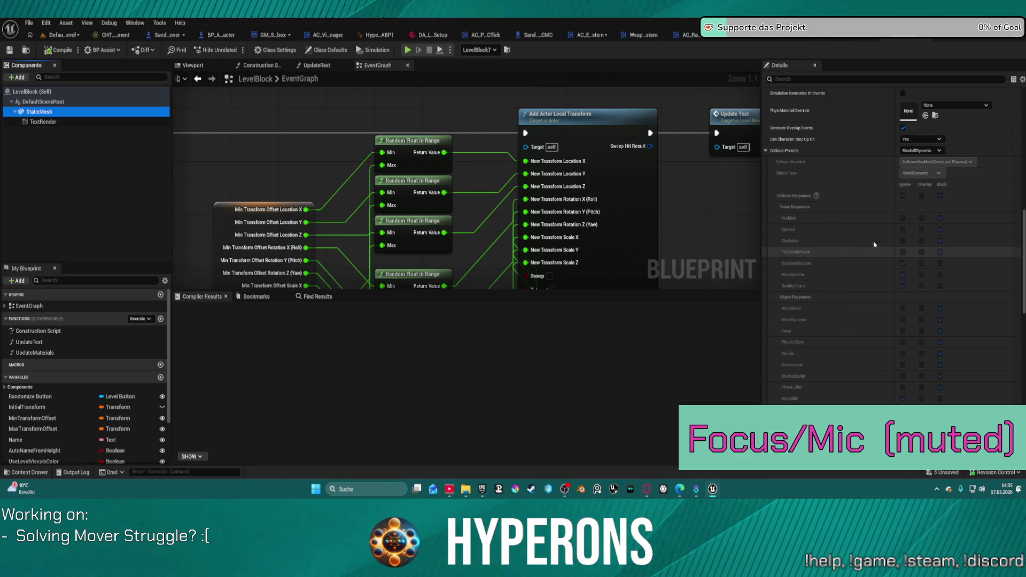
# Step: Leave the LevelBlock EventGraph, return to the DefaultLevel map and save it with Ctrl+S
pyautogui.scroll(1, 918, 233)
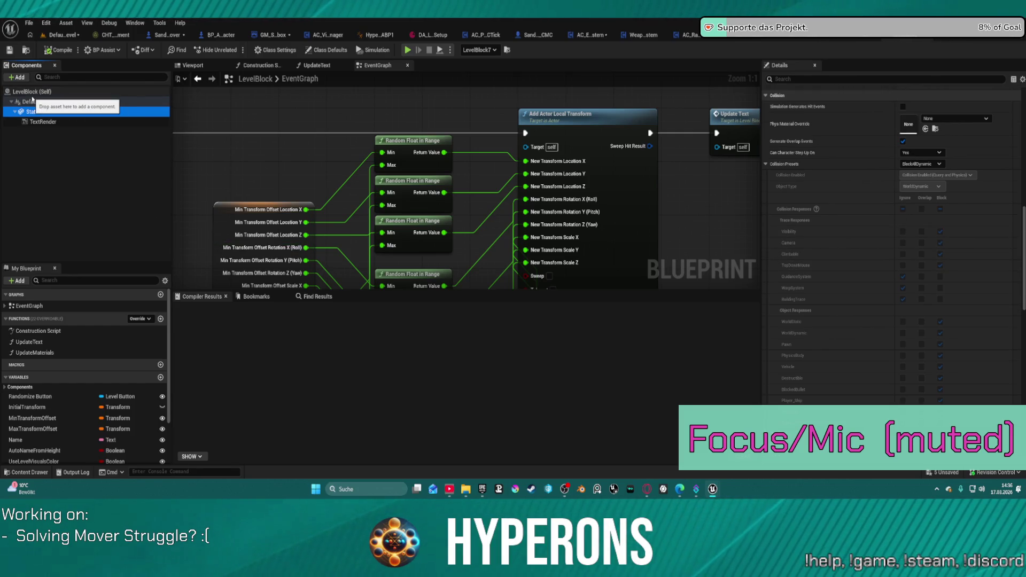
pyautogui.scroll(-2, 321, 198)
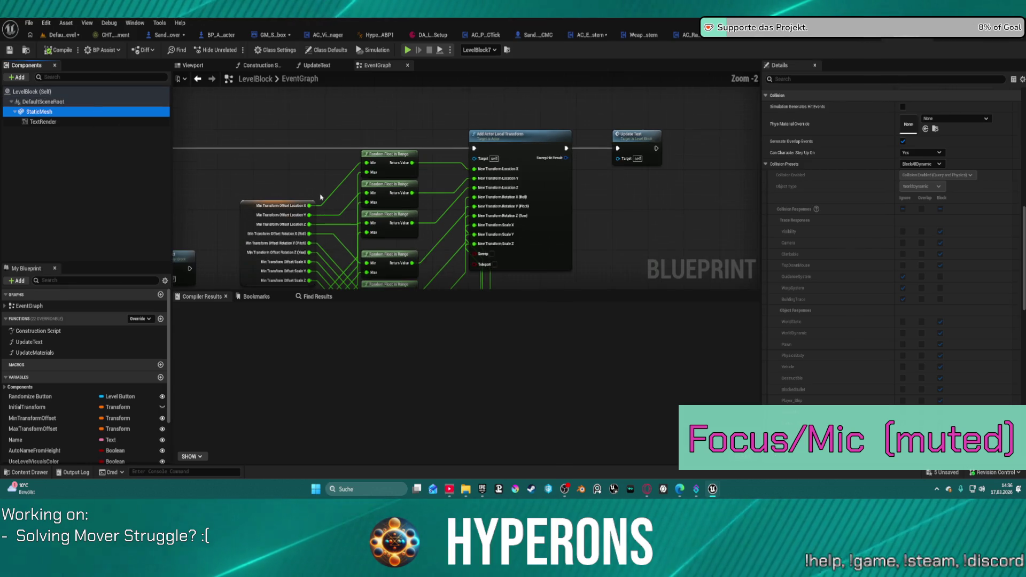
pyautogui.moveTo(321, 197); pyautogui.dragTo(371, 138)
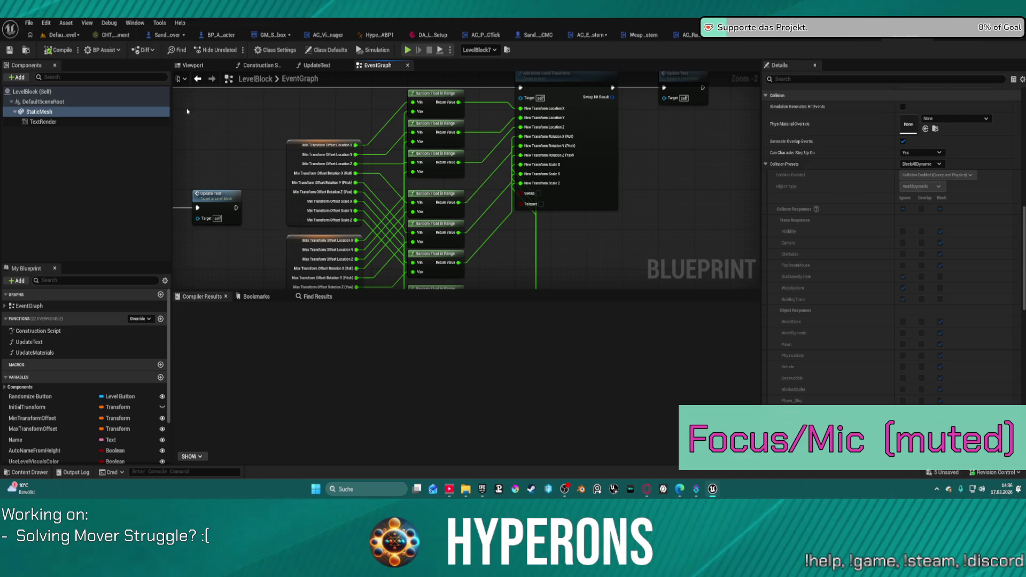
pyautogui.click(61, 35)
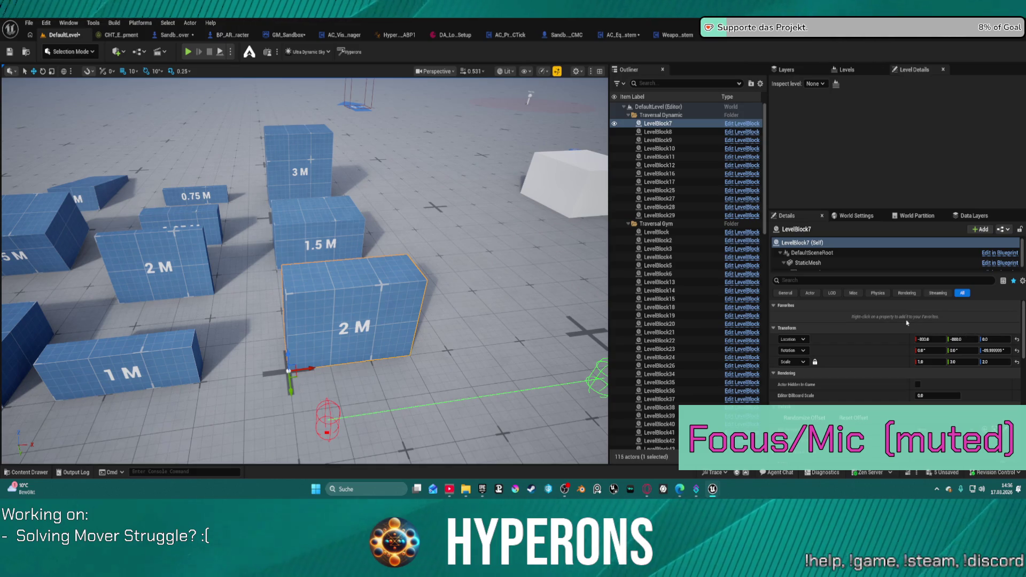
pyautogui.hotkey('ctrl', 's')
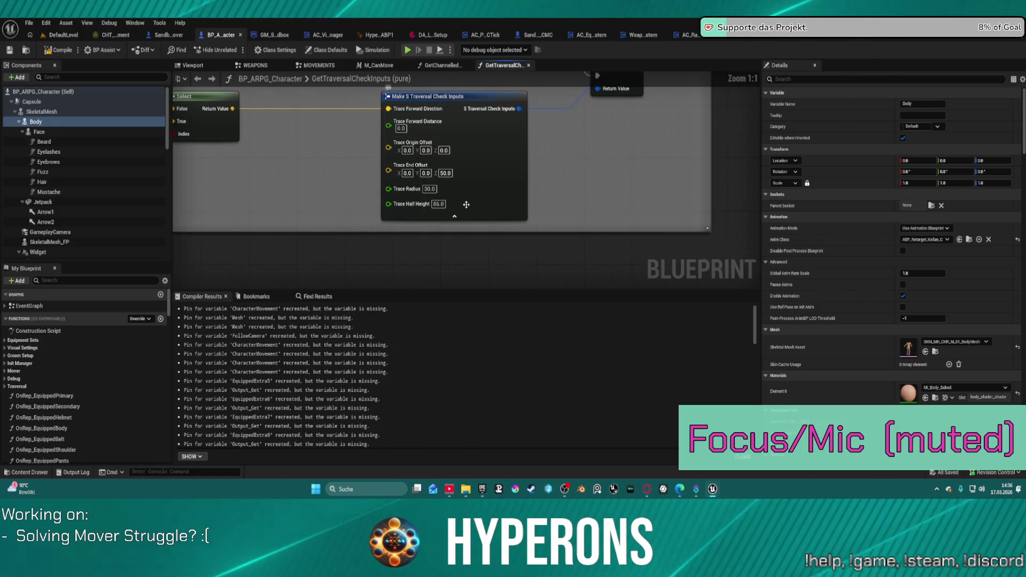
# Step: Review BP_ARPG_Character's Select, Return and movement mode switch nodes, and select Make S Traversal Check Inputs
pyautogui.moveTo(466, 205)
pyautogui.mouseDown()
pyautogui.moveTo(431, 182)
pyautogui.moveTo(459, 196)
pyautogui.mouseUp()
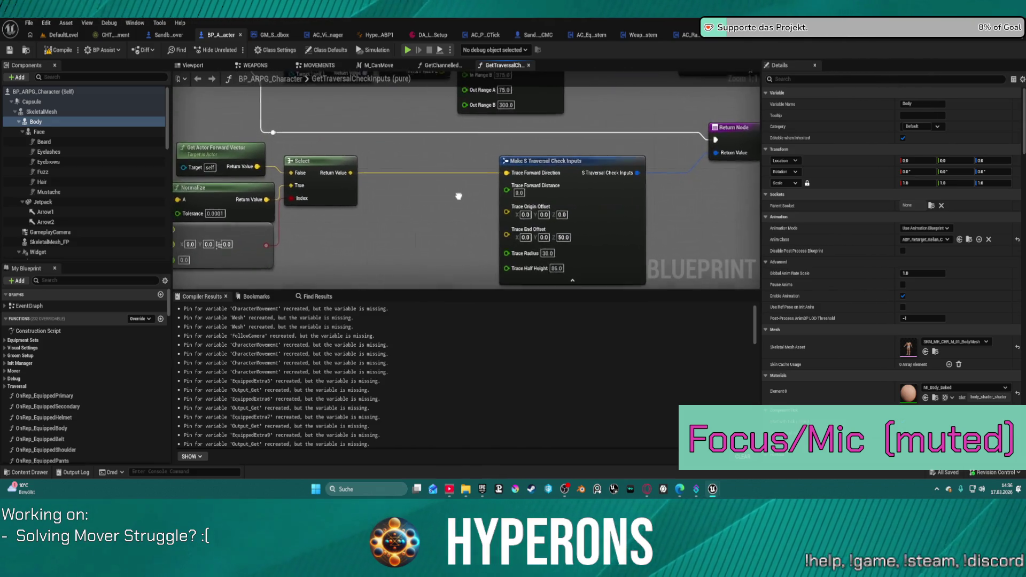
pyautogui.scroll(-3, 465, 224)
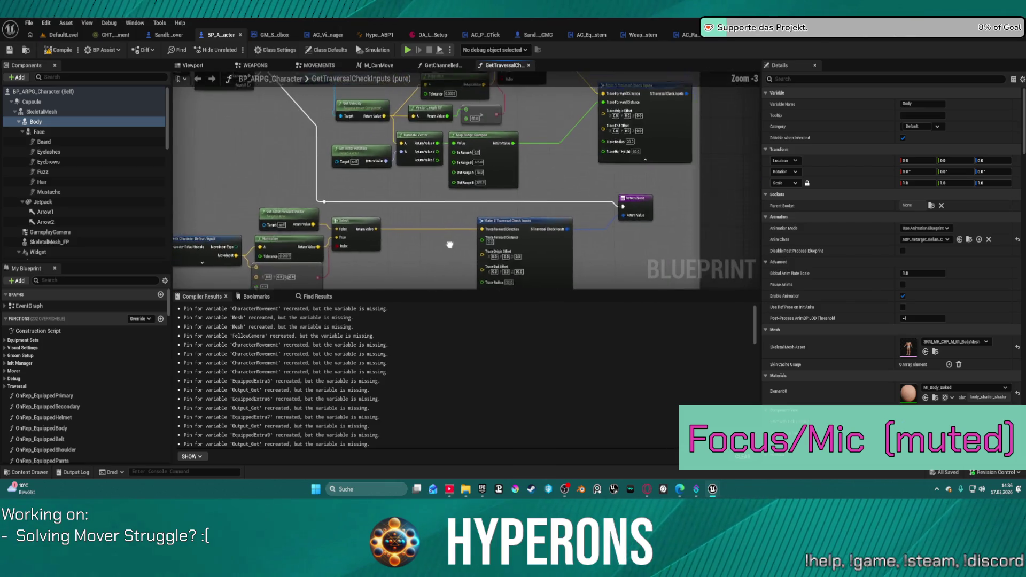
pyautogui.moveTo(450, 244); pyautogui.dragTo(423, 306)
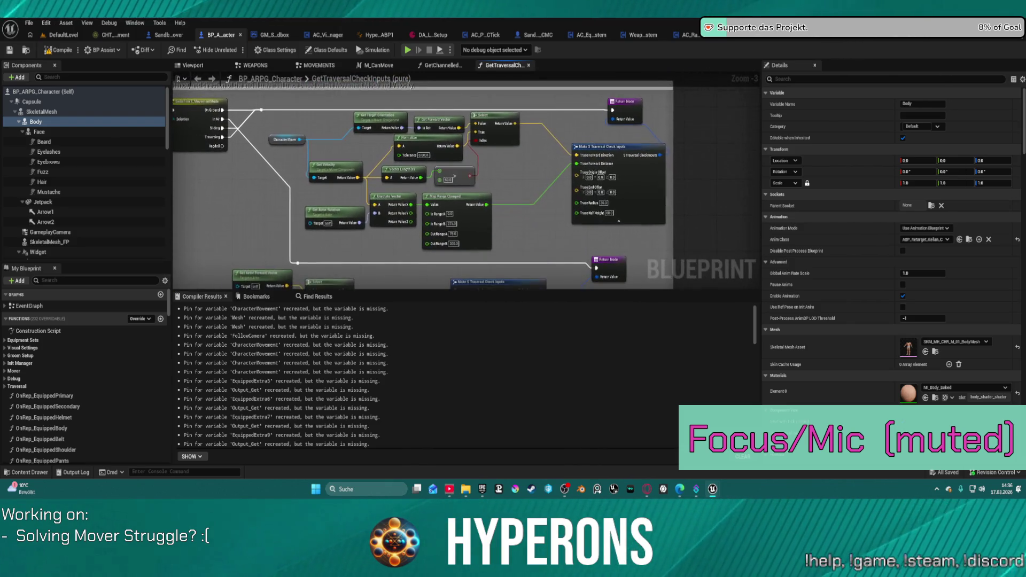
pyautogui.scroll(3, 489, 230)
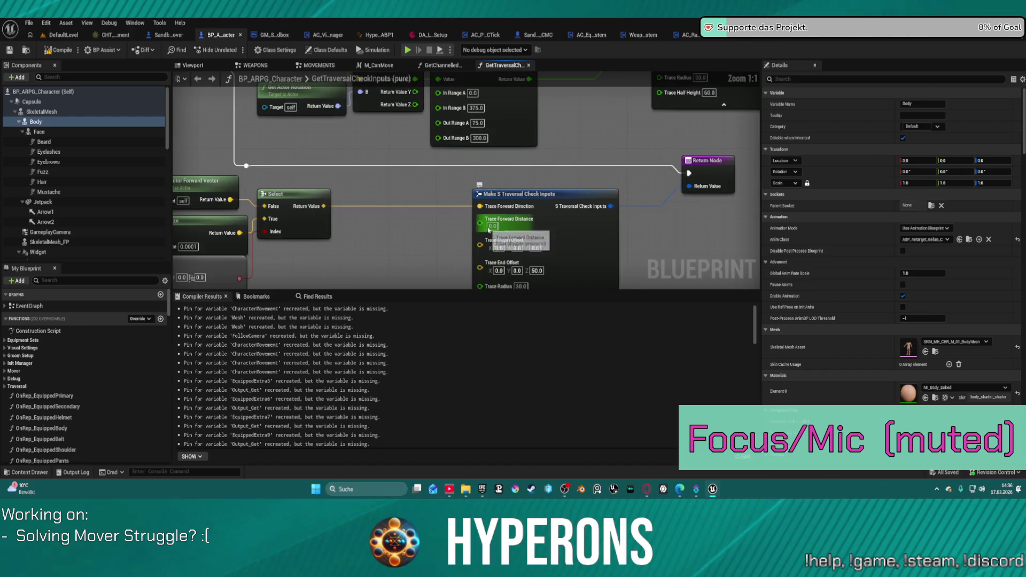
pyautogui.click(489, 230)
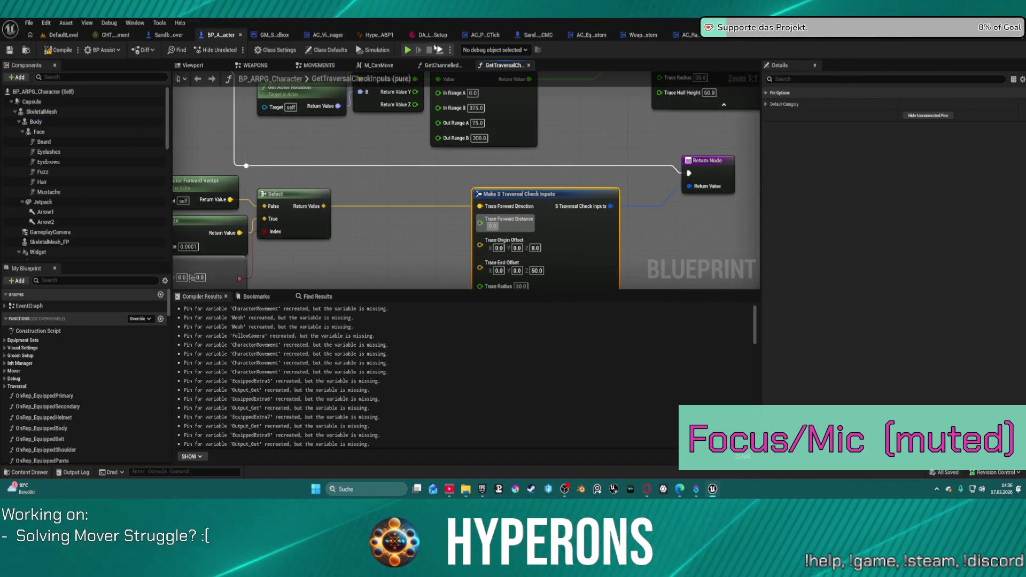
# Step: Check the forward distance value in SandboxCharacter_Mover's GetTraversalCheckInputs, then return to BP_ARPG_Character
pyautogui.click(176, 38)
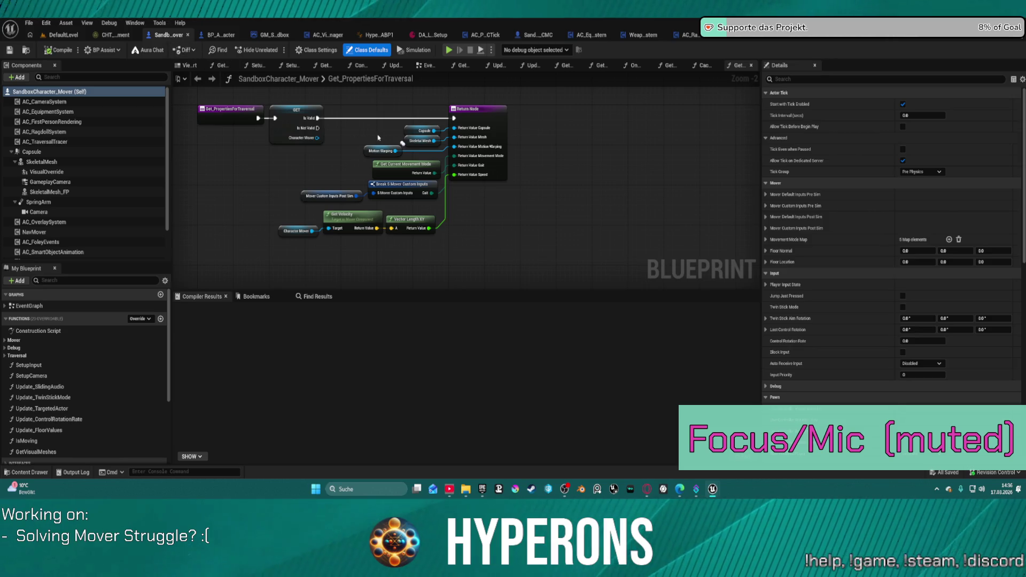
pyautogui.click(43, 367)
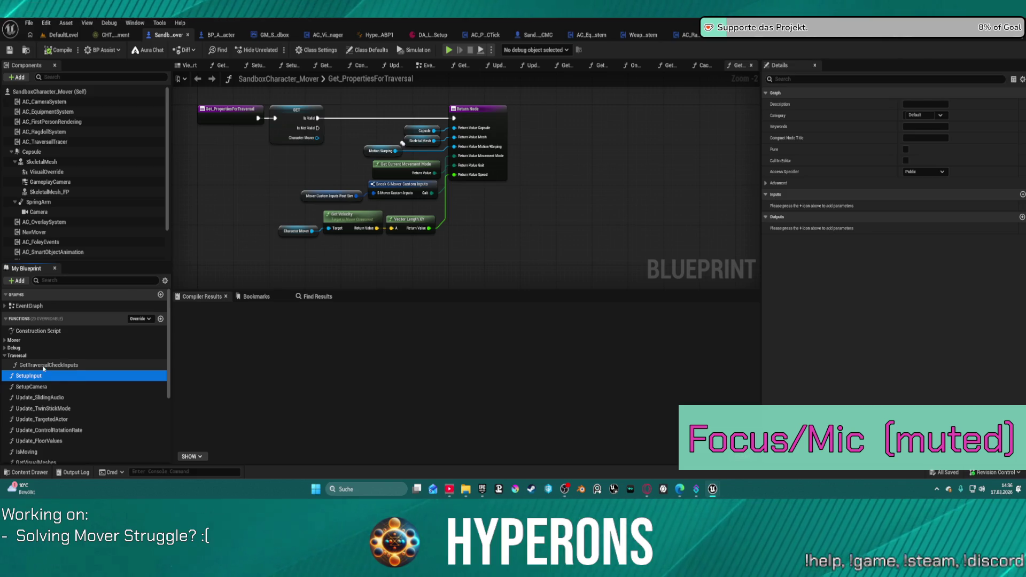
pyautogui.doubleClick(43, 366)
pyautogui.scroll(5, 437, 228)
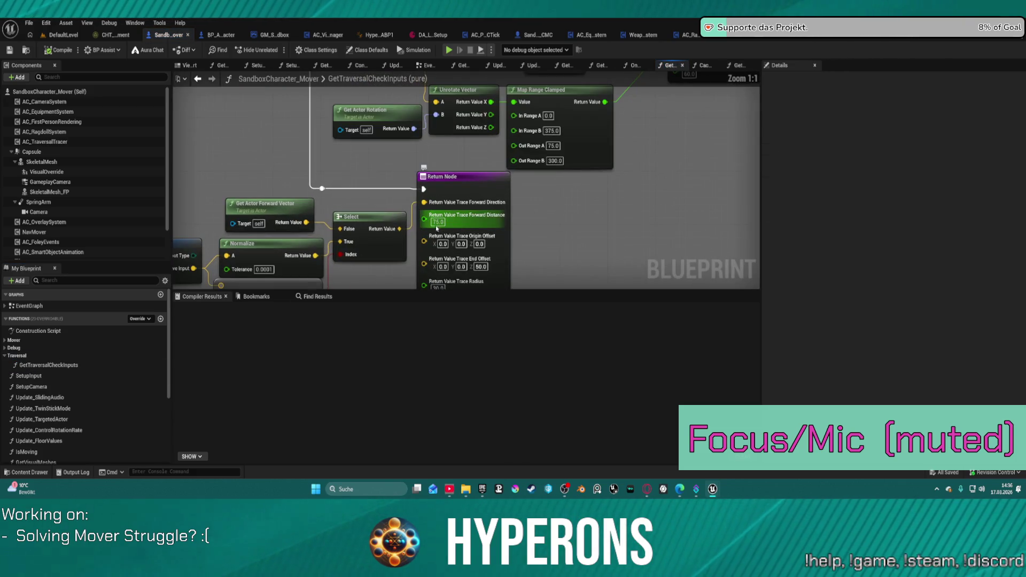
pyautogui.click(437, 225)
pyautogui.rightClick(438, 225)
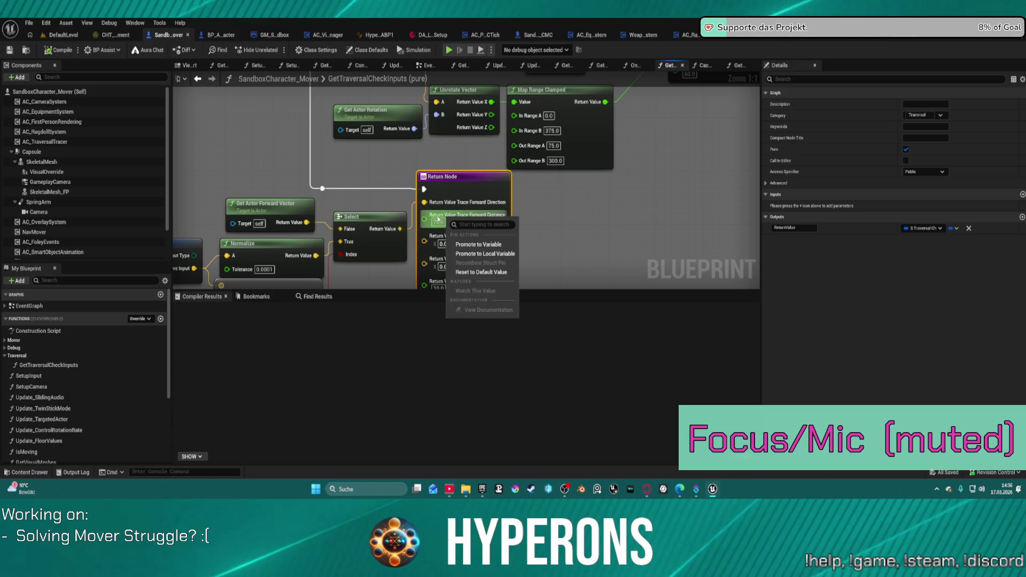
pyautogui.press('Escape')
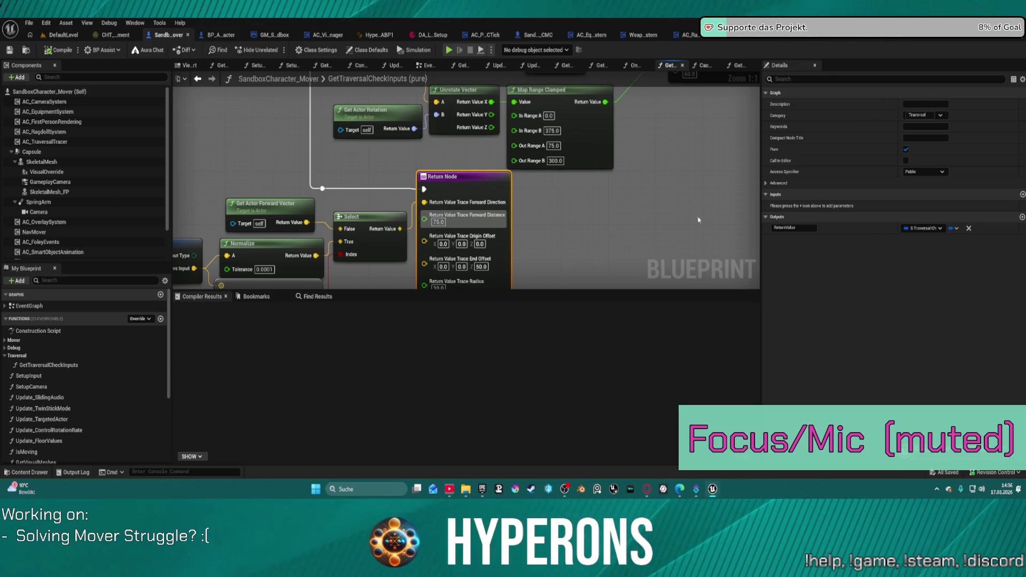
pyautogui.moveTo(541, 122)
pyautogui.mouseDown()
pyautogui.moveTo(421, 186)
pyautogui.moveTo(410, 252)
pyautogui.mouseUp()
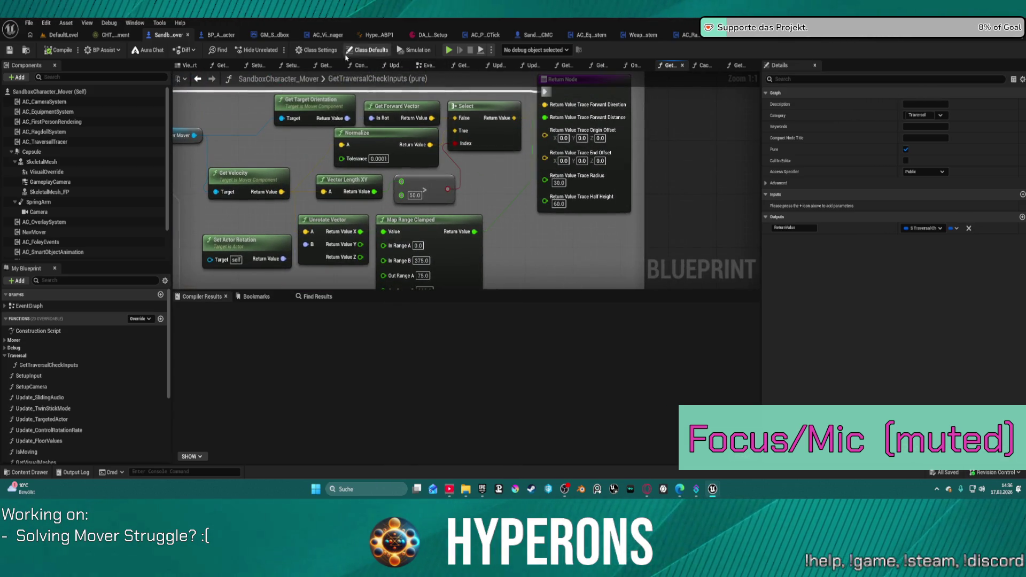
pyautogui.click(221, 34)
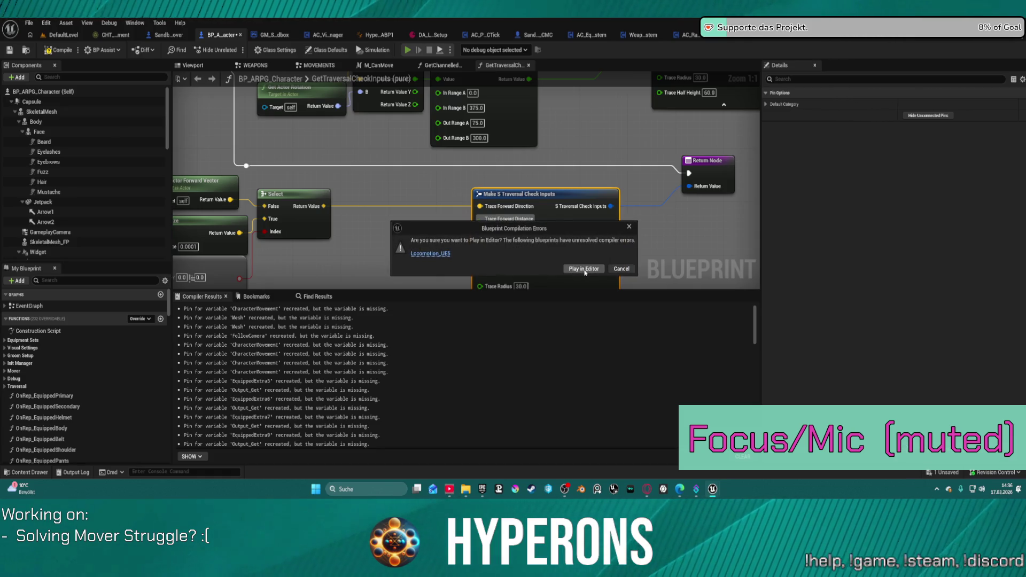
# Step: Proceed past the compile-errors warning and return to the DefaultLevel map
pyautogui.click(586, 267)
pyautogui.click(166, 35)
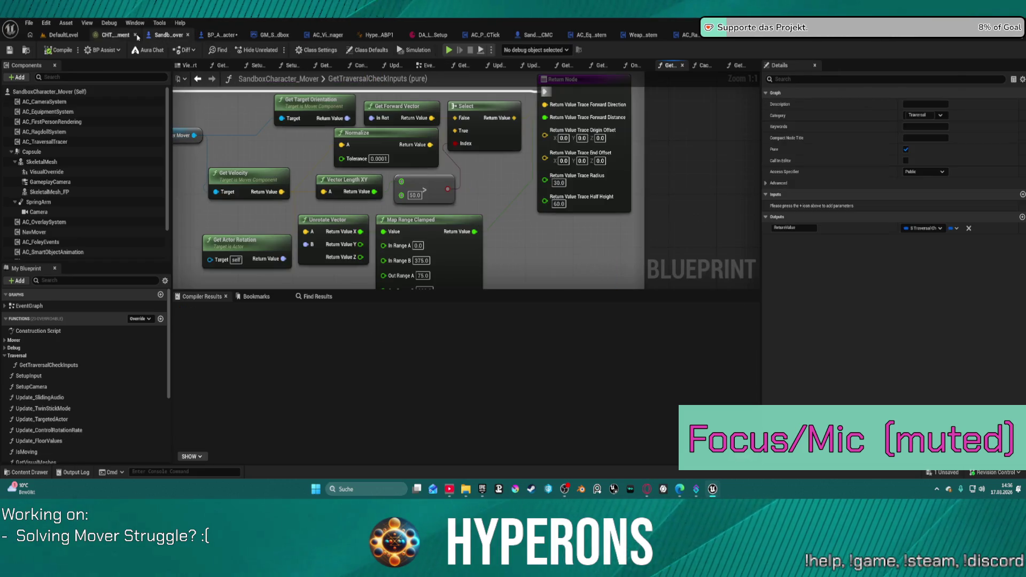
pyautogui.click(63, 35)
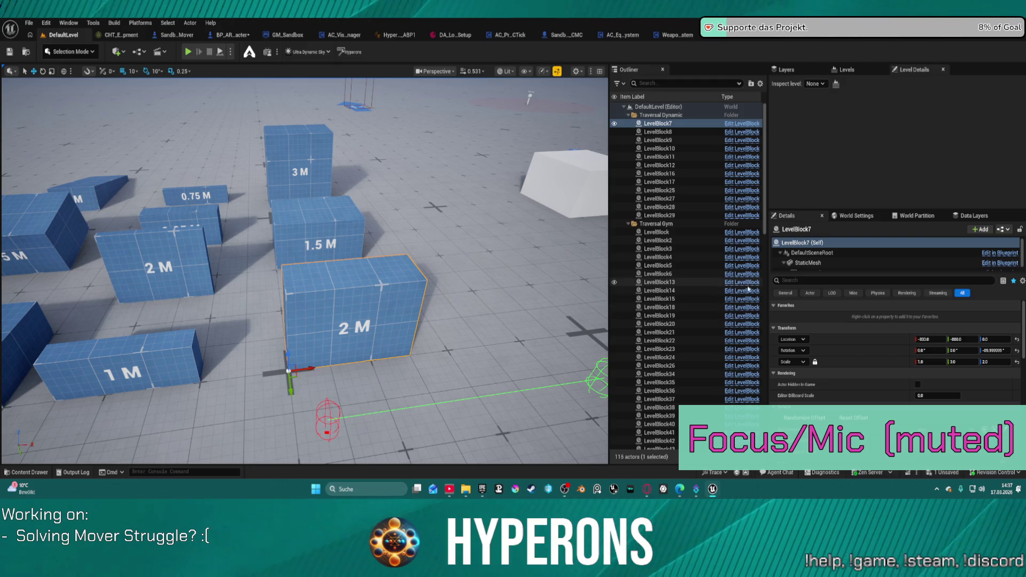
# Step: Set World Settings' Default Pawn Class to the Mover sandbox character and play-test despite errors
pyautogui.click(855, 215)
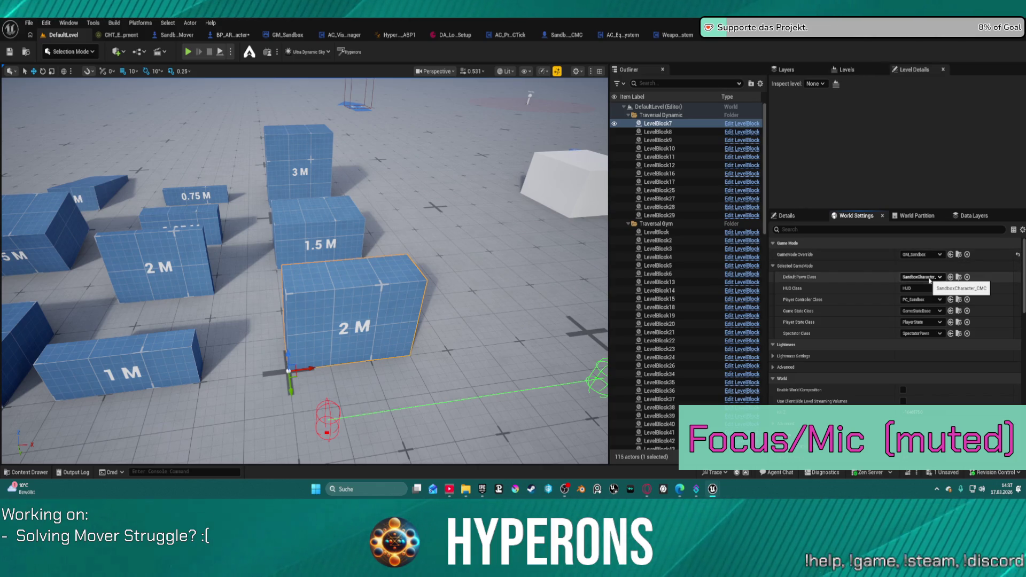
pyautogui.click(929, 277)
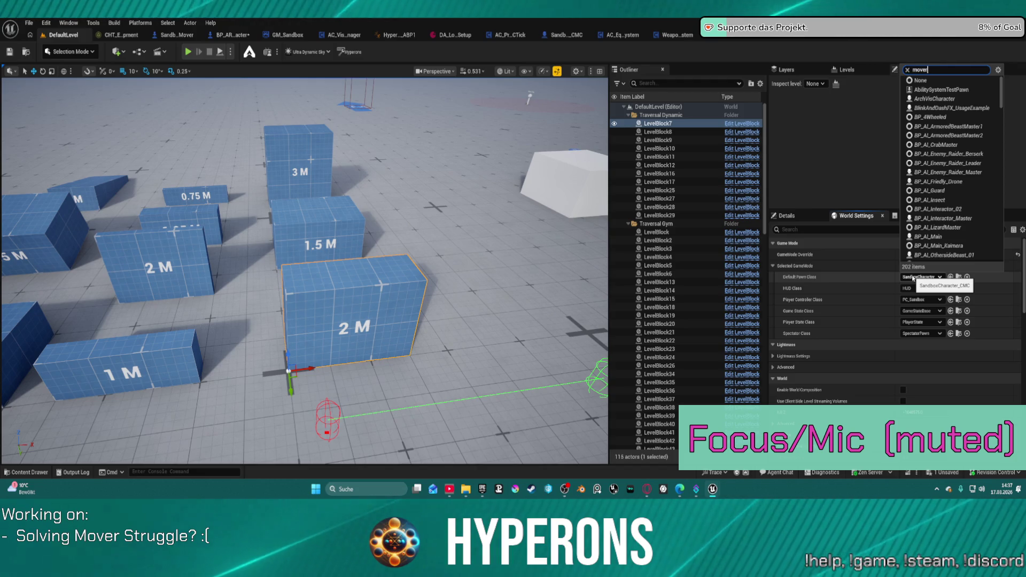
pyautogui.write('mover')
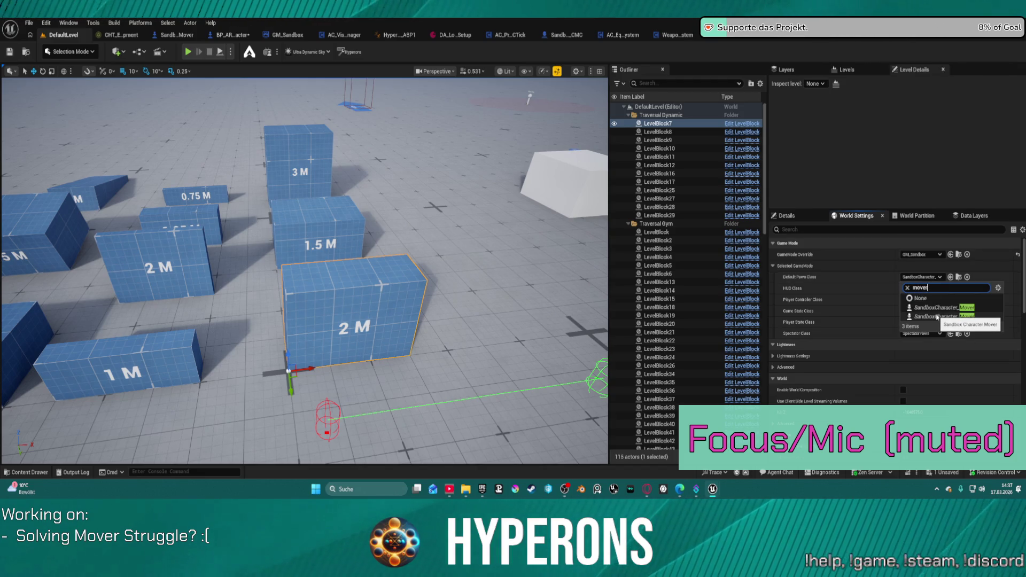
pyautogui.click(937, 309)
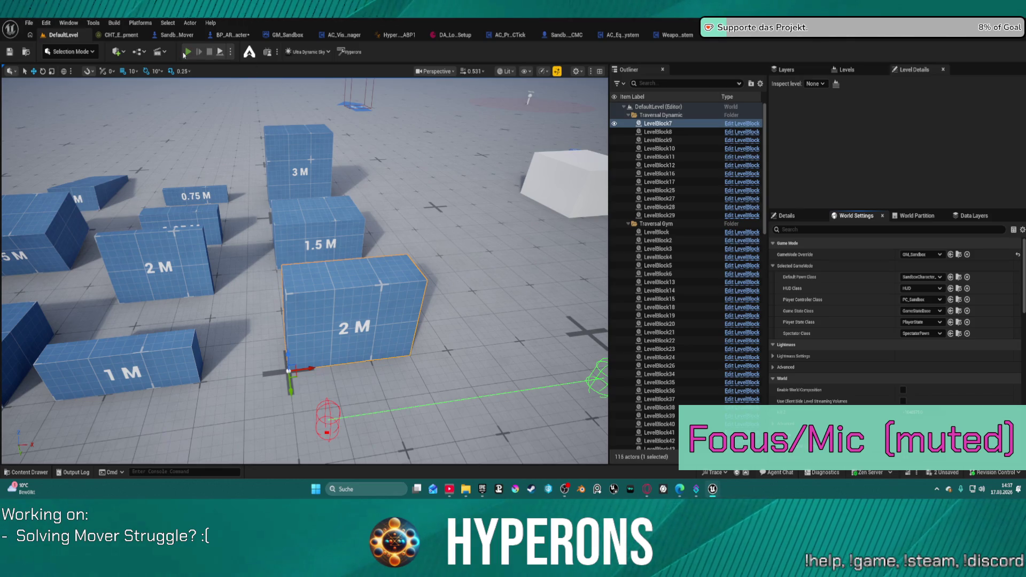
pyautogui.click(186, 53)
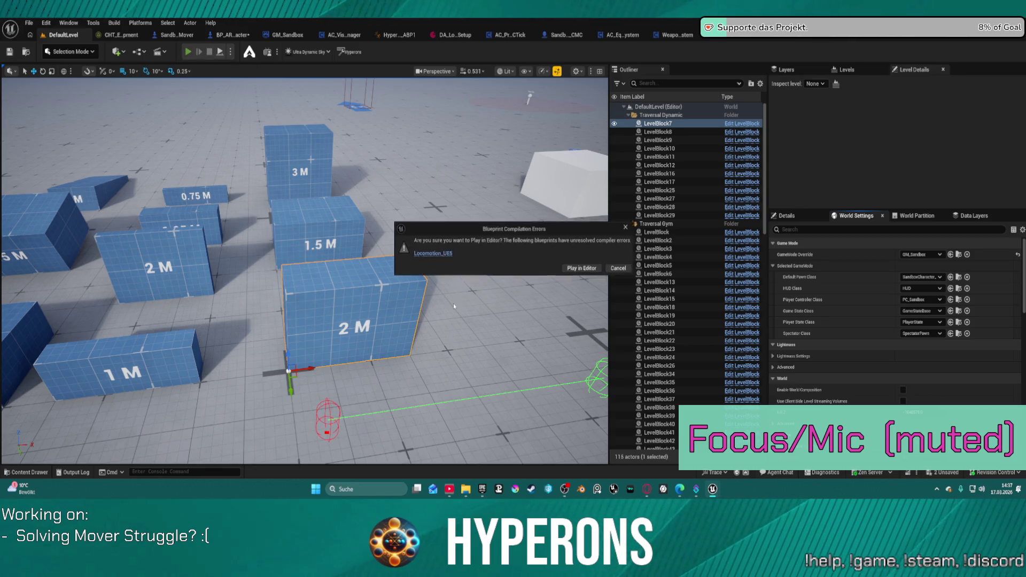
pyautogui.click(583, 270)
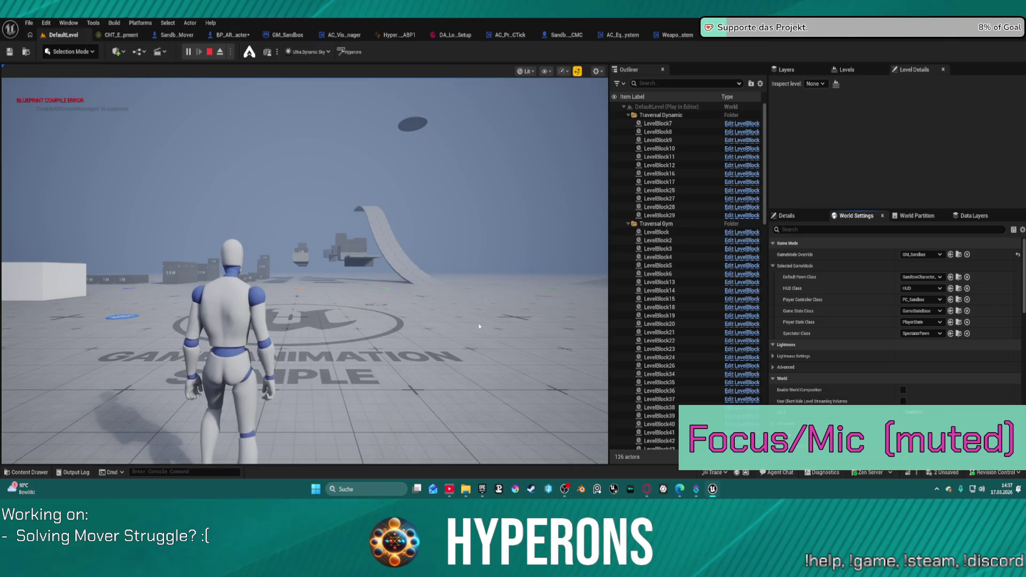
# Step: Run the character over the boxes and across the open floor, then end the test
pyautogui.click(479, 325)
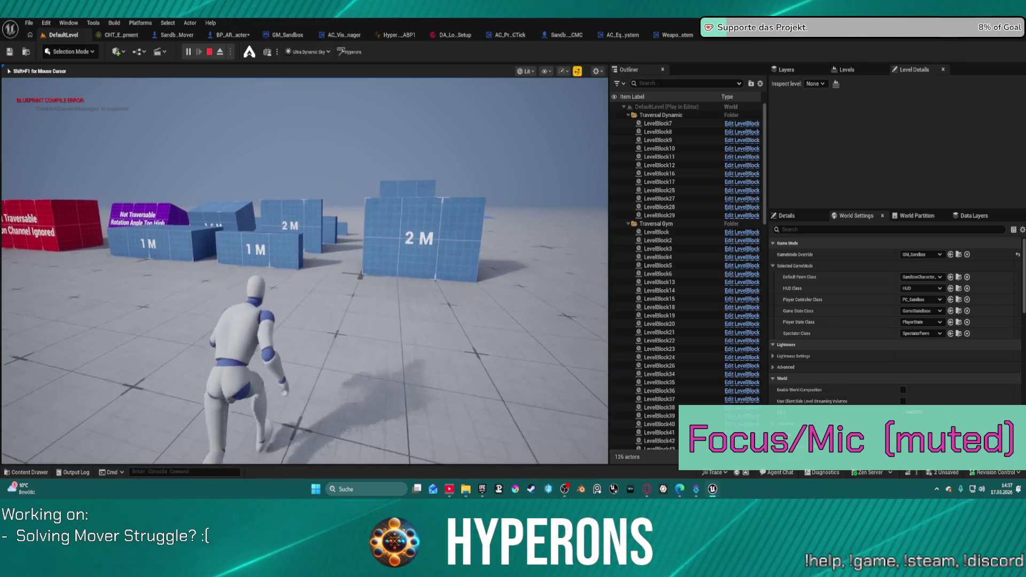
pyautogui.press('w')
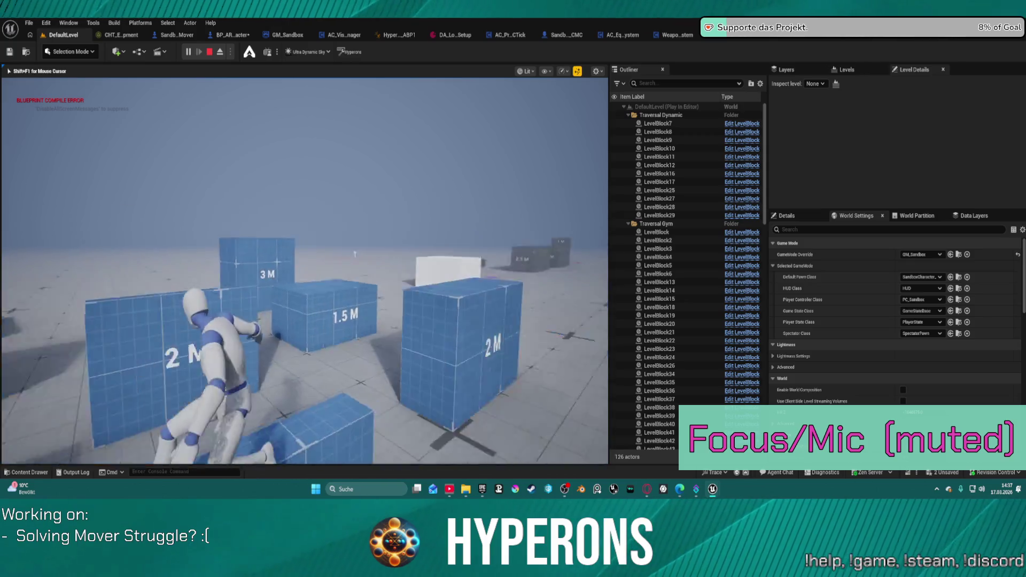
pyautogui.press('w')
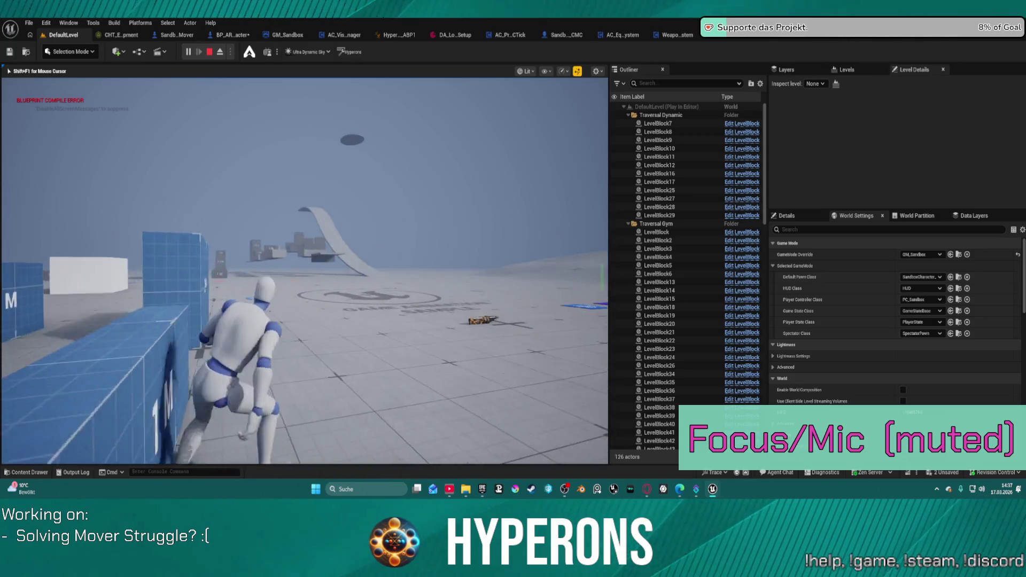
pyautogui.press('w')
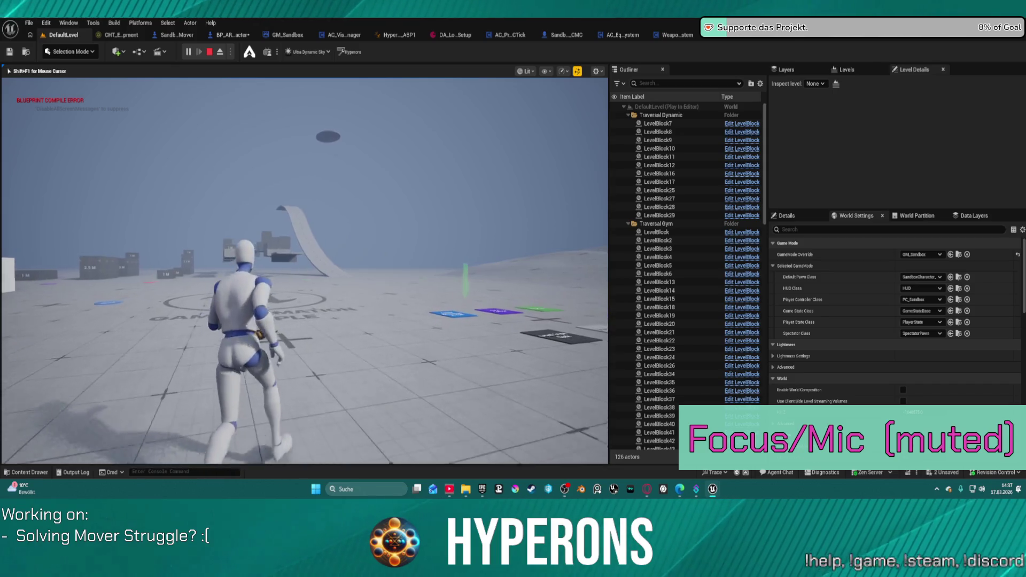
pyautogui.press('Escape')
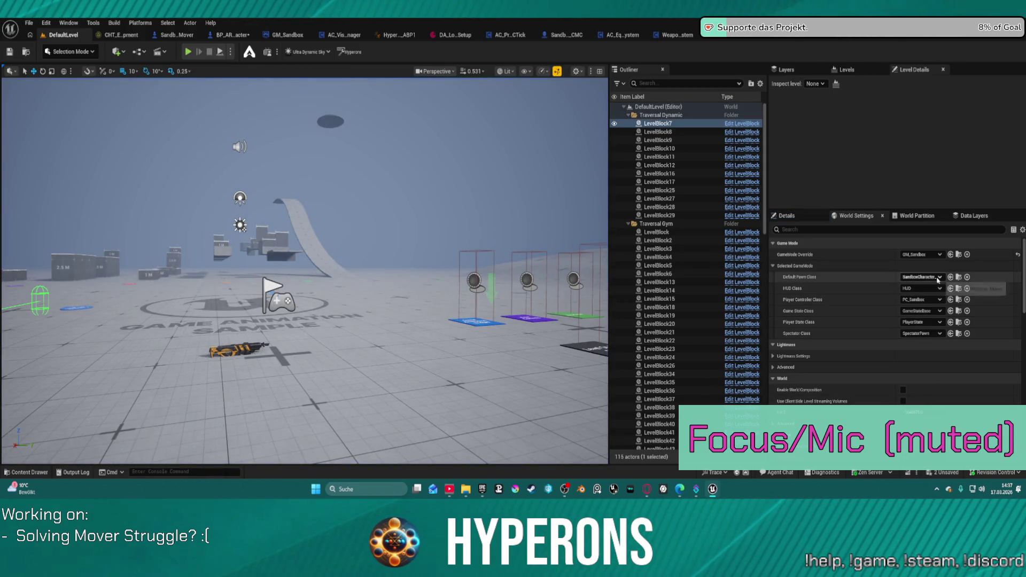
# Step: Set the Default Pawn Class to SandboxCharacter_Mover
pyautogui.click(938, 278)
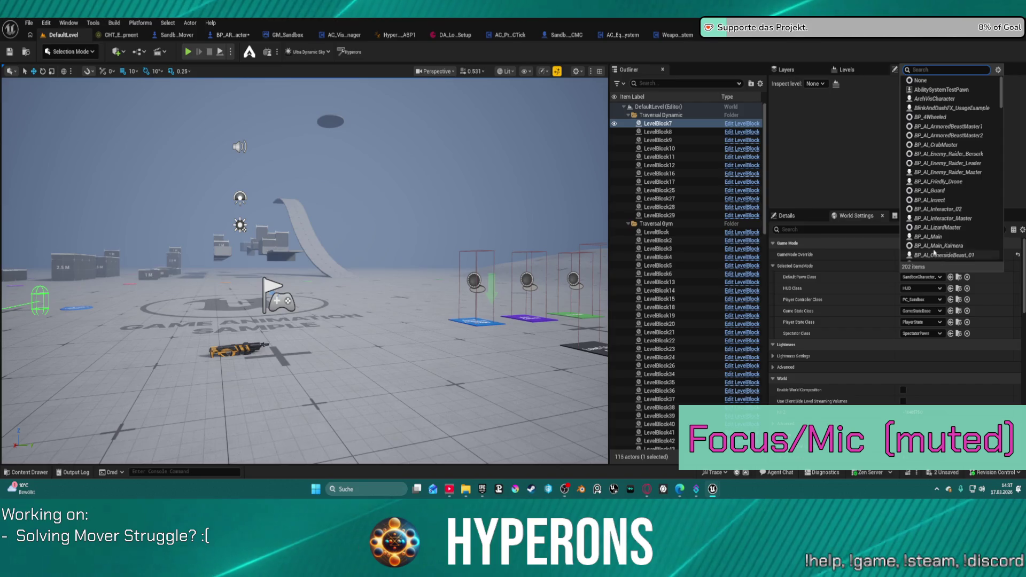
pyautogui.write('sa')
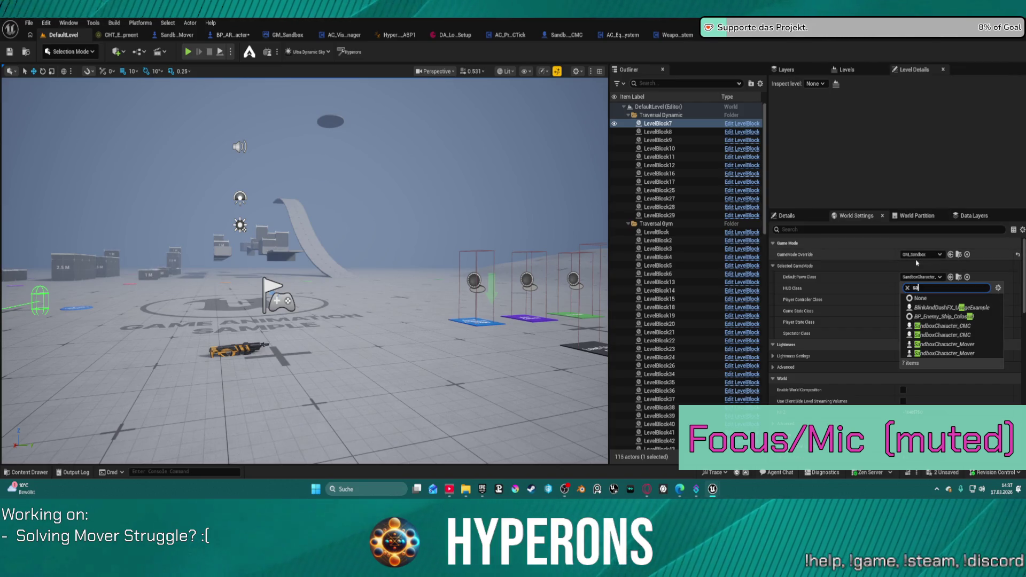
pyautogui.click(968, 344)
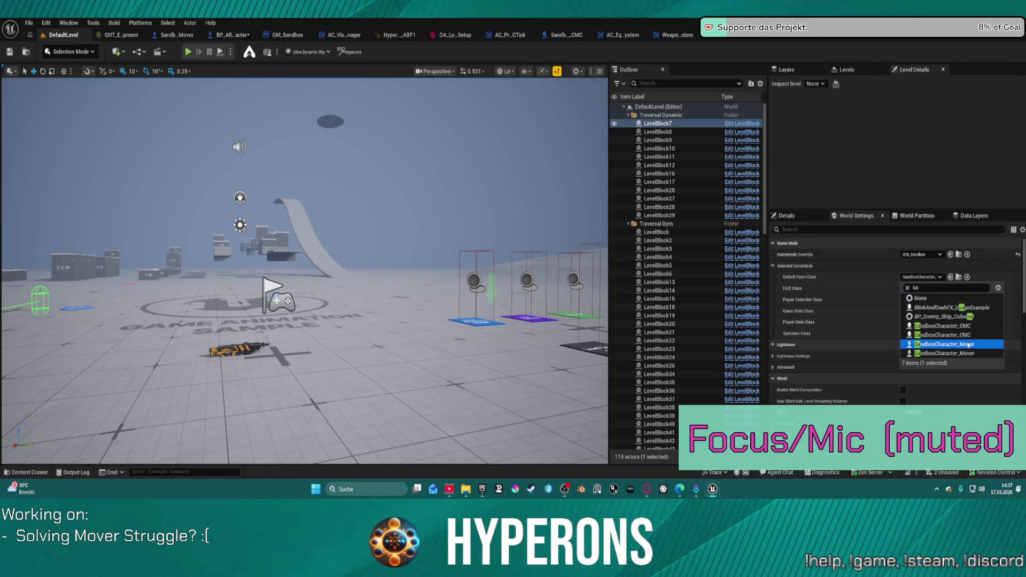
pyautogui.click(968, 344)
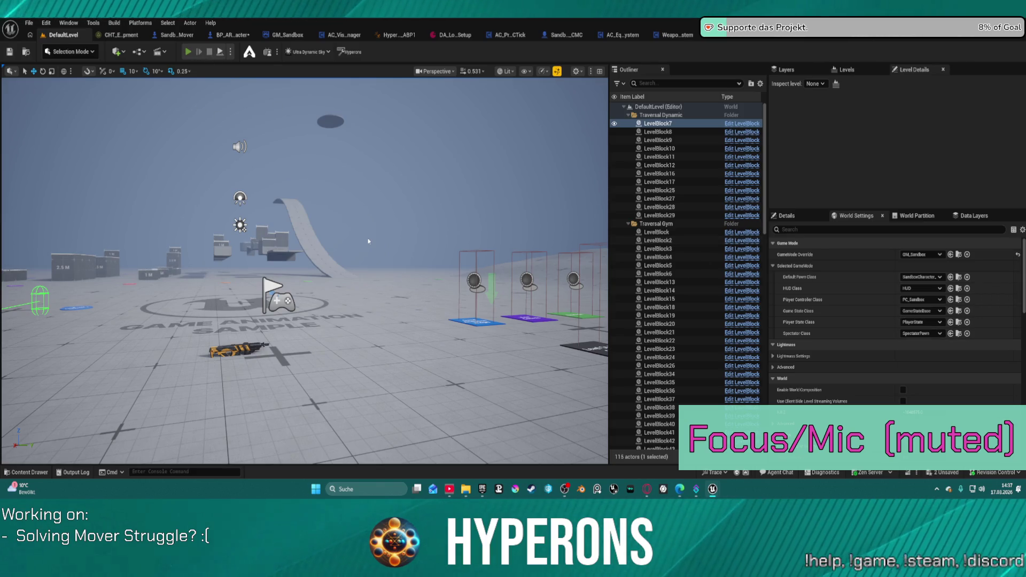
# Step: Play-test the Mover pawn, running and vaulting onto the 1.5 M block, then stop
pyautogui.hotkey('alt', 'p')
pyautogui.press('w')
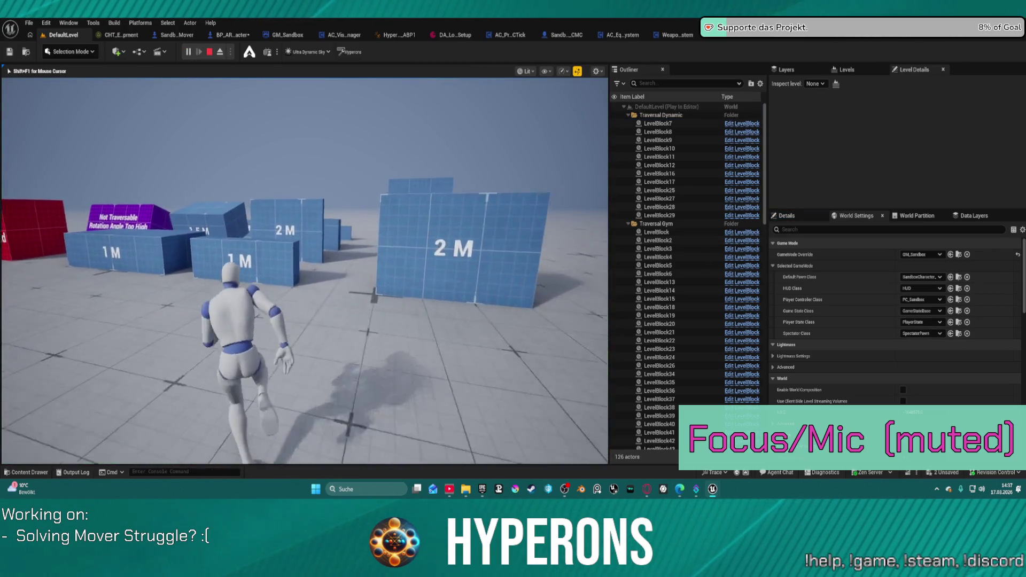
pyautogui.press('space')
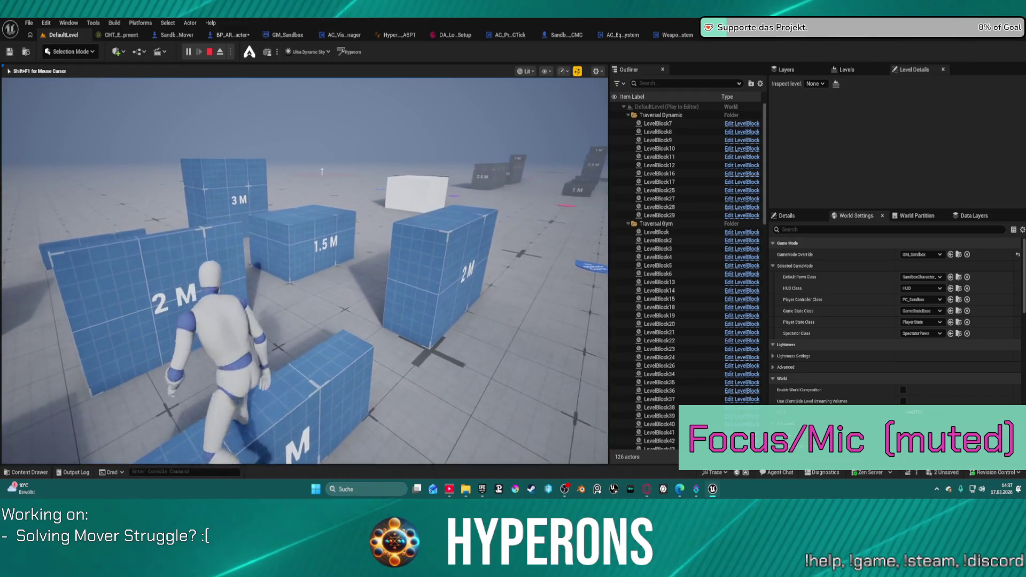
pyautogui.press('space')
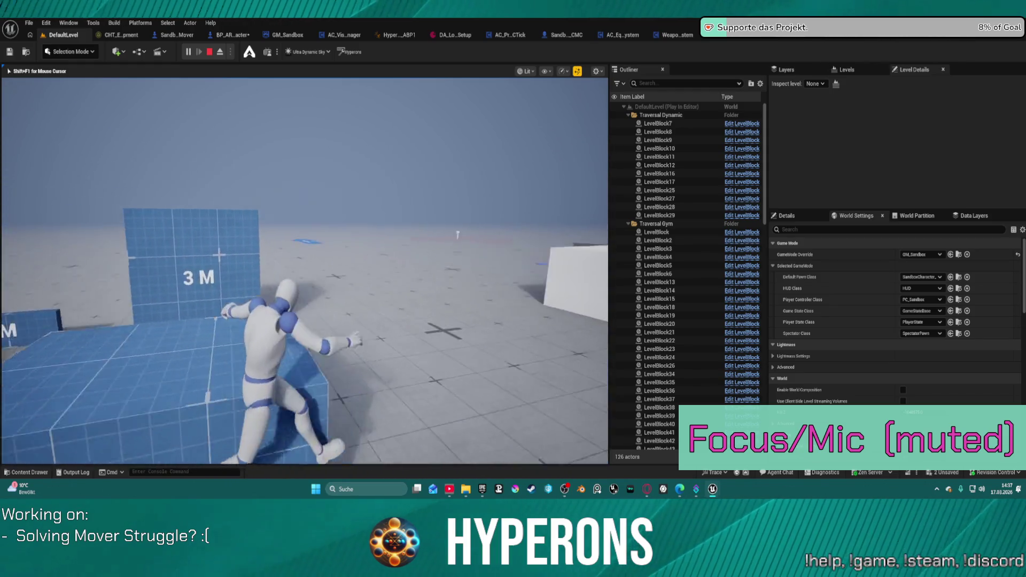
pyautogui.press('space')
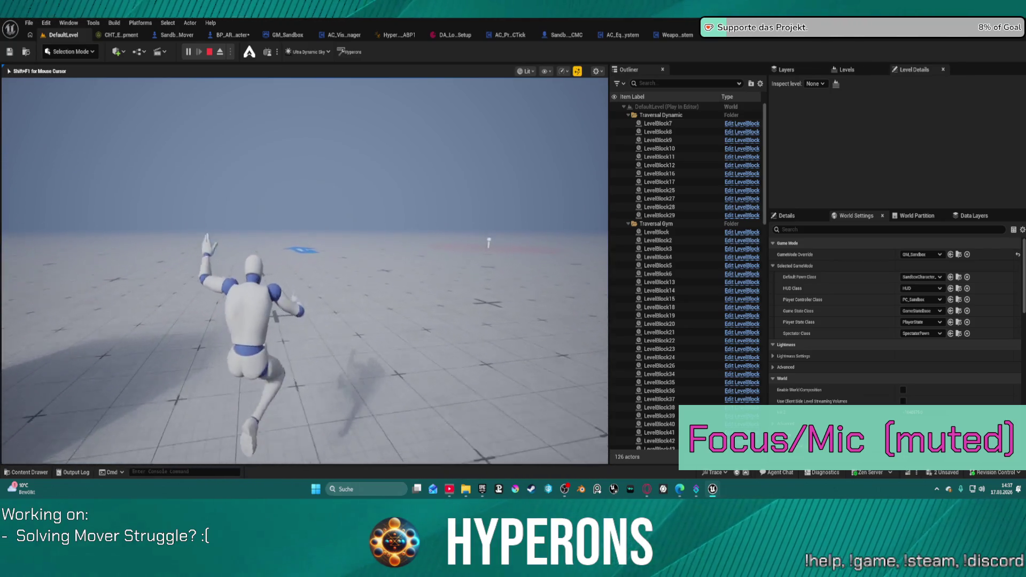
pyautogui.press('Escape')
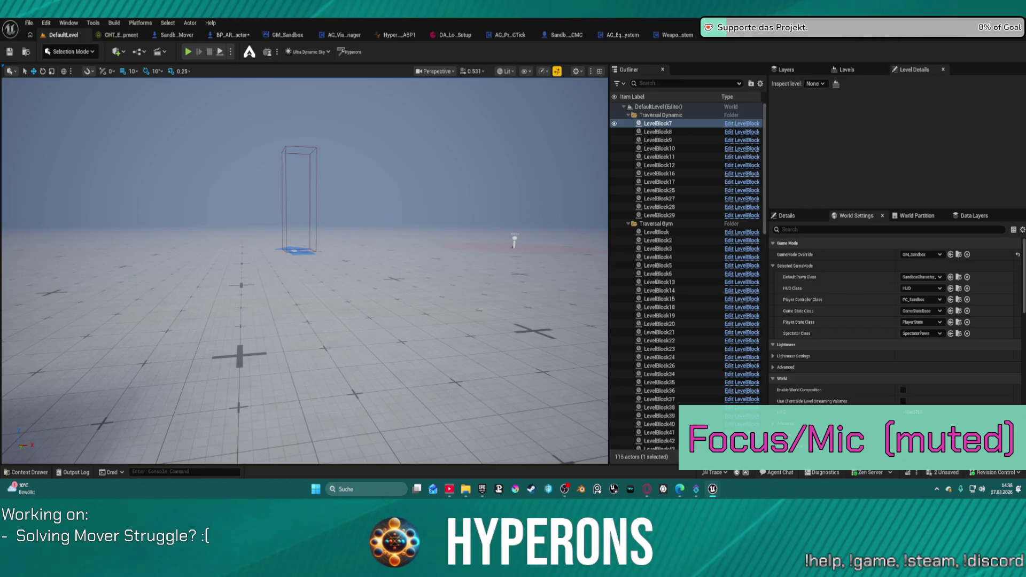
# Step: Set GameMode Override to BP_ARPG_GameMode and test-run the character toward the blue 2 M wall
pyautogui.click(920, 254)
pyautogui.click(909, 297)
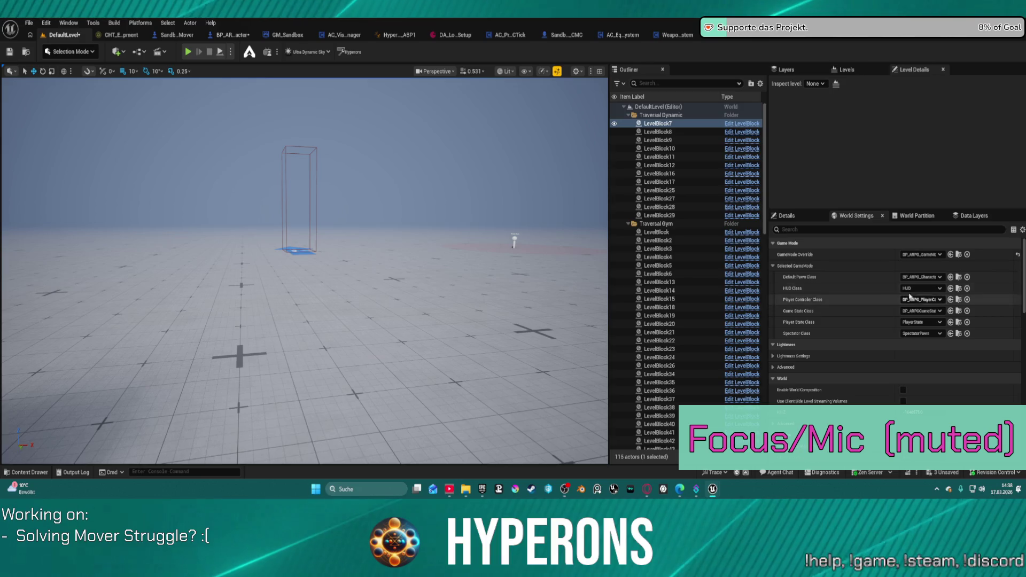
pyautogui.hotkey('alt', 'p')
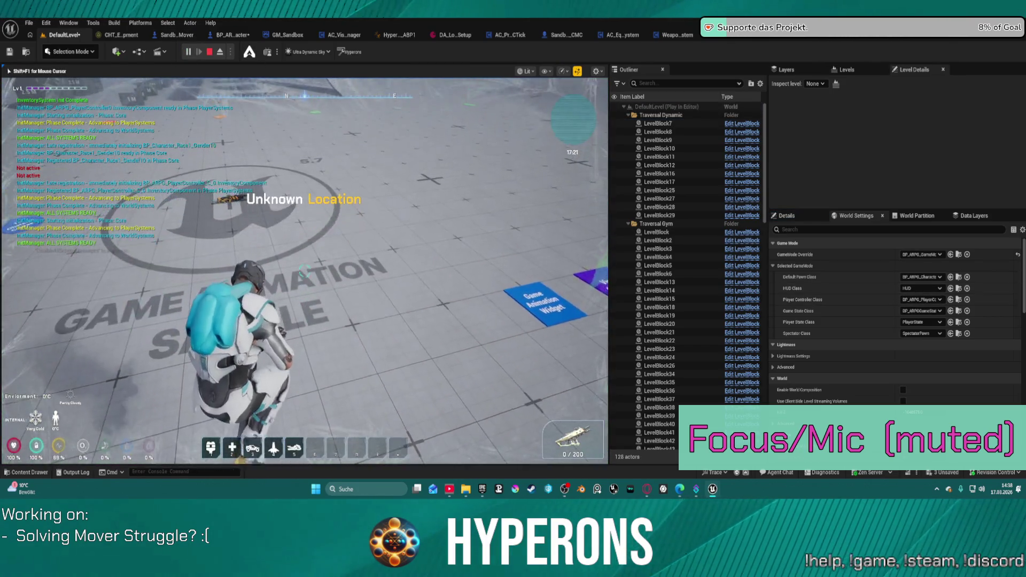
pyautogui.press('w')
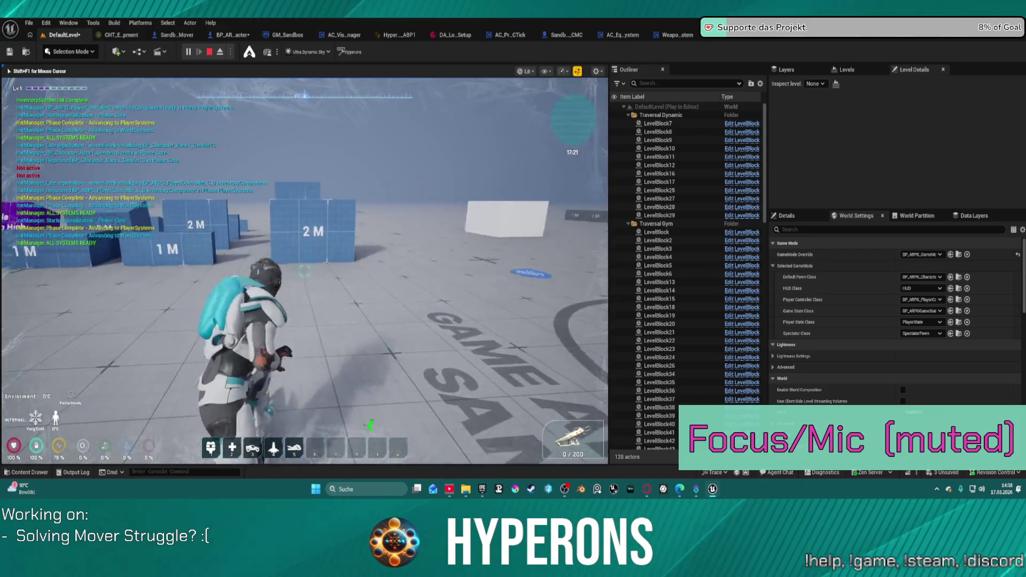
pyautogui.press('w')
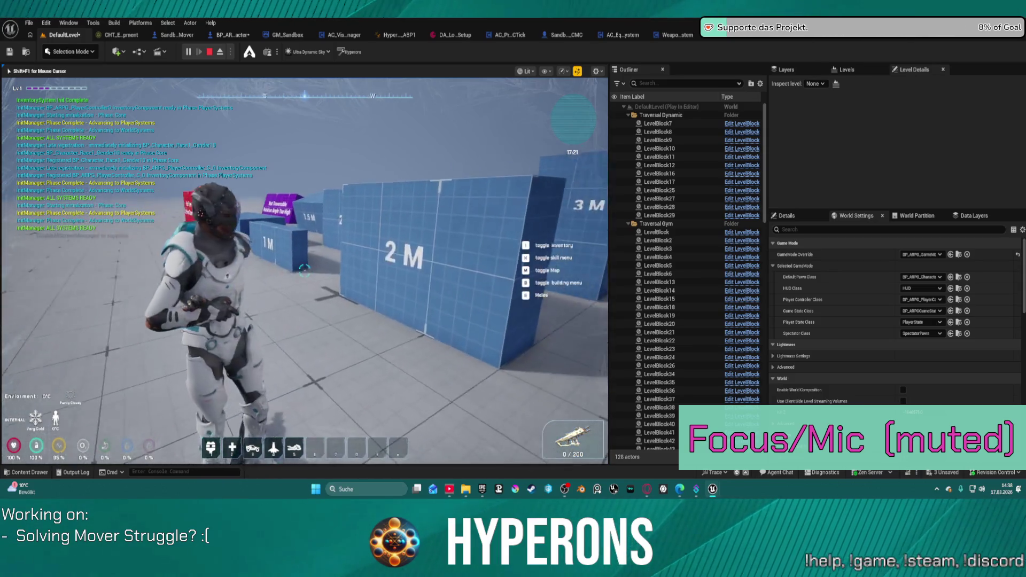
pyautogui.press('Escape')
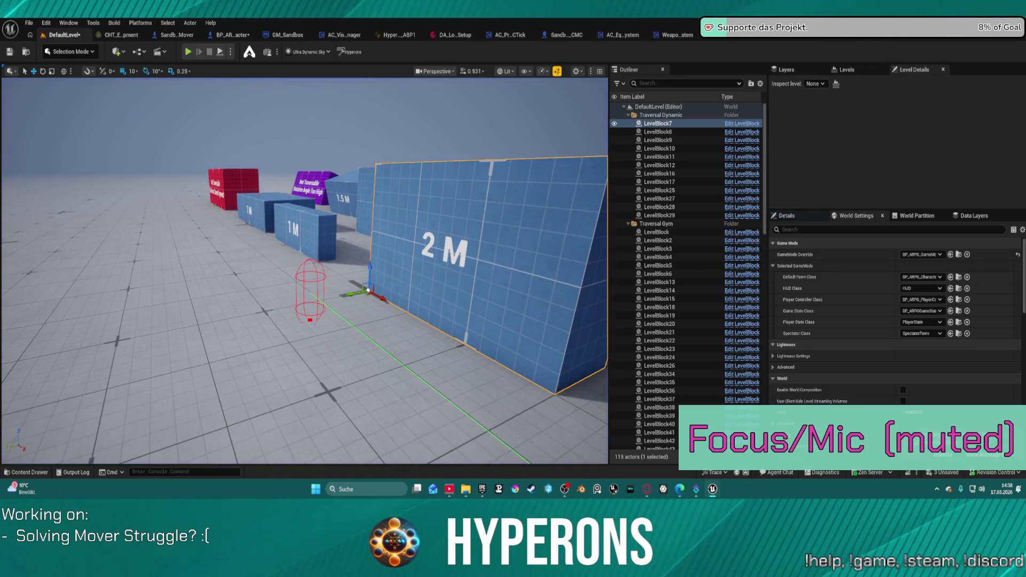
# Step: Enter UpdateEquipment from InitializeSystem and move the Spawned Actor getter inside the destroy comment
pyautogui.hotkey('ctrl', 'Tab')
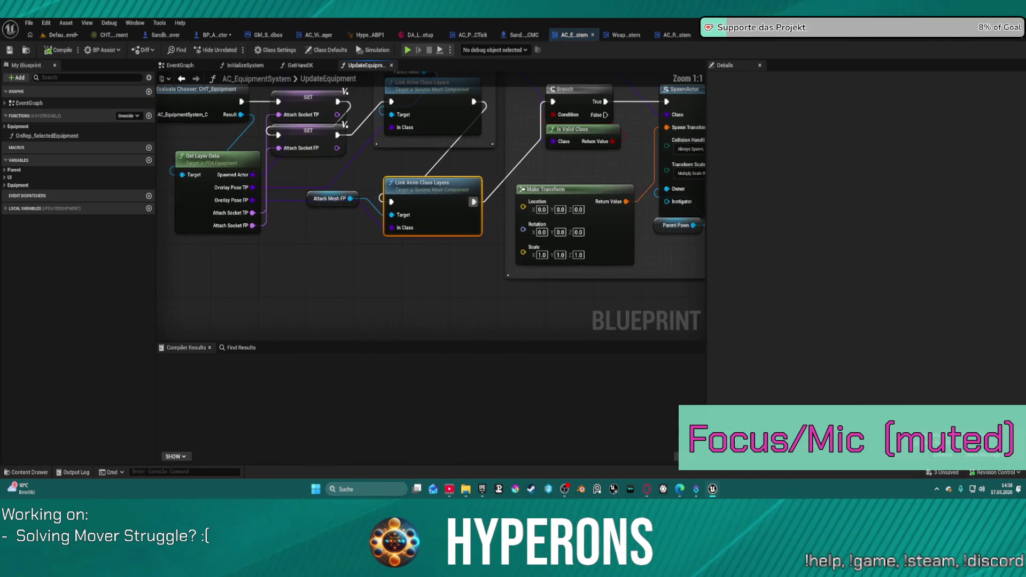
pyautogui.scroll(-1, 401, 203)
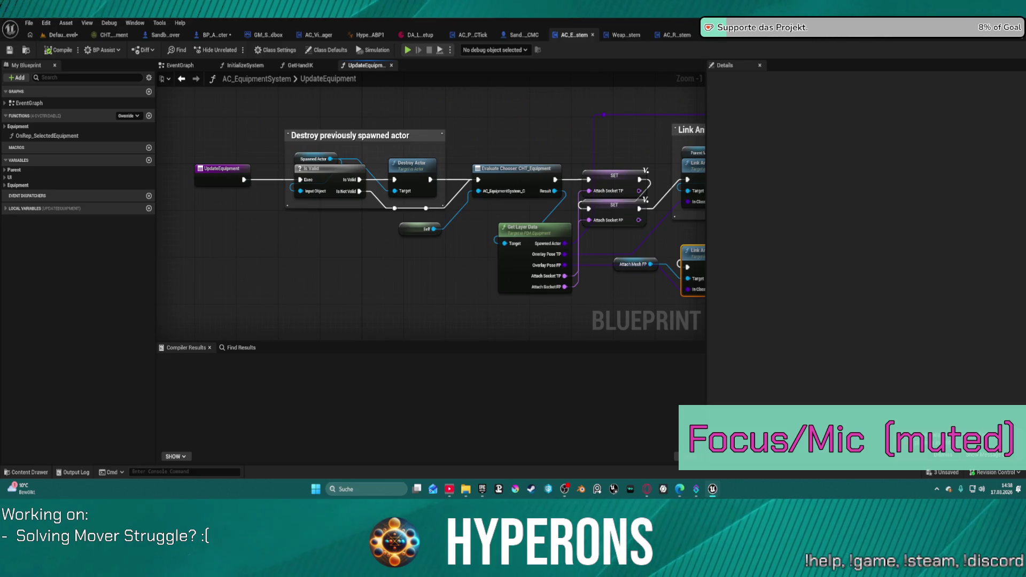
pyautogui.moveTo(716, 259)
pyautogui.mouseDown()
pyautogui.moveTo(614, 256)
pyautogui.moveTo(762, 250)
pyautogui.mouseUp()
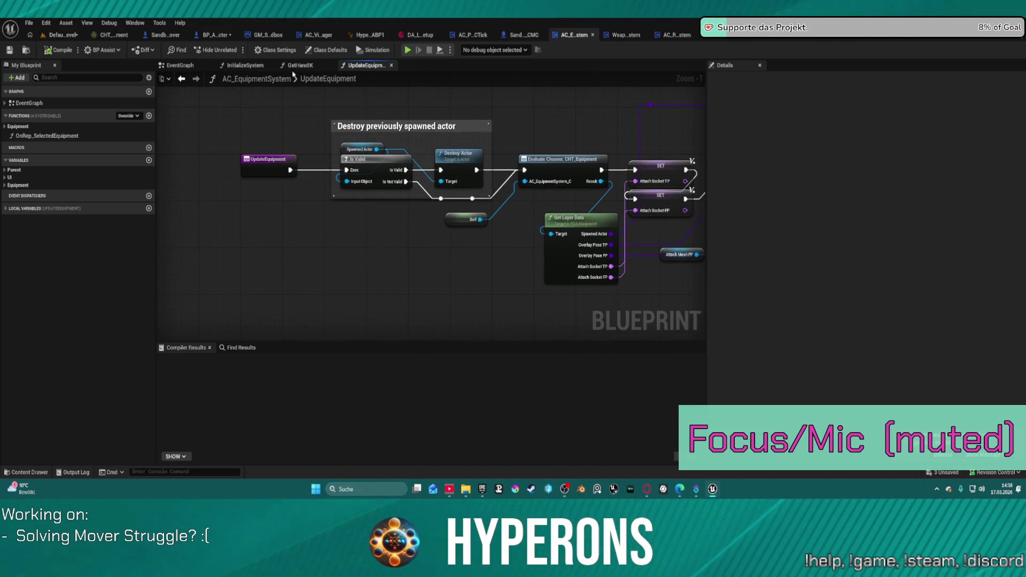
pyautogui.click(244, 64)
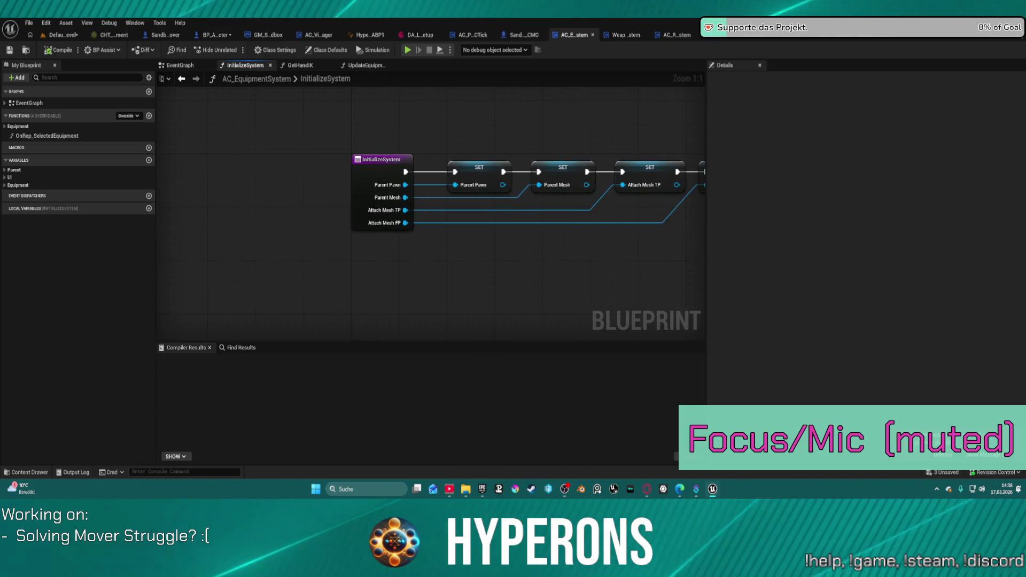
pyautogui.moveTo(750, 188); pyautogui.dragTo(458, 185)
pyautogui.doubleClick(412, 154)
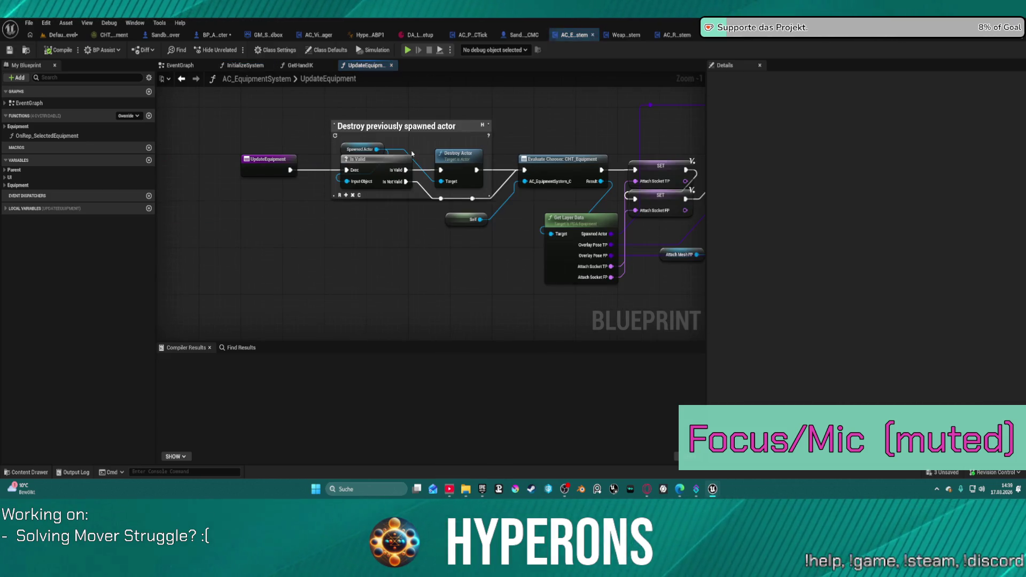
pyautogui.click(334, 147)
pyautogui.moveTo(333, 147)
pyautogui.mouseDown()
pyautogui.moveTo(280, 189)
pyautogui.moveTo(280, 225)
pyautogui.mouseUp()
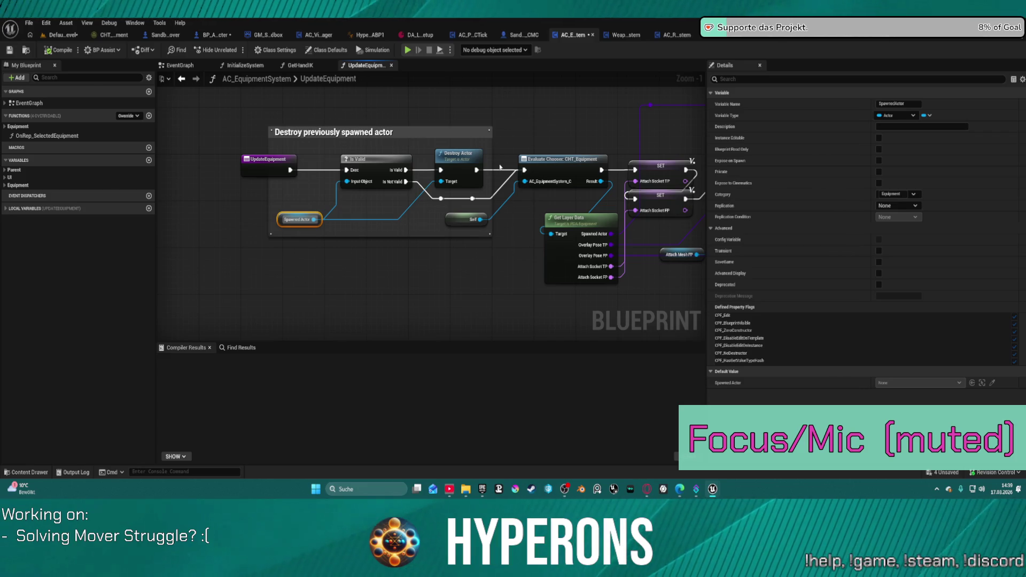
# Step: Inspect the UpdateEquipment, DestorySpawnedActors and GetHandIK graphs, then return to InitializeSystem
pyautogui.click(33, 136)
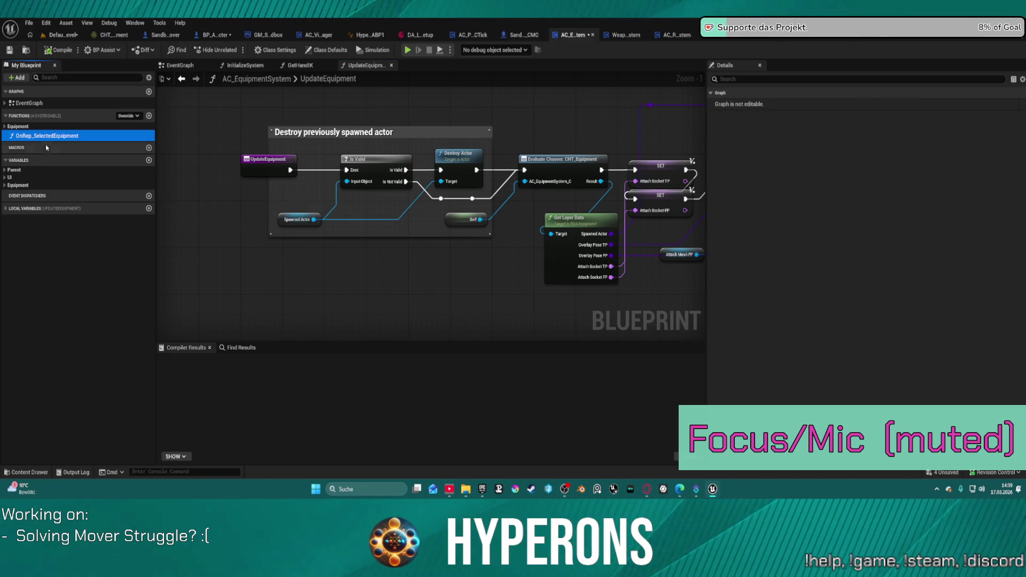
pyautogui.click(4, 127)
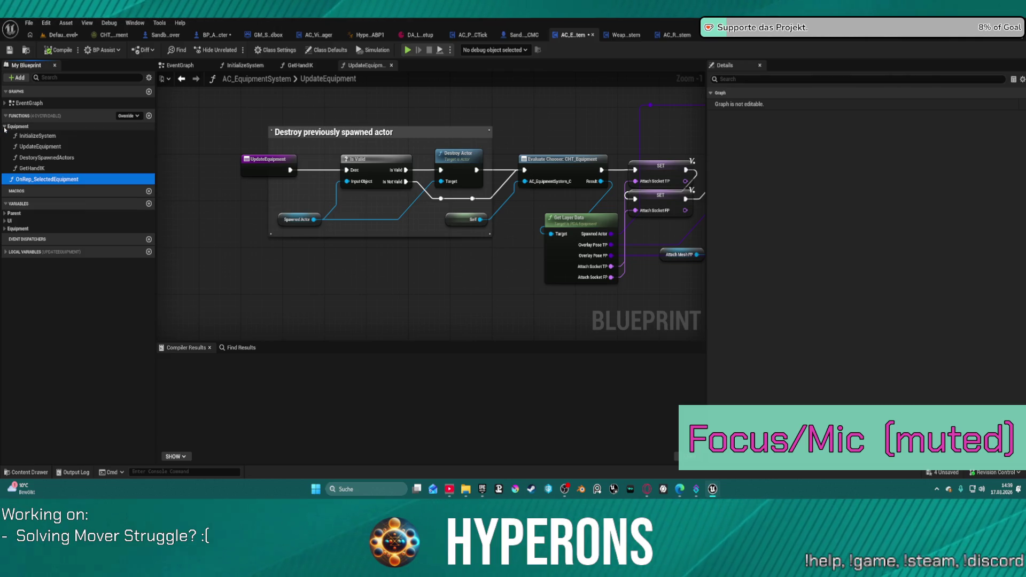
pyautogui.click(51, 143)
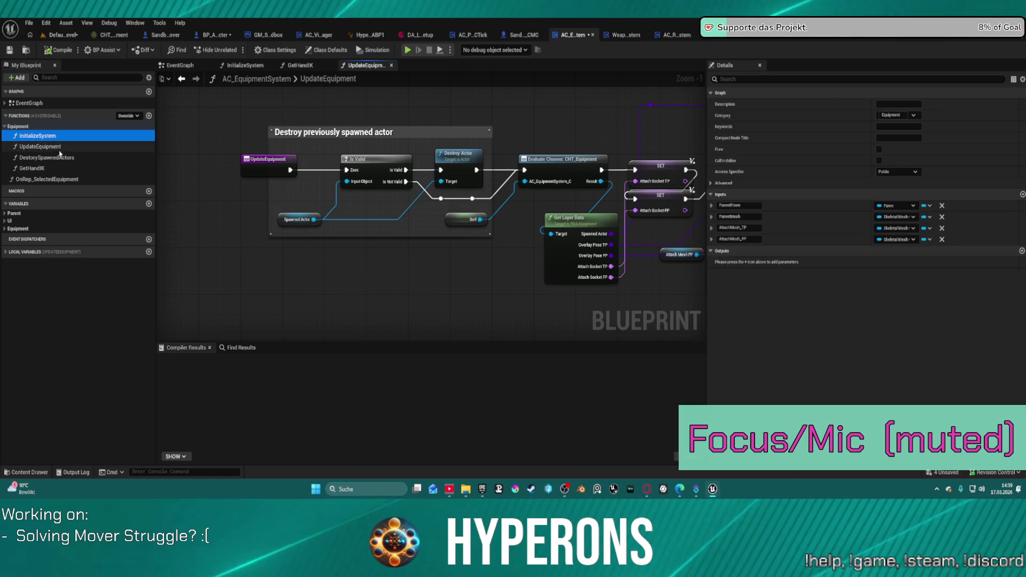
pyautogui.doubleClick(60, 157)
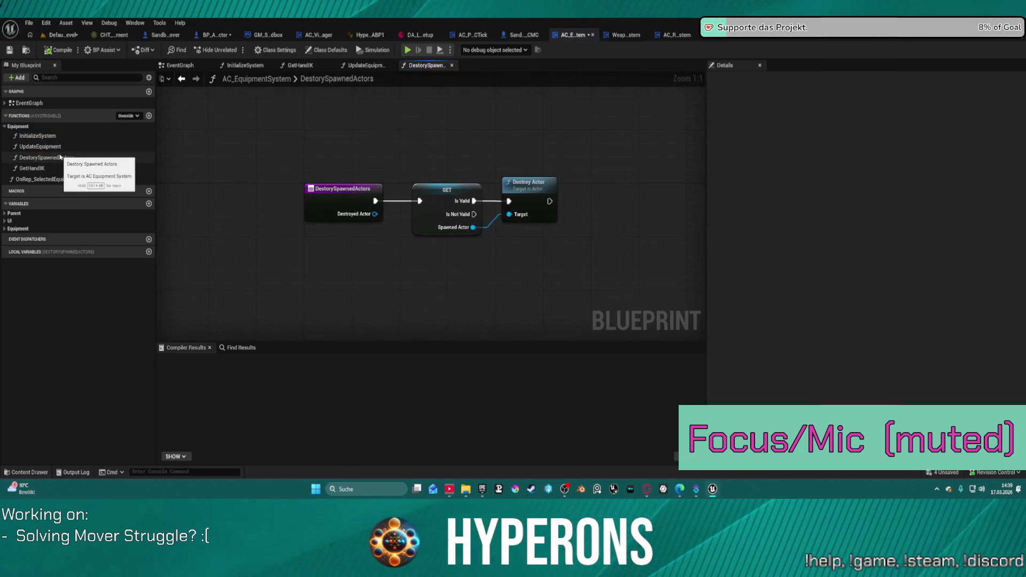
pyautogui.doubleClick(32, 168)
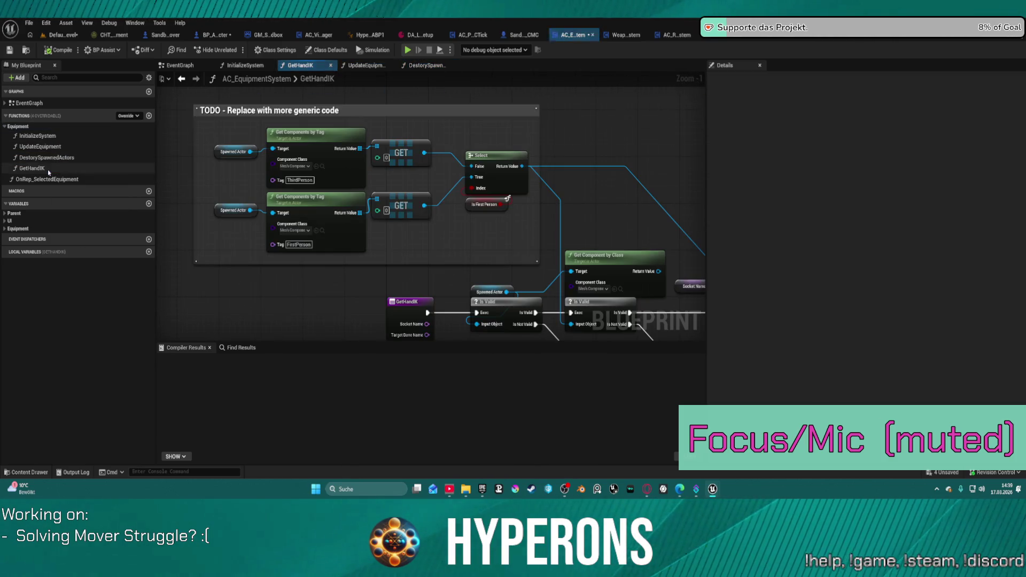
pyautogui.moveTo(501, 254)
pyautogui.mouseDown()
pyautogui.moveTo(286, 186)
pyautogui.moveTo(129, 161)
pyautogui.moveTo(41, 166)
pyautogui.mouseUp()
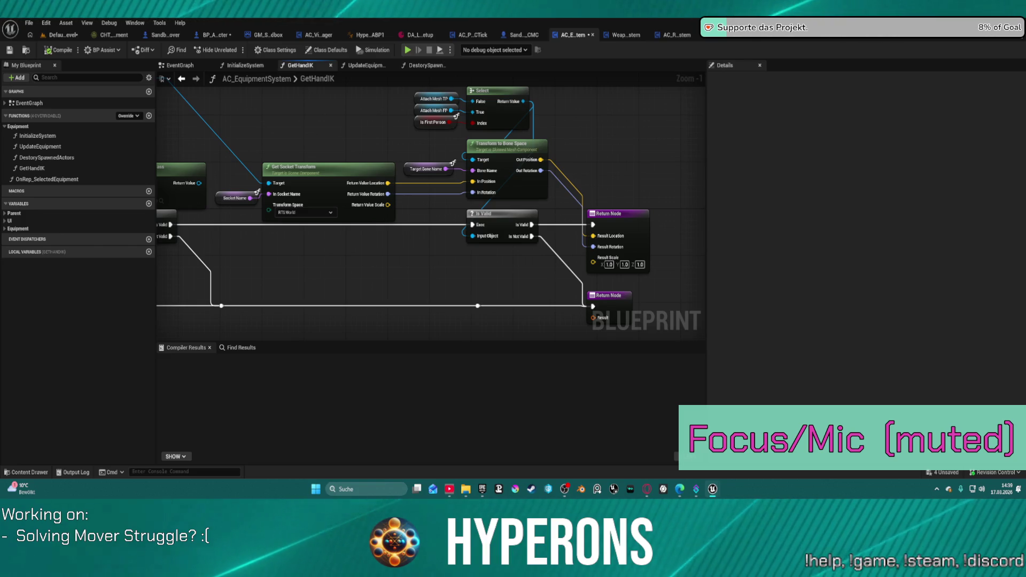
pyautogui.moveTo(44, 122)
pyautogui.mouseDown()
pyautogui.moveTo(298, 220)
pyautogui.moveTo(443, 193)
pyautogui.mouseUp()
pyautogui.click(246, 65)
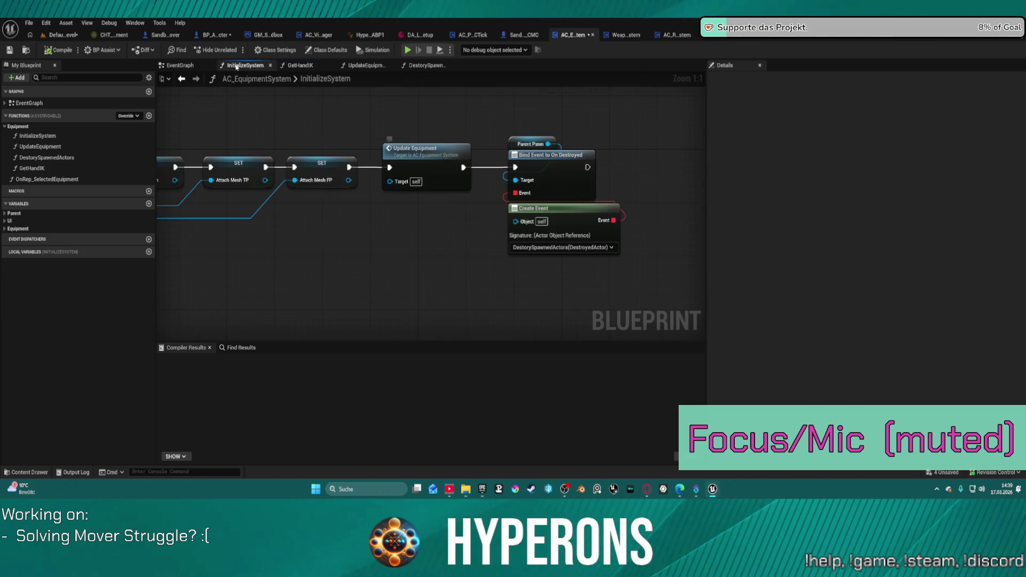
# Step: Close the Sandbox Mover tab, save BP_ARPG_Character with Ctrl+Shift+S and return to it
pyautogui.click(183, 35)
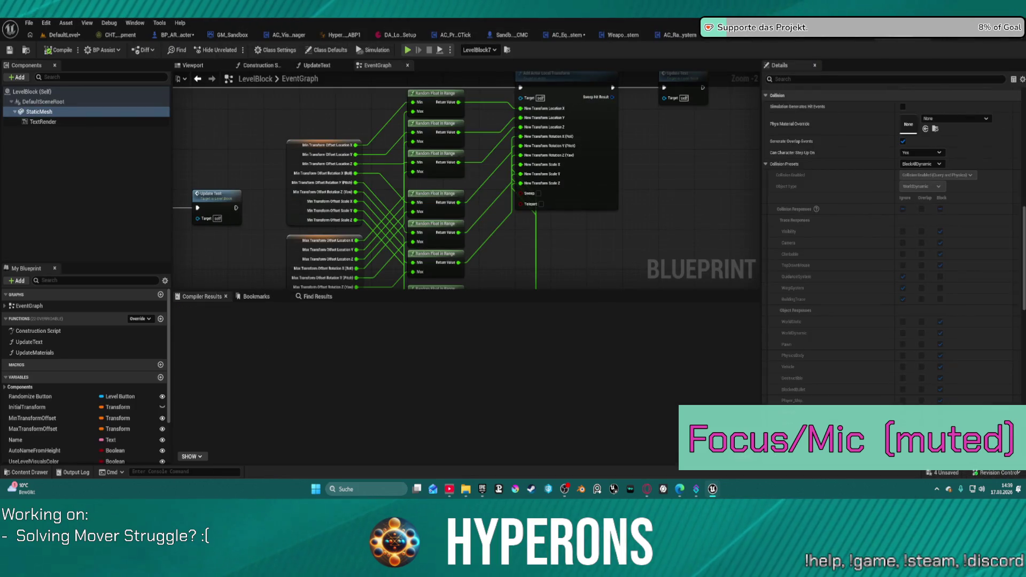
pyautogui.hotkey('ctrl', 'shift', 's')
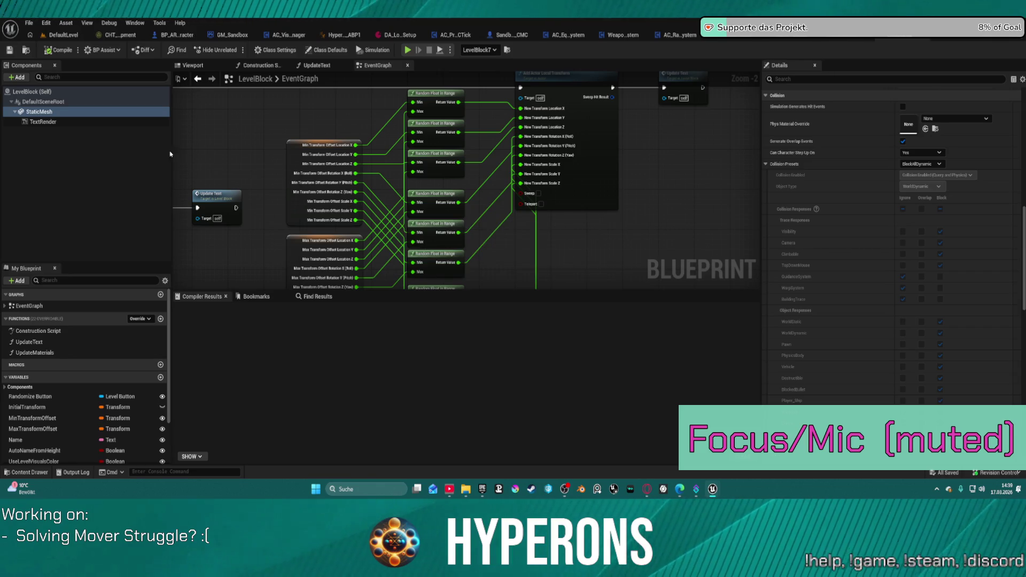
pyautogui.click(179, 37)
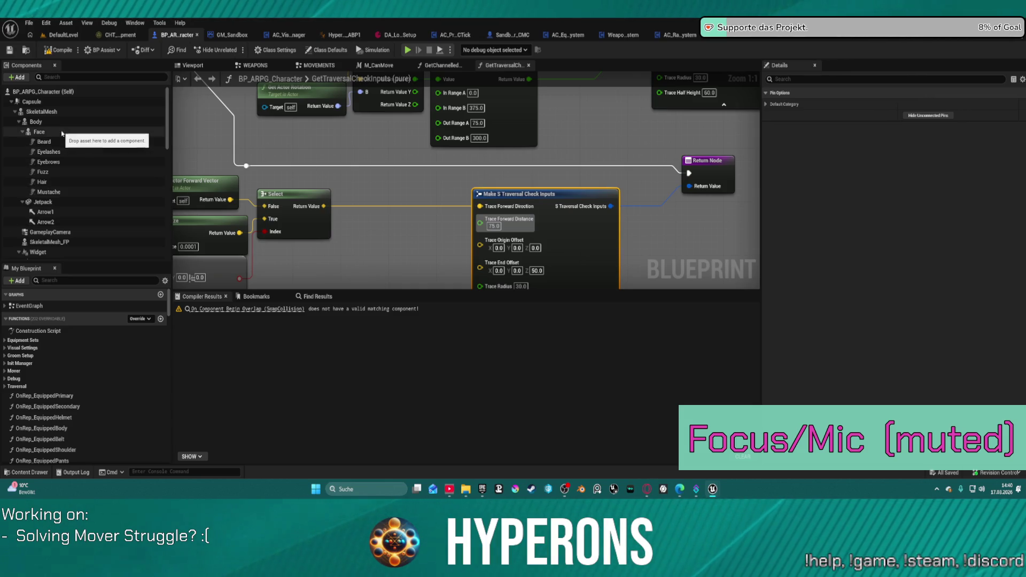
# Step: Select AC_EquipmentSystem in the Components list, then show the EventGraph's WEAPONS section
pyautogui.scroll(-1, 40, 115)
pyautogui.scroll(-2, 40, 115)
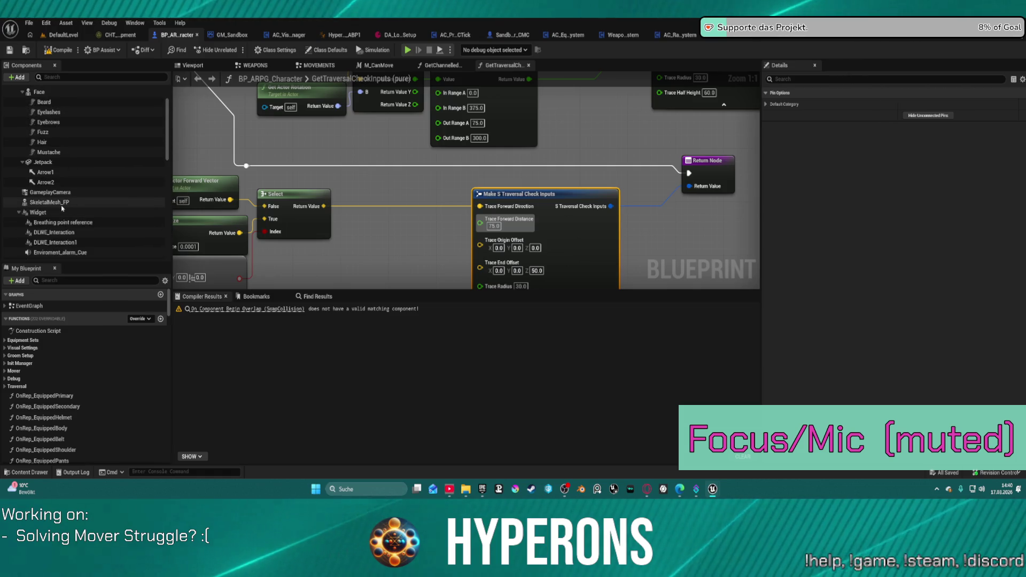
pyautogui.scroll(-4, 107, 216)
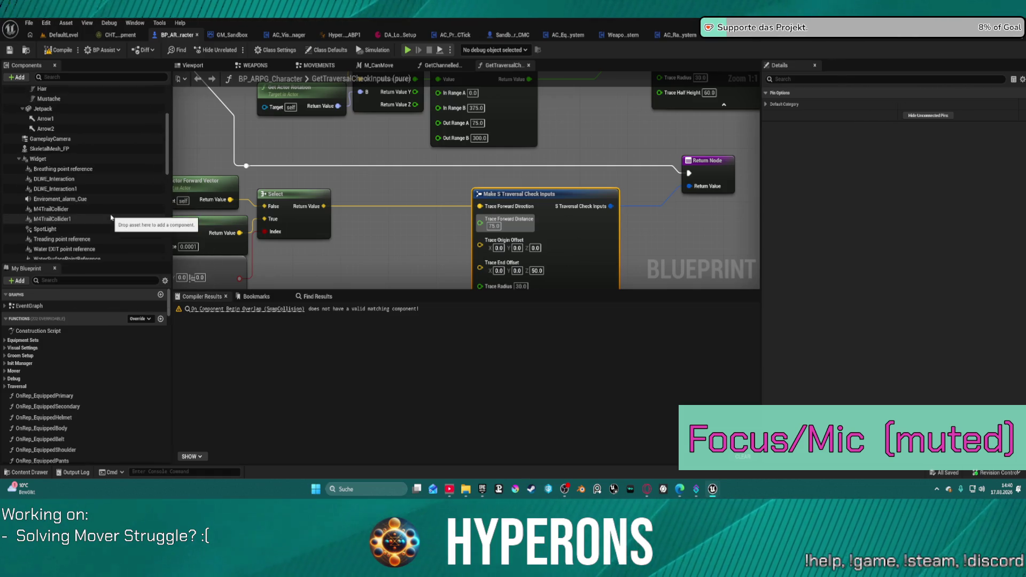
pyautogui.scroll(-1, 112, 217)
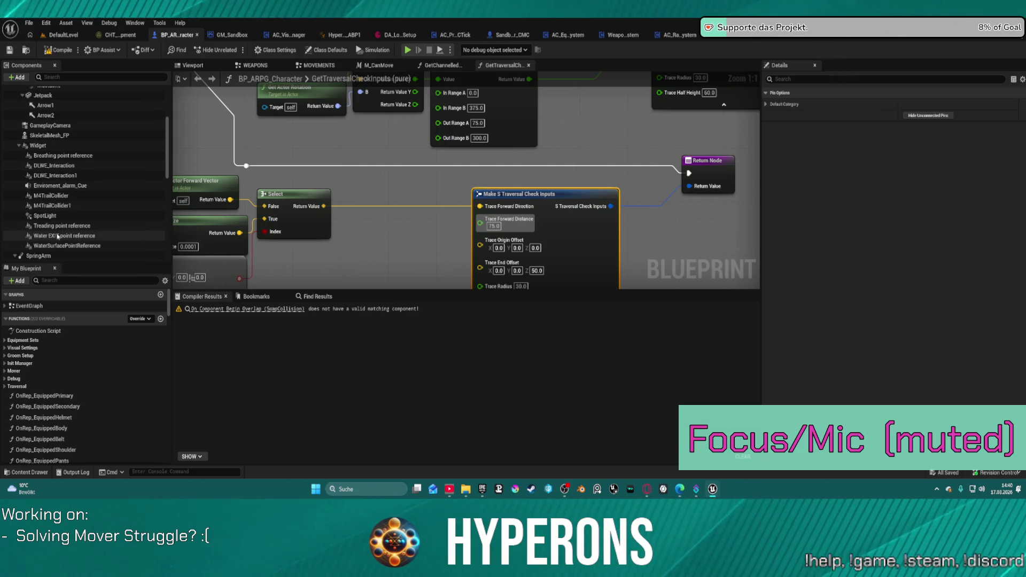
pyautogui.scroll(-2, 48, 222)
pyautogui.scroll(-1, 49, 223)
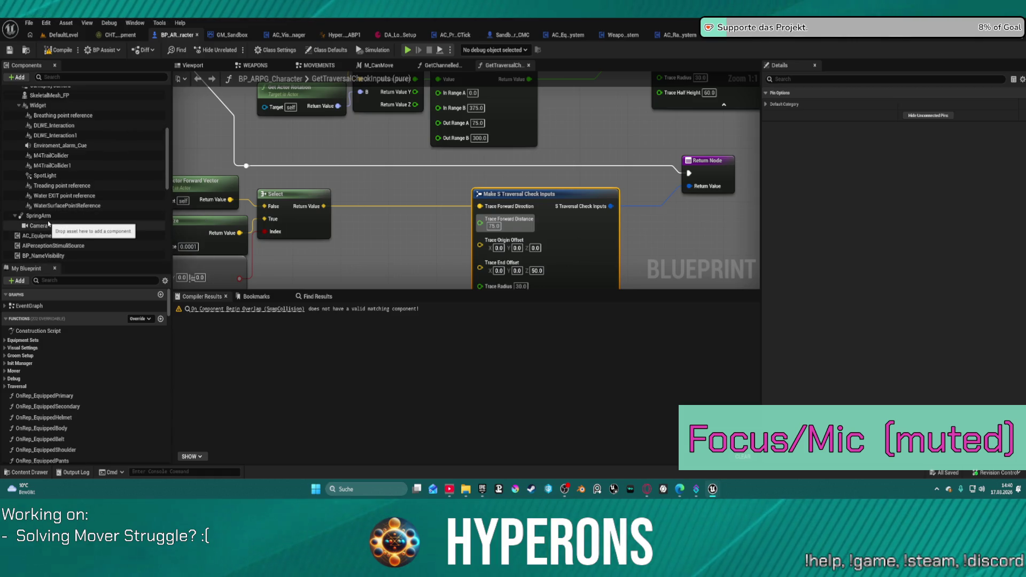
pyautogui.scroll(-6, 97, 227)
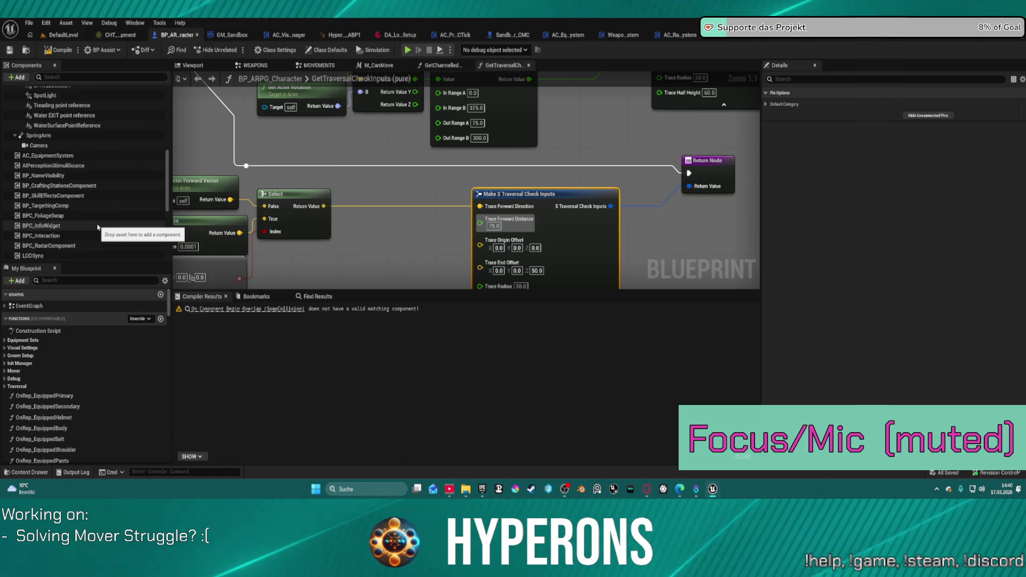
pyautogui.click(46, 156)
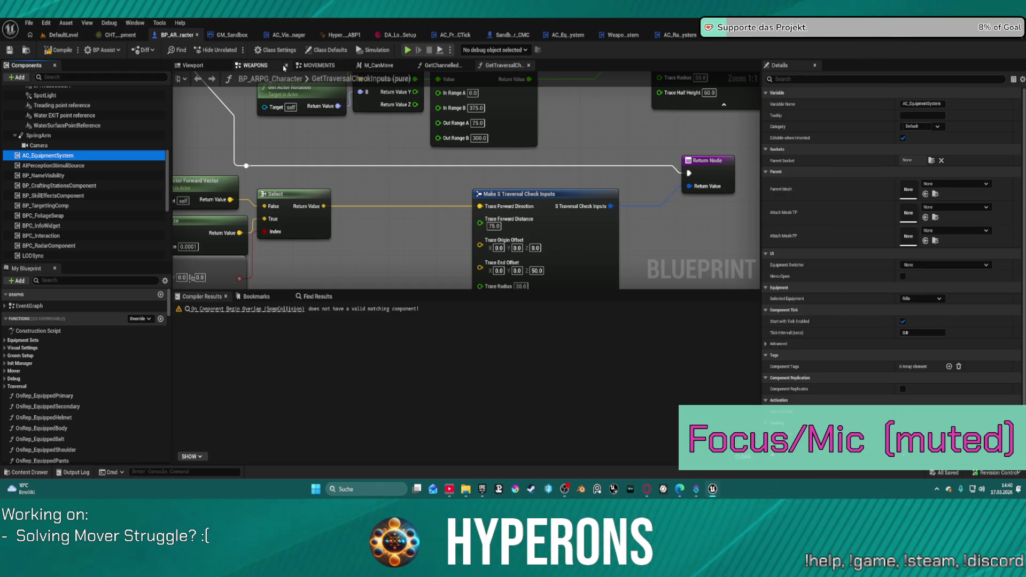
pyautogui.scroll(10, 133, 129)
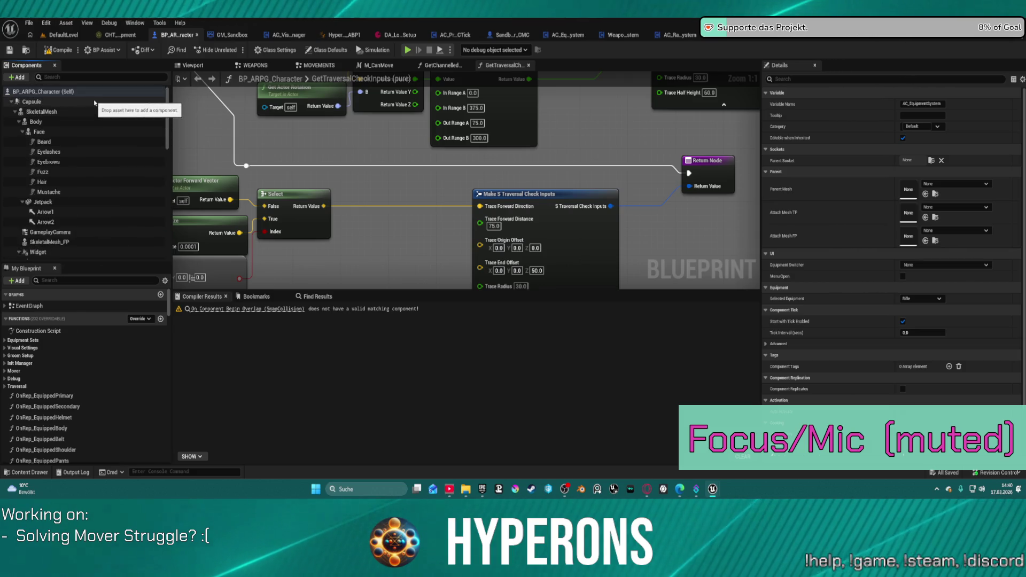
pyautogui.click(270, 65)
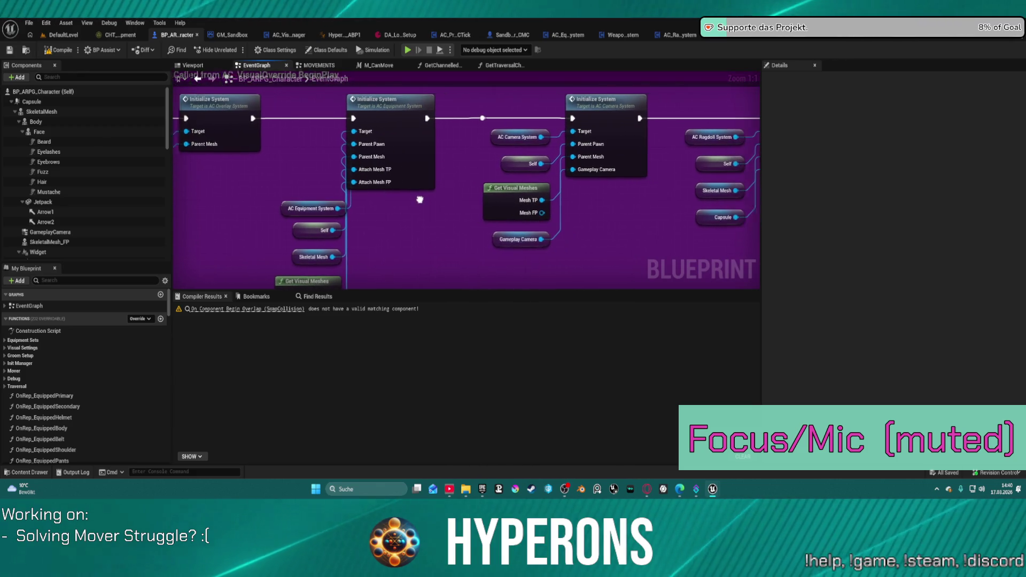
# Step: Place Get Visual Meshes beside Initialize System with Self next to it, then open GetVisualMeshes
pyautogui.moveTo(488, 196)
pyautogui.mouseDown()
pyautogui.moveTo(428, 201)
pyautogui.moveTo(453, 196)
pyautogui.mouseUp()
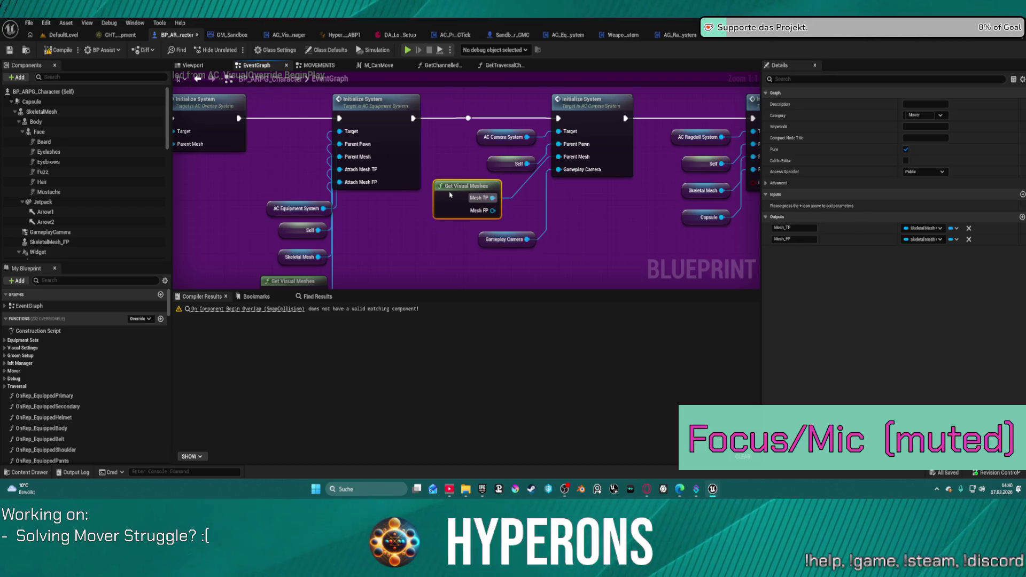
pyautogui.moveTo(509, 165)
pyautogui.mouseDown()
pyautogui.moveTo(467, 164)
pyautogui.moveTo(497, 142)
pyautogui.moveTo(482, 143)
pyautogui.mouseUp()
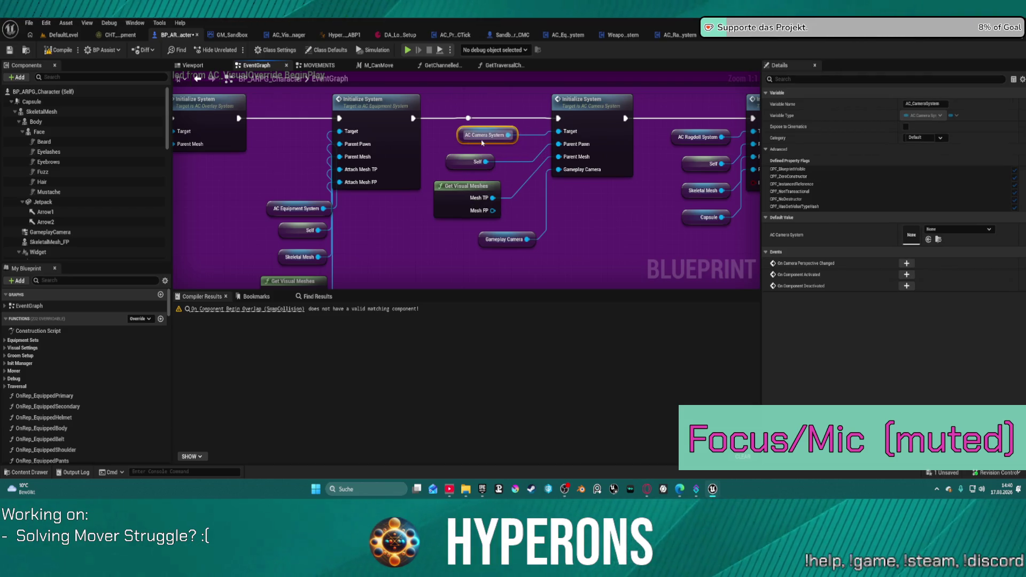
pyautogui.click(390, 226)
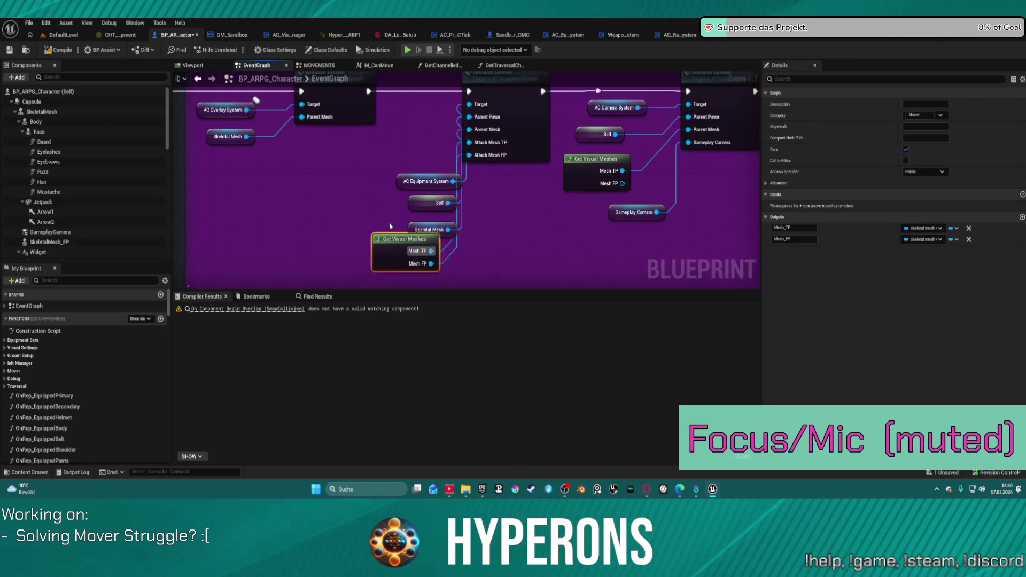
pyautogui.moveTo(393, 239); pyautogui.dragTo(364, 136)
pyautogui.doubleClick(350, 147)
# Step: Dismiss the action list and move the Child Actor node up and left
pyautogui.rightClick(345, 158)
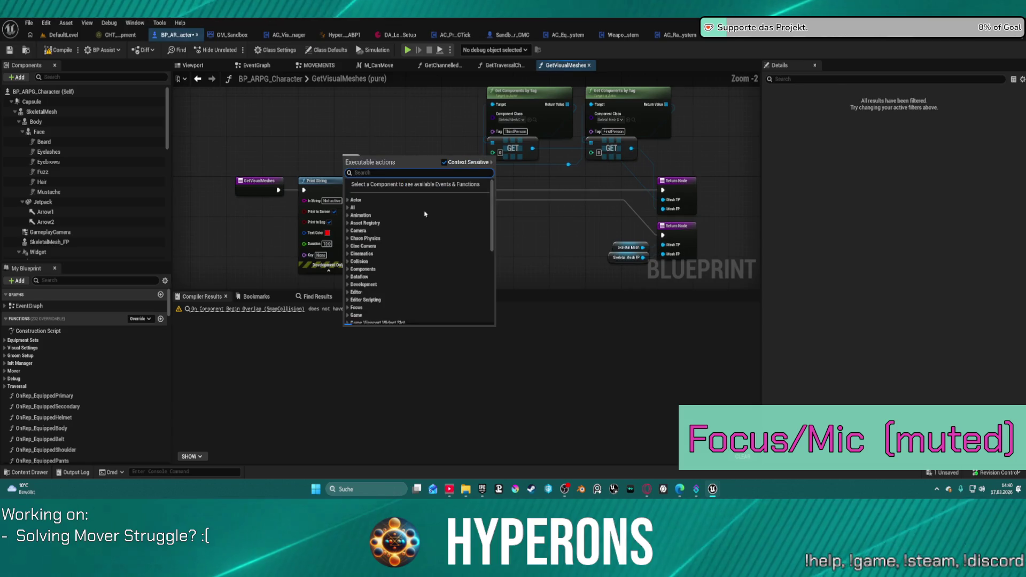
pyautogui.click(518, 191)
pyautogui.moveTo(426, 172); pyautogui.dragTo(325, 126)
# Step: Wire Print String's exec output into Is Valid, then start a play test with F7
pyautogui.click(321, 181)
pyautogui.moveTo(353, 190); pyautogui.dragTo(399, 189)
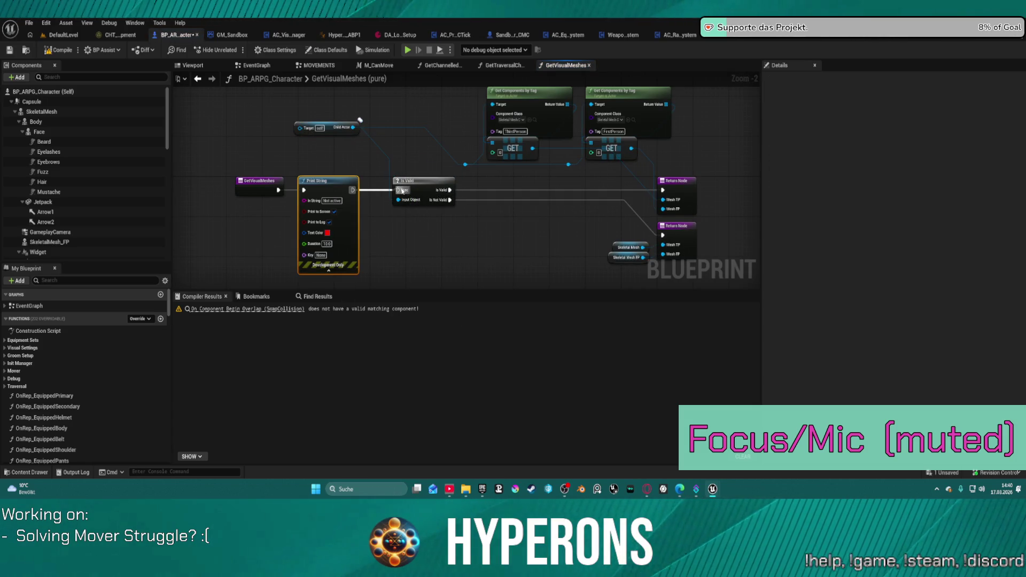
pyautogui.moveTo(304, 190); pyautogui.dragTo(282, 189)
pyautogui.click(274, 187)
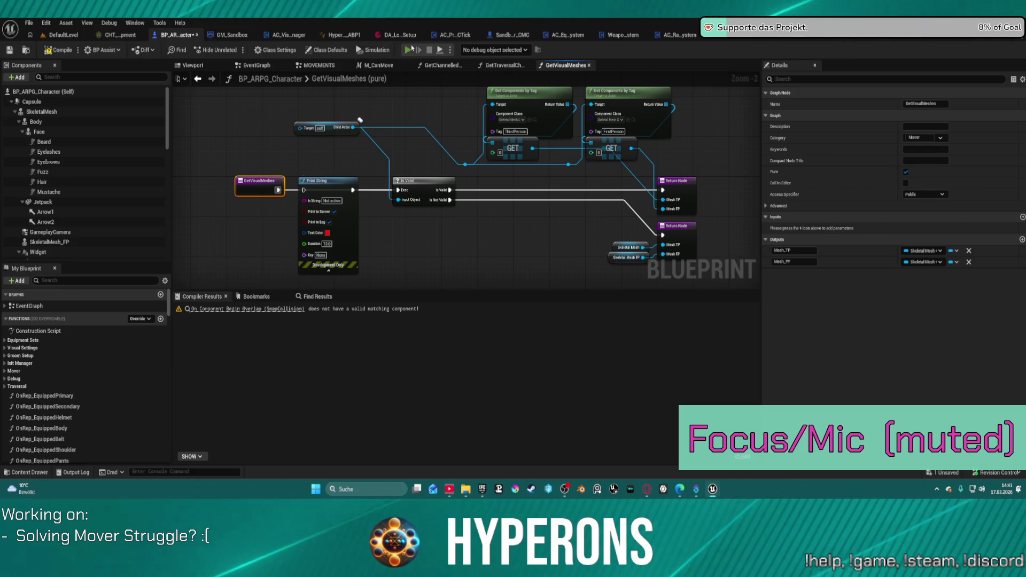
pyautogui.press('F7')
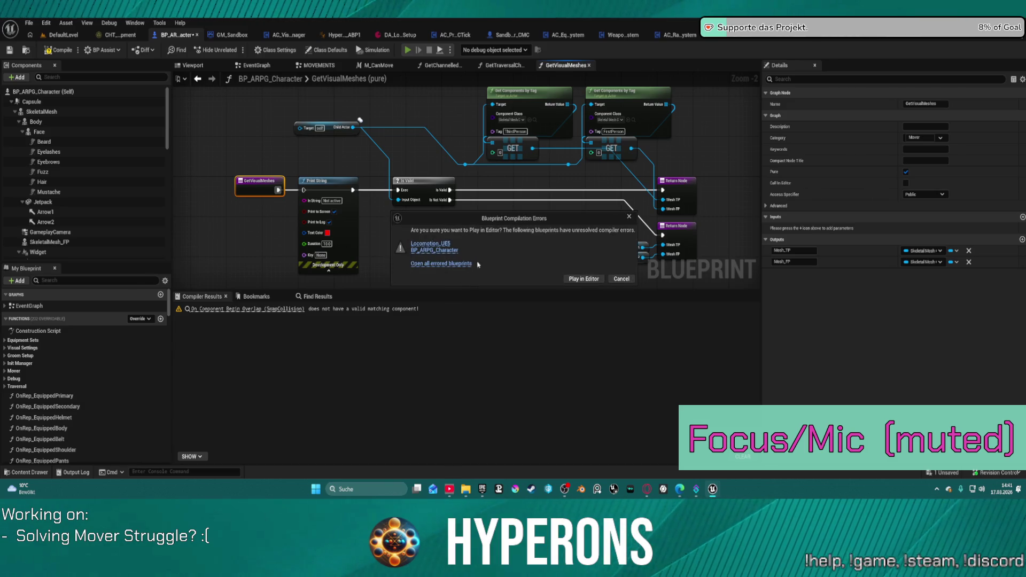
# Step: Cancel the play test and zoom in on the GetVisualMeshes node with the unconnected Child Actor Target
pyautogui.click(621, 279)
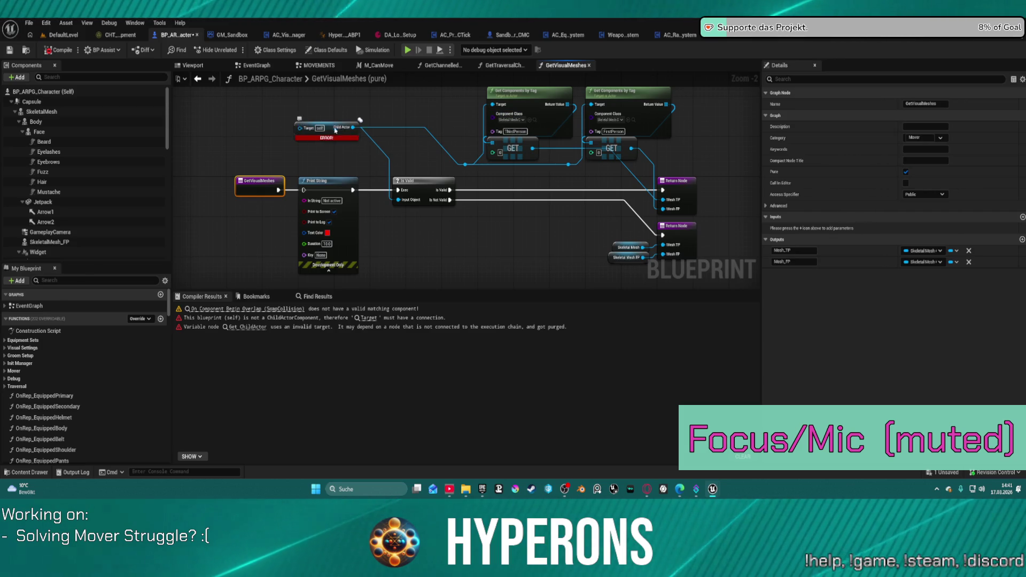
pyautogui.scroll(2, 389, 119)
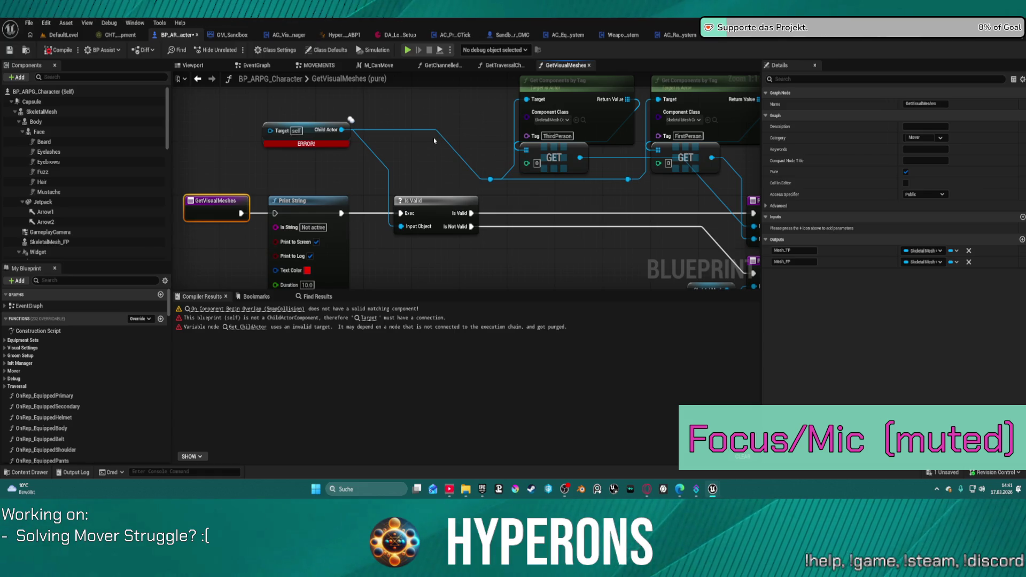
pyautogui.moveTo(712, 489)
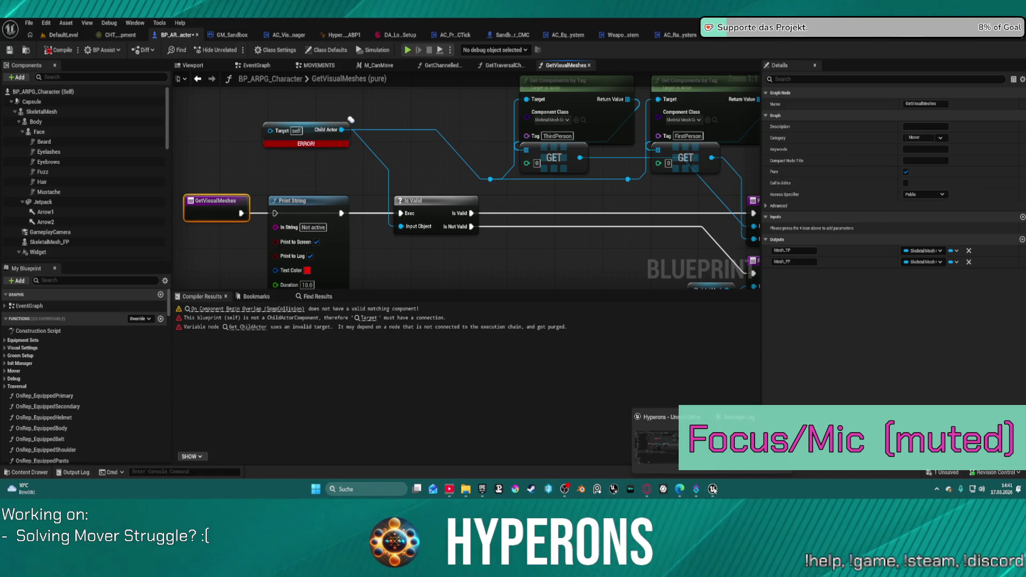
pyautogui.click(526, 271)
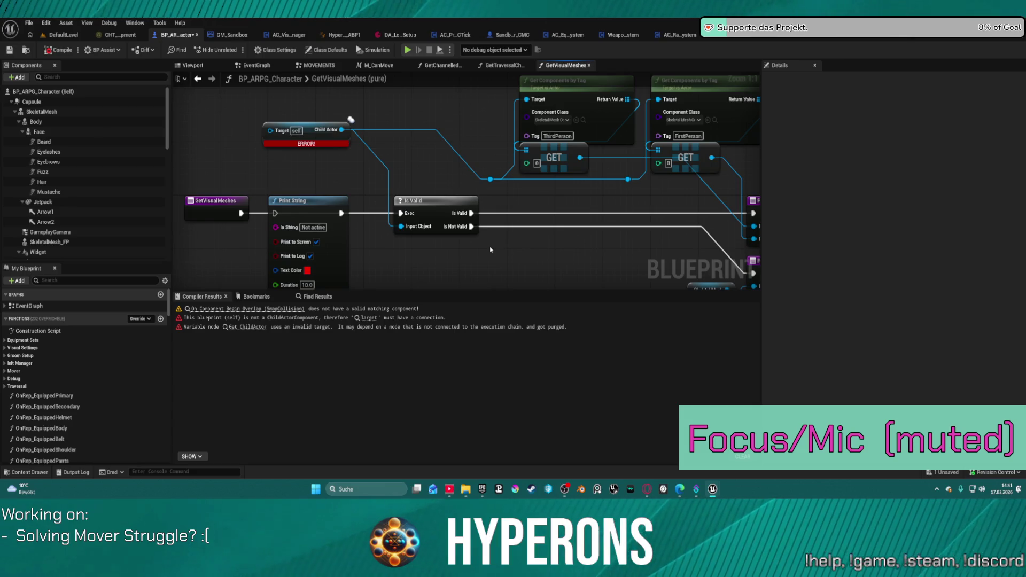
pyautogui.moveTo(491, 250)
pyautogui.mouseDown()
pyautogui.moveTo(528, 249)
pyautogui.moveTo(478, 246)
pyautogui.mouseUp()
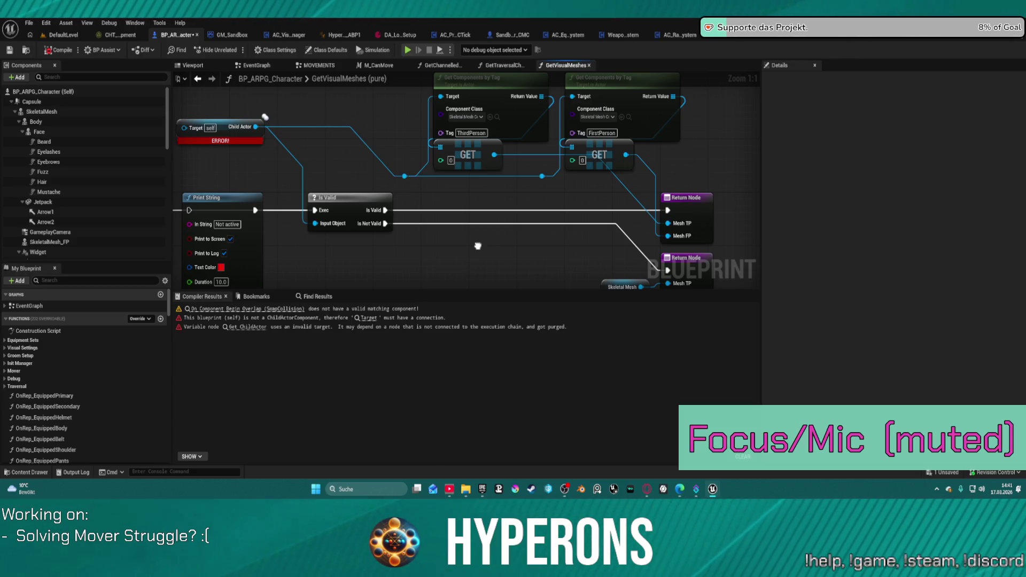
pyautogui.moveTo(478, 246); pyautogui.dragTo(616, 257)
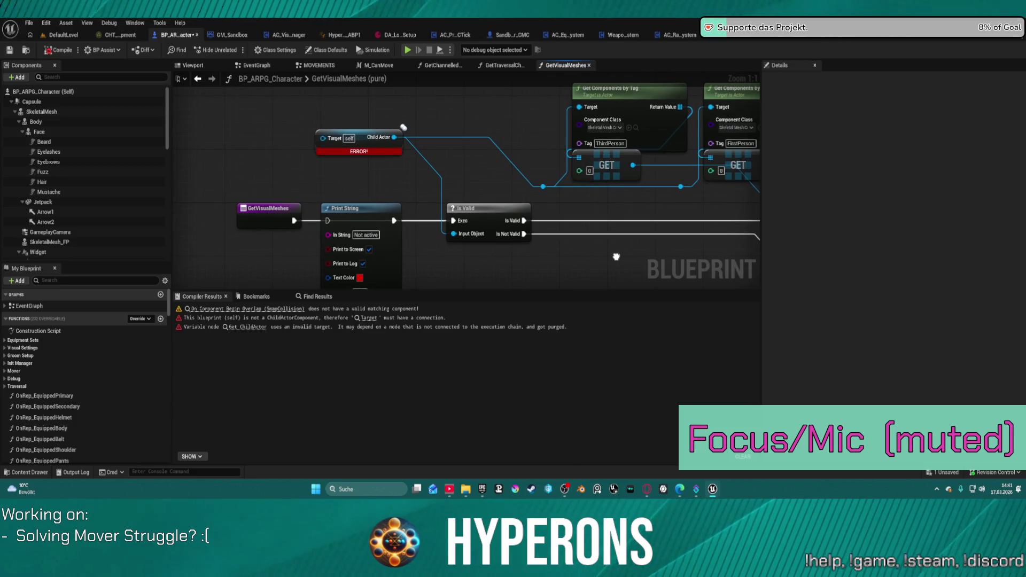
pyautogui.moveTo(327, 140); pyautogui.dragTo(282, 144)
pyautogui.write('get a')
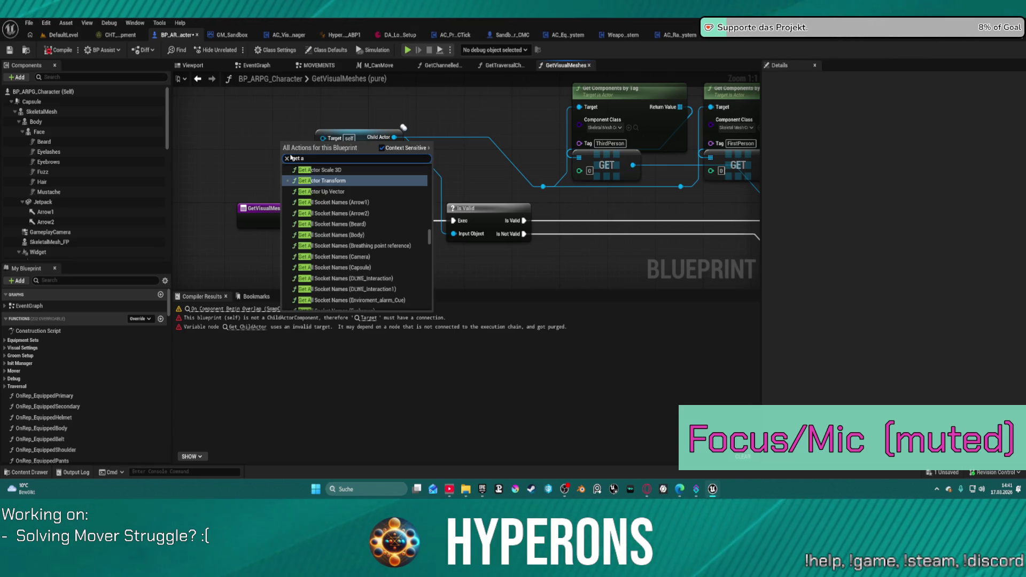
pyautogui.press('BackSpace')
pyautogui.write('owner')
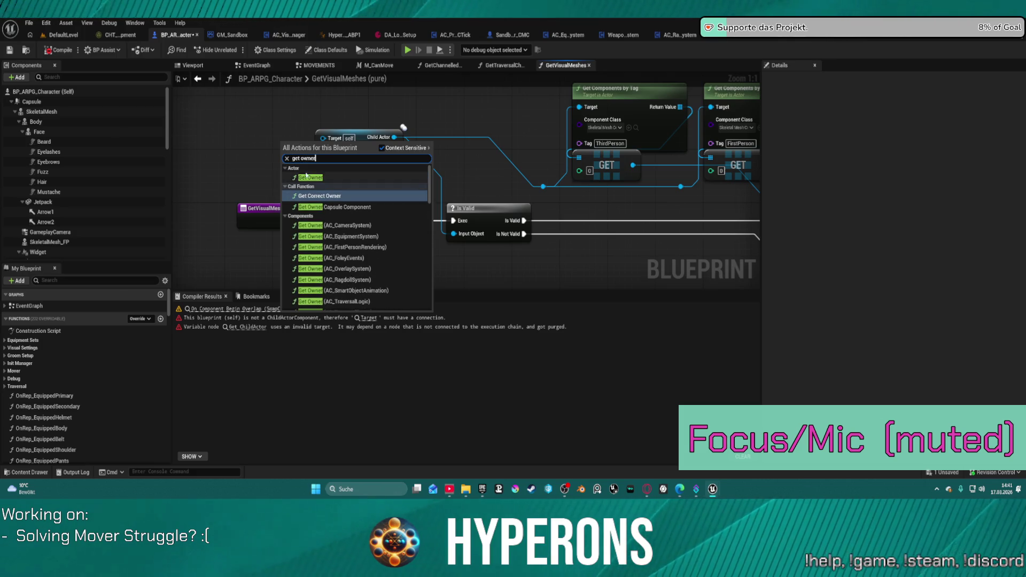
pyautogui.click(309, 178)
pyautogui.moveTo(316, 140)
pyautogui.mouseDown()
pyautogui.moveTo(231, 129)
pyautogui.moveTo(325, 140)
pyautogui.mouseUp()
pyautogui.click(257, 176)
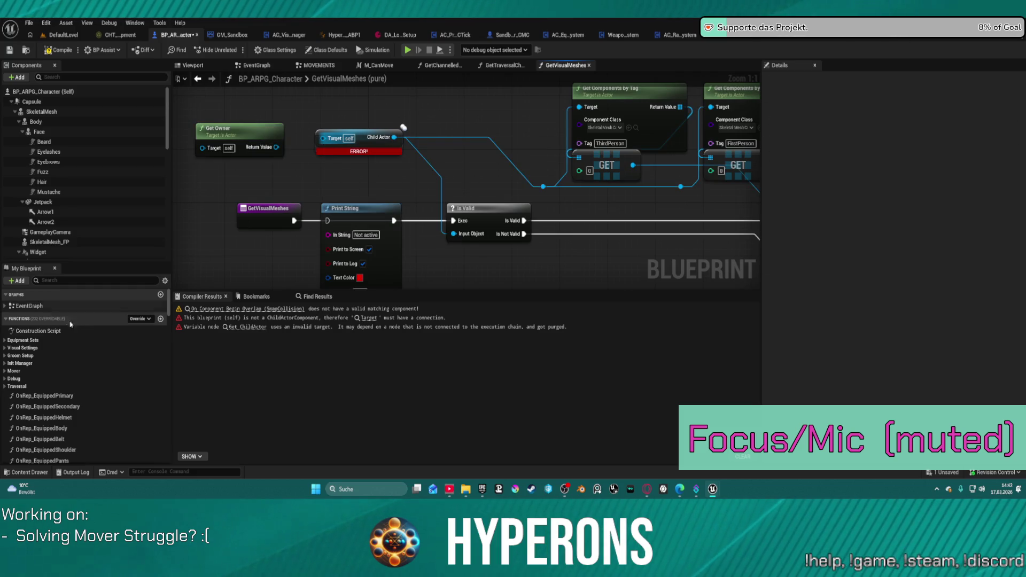
pyautogui.scroll(-1, 90, 337)
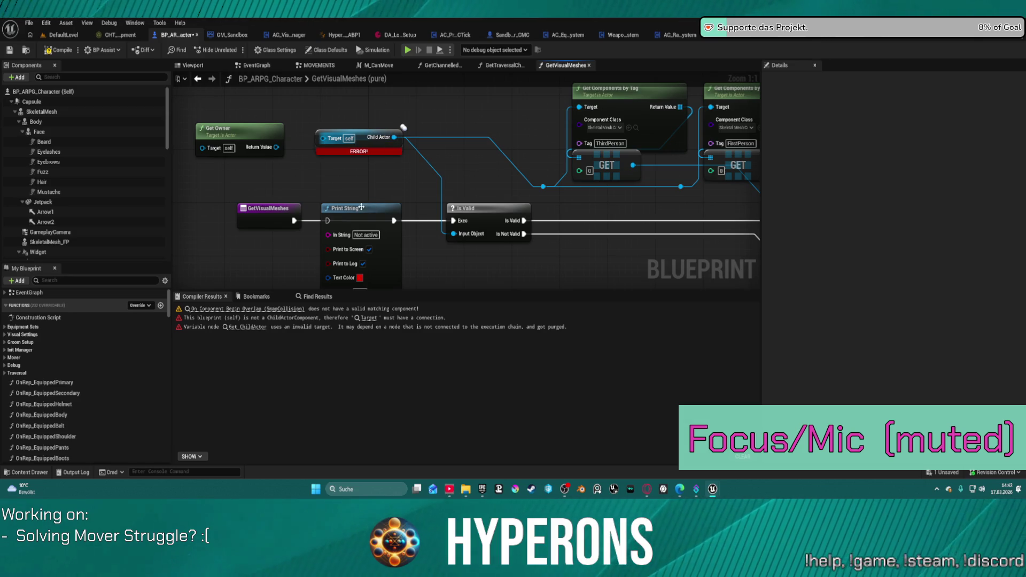
pyautogui.moveTo(361, 211); pyautogui.dragTo(360, 251)
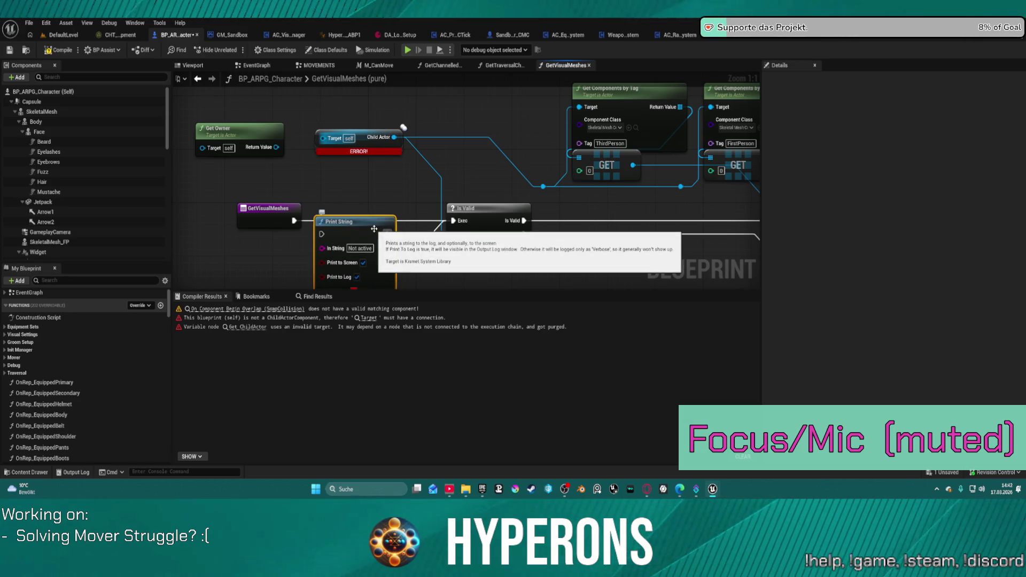
pyautogui.press('Delete')
pyautogui.scroll(-10, 86, 212)
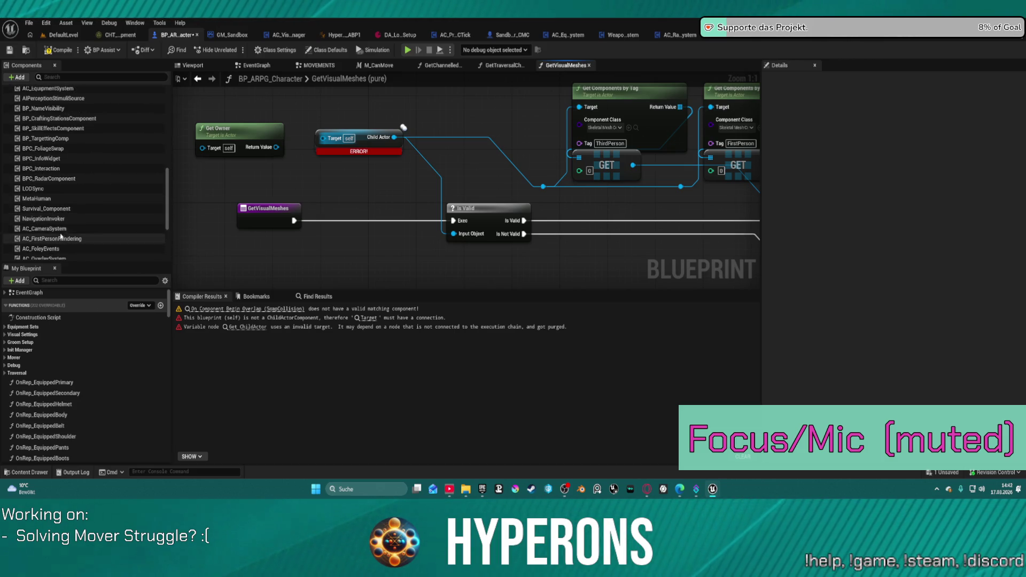
pyautogui.scroll(-2, 64, 232)
pyautogui.scroll(3, 65, 208)
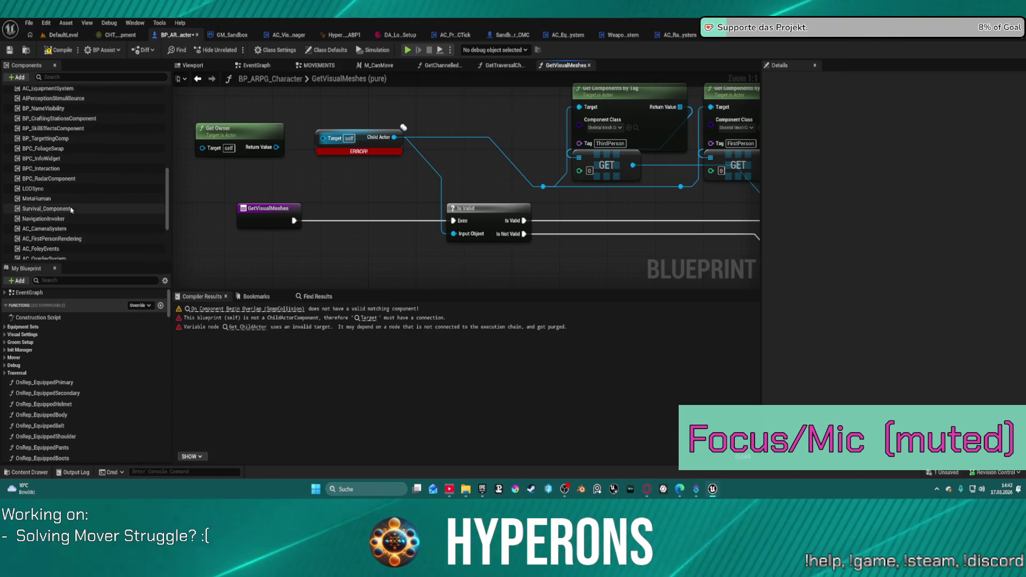
pyautogui.scroll(4, 64, 183)
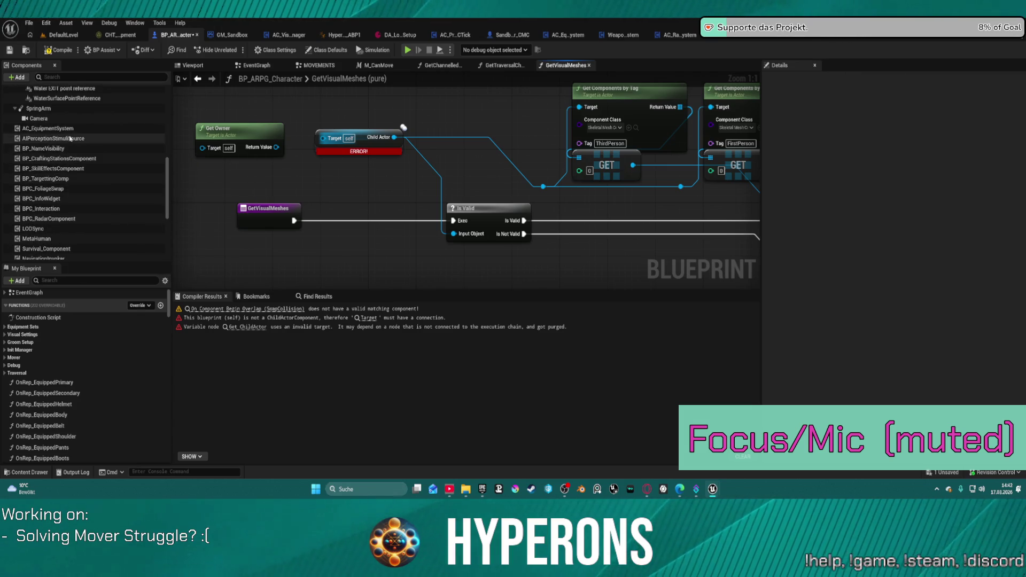
pyautogui.moveTo(48, 128)
pyautogui.mouseDown()
pyautogui.moveTo(261, 105)
pyautogui.moveTo(325, 142)
pyautogui.moveTo(320, 105)
pyautogui.mouseUp()
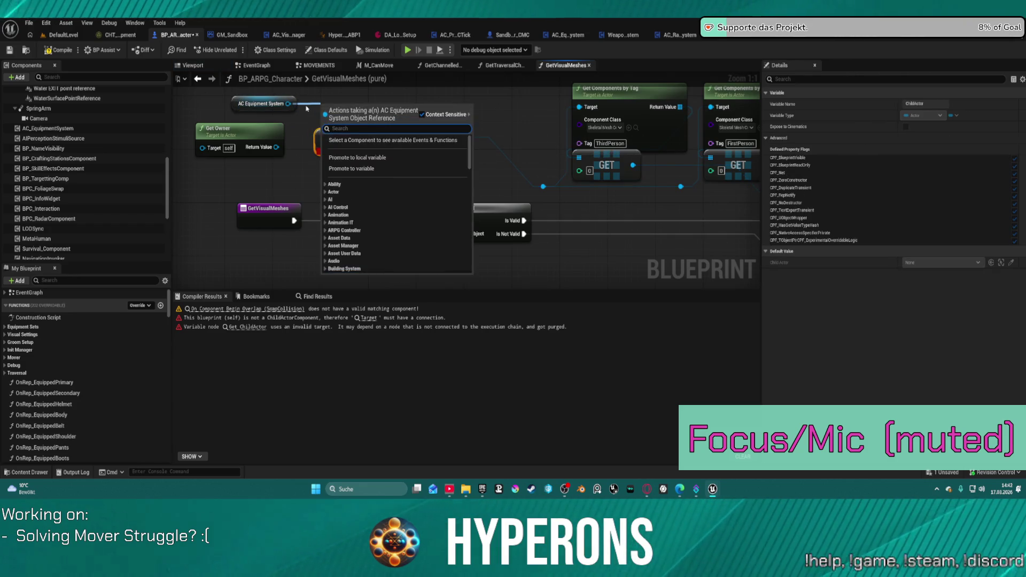
pyautogui.write('owner')
pyautogui.press('Return')
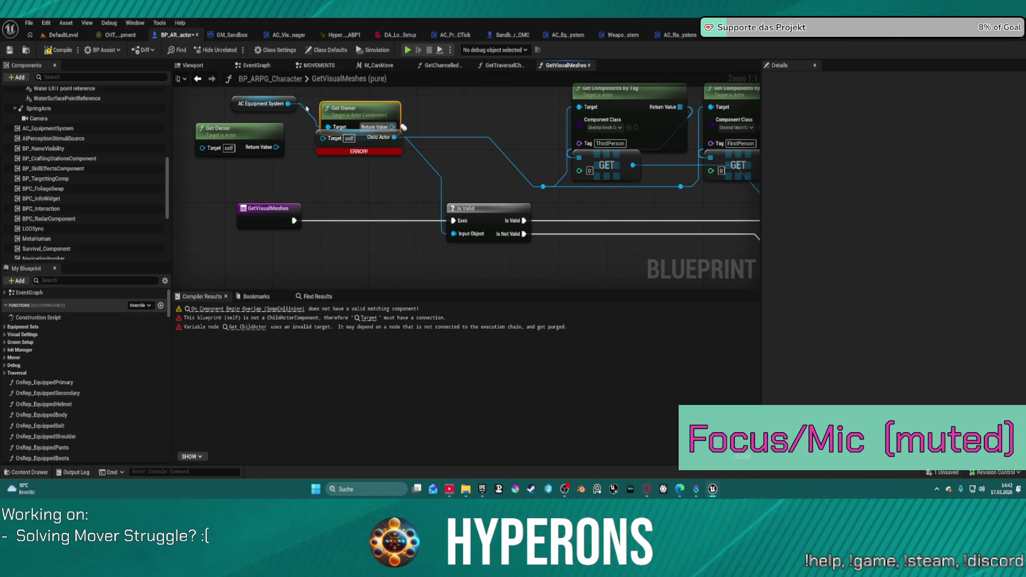
pyautogui.click(241, 129)
pyautogui.press('Delete')
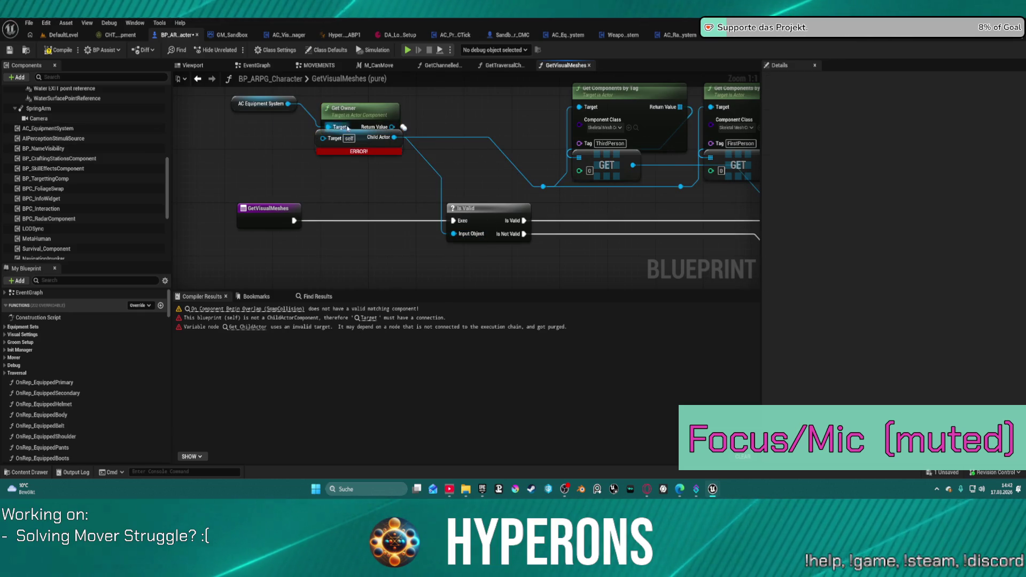
pyautogui.moveTo(353, 108)
pyautogui.mouseDown()
pyautogui.moveTo(232, 142)
pyautogui.moveTo(320, 138)
pyautogui.moveTo(329, 147)
pyautogui.mouseUp()
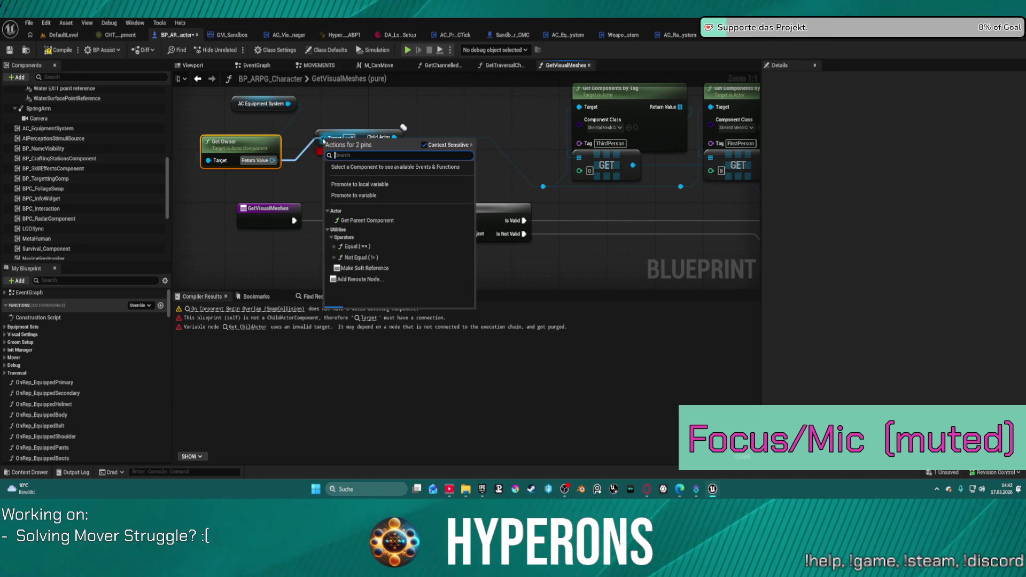
pyautogui.click(279, 168)
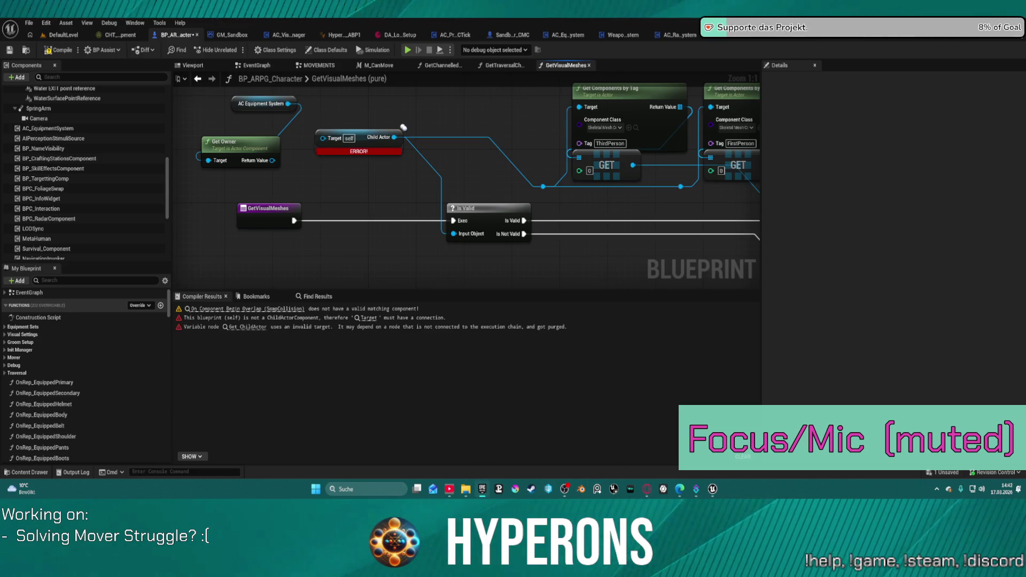
pyautogui.moveTo(685, 198); pyautogui.dragTo(358, 203)
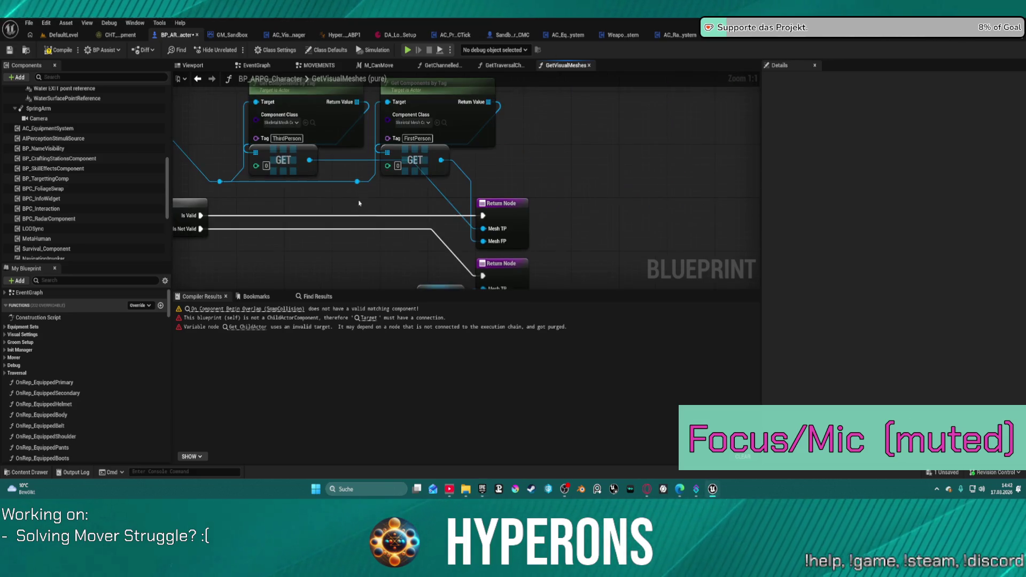
pyautogui.moveTo(443, 209)
pyautogui.mouseDown()
pyautogui.moveTo(522, 175)
pyautogui.moveTo(529, 195)
pyautogui.moveTo(597, 248)
pyautogui.mouseUp()
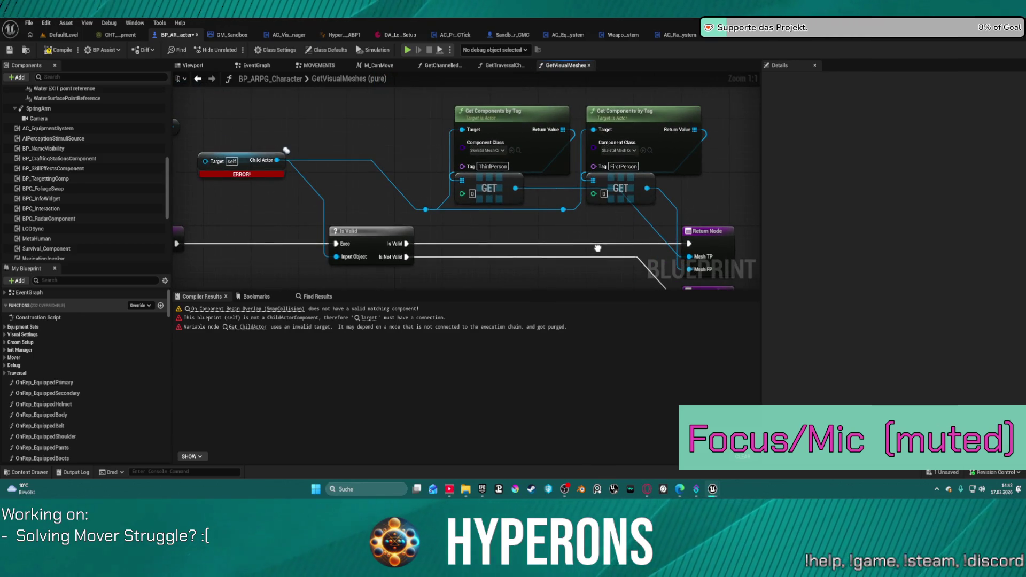
pyautogui.moveTo(598, 248)
pyautogui.mouseDown()
pyautogui.moveTo(759, 246)
pyautogui.moveTo(745, 244)
pyautogui.mouseUp()
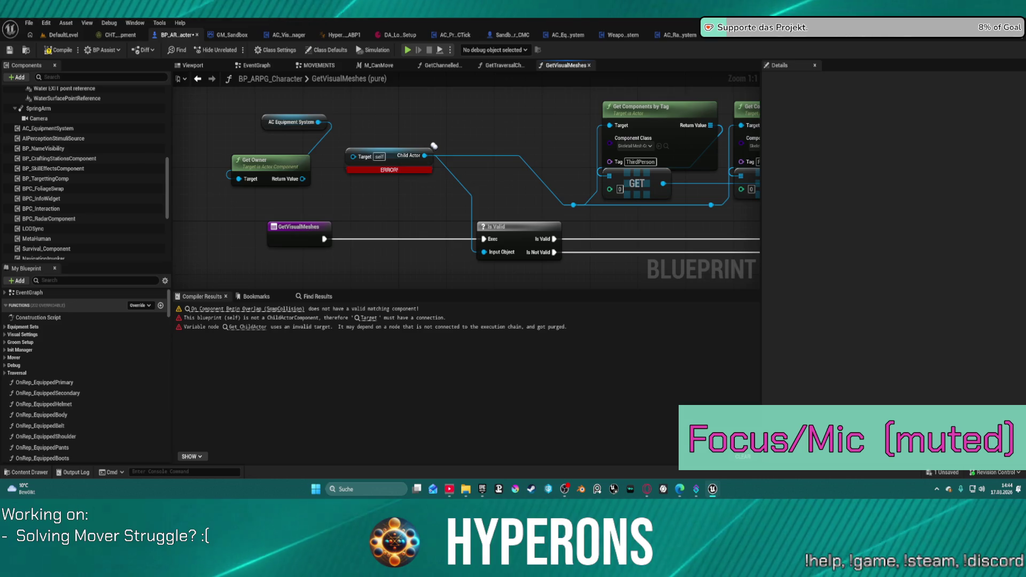
# Step: Add Body and SkeletalMesh_FP component references to the GetVisualMeshes graph
pyautogui.moveTo(405, 208)
pyautogui.mouseDown()
pyautogui.moveTo(343, 208)
pyautogui.moveTo(505, 203)
pyautogui.moveTo(307, 196)
pyautogui.mouseUp()
pyautogui.scroll(5, 112, 151)
pyautogui.scroll(4, 112, 151)
pyautogui.click(107, 122)
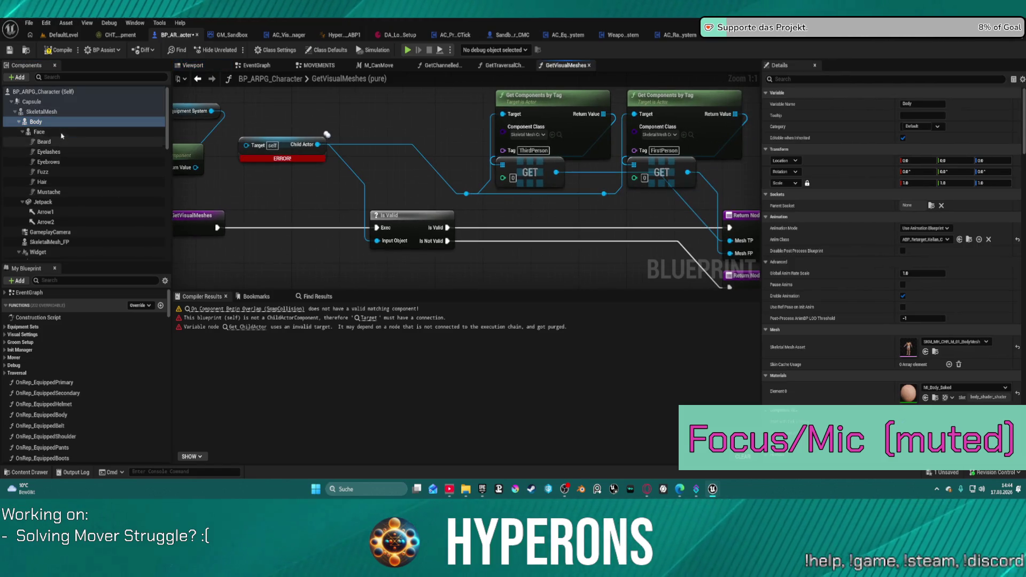
pyautogui.moveTo(48, 122)
pyautogui.mouseDown()
pyautogui.moveTo(464, 186)
pyautogui.moveTo(424, 186)
pyautogui.moveTo(461, 196)
pyautogui.moveTo(368, 135)
pyautogui.moveTo(329, 147)
pyautogui.moveTo(408, 158)
pyautogui.mouseUp()
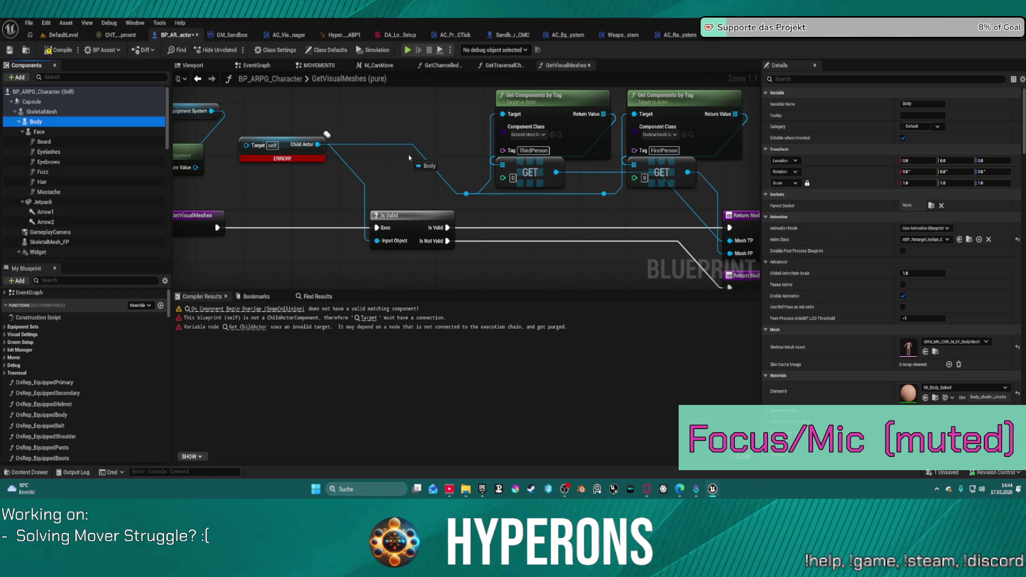
pyautogui.moveTo(335, 153); pyautogui.dragTo(299, 152)
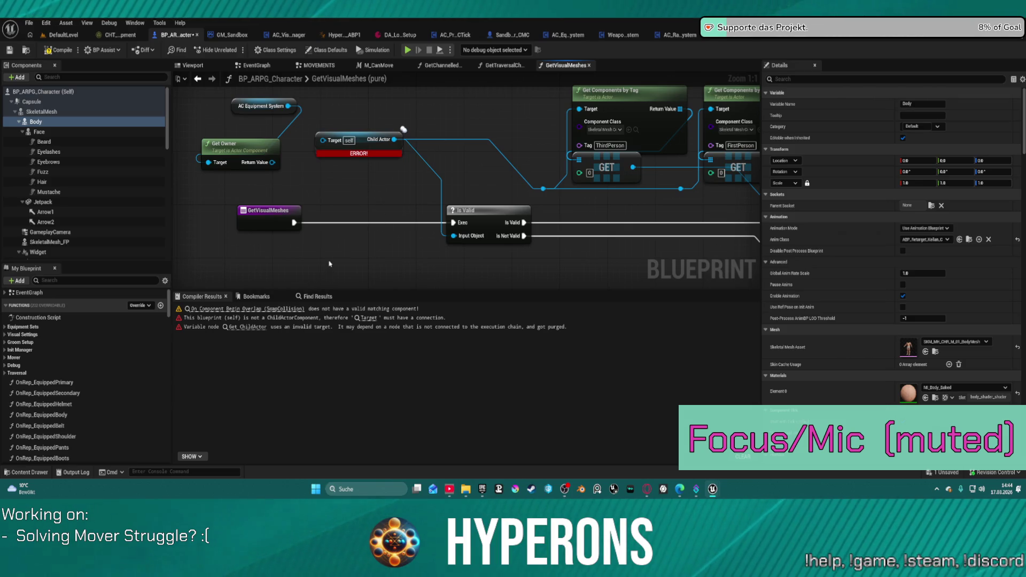
pyautogui.click(22, 132)
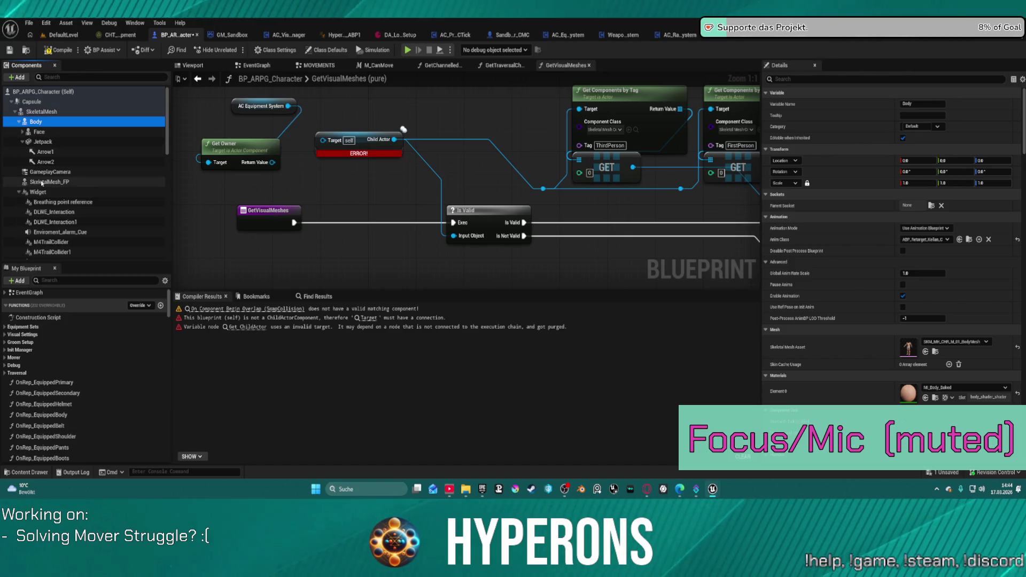
pyautogui.moveTo(41, 183)
pyautogui.mouseDown()
pyautogui.moveTo(513, 196)
pyautogui.moveTo(455, 96)
pyautogui.moveTo(434, 98)
pyautogui.mouseUp()
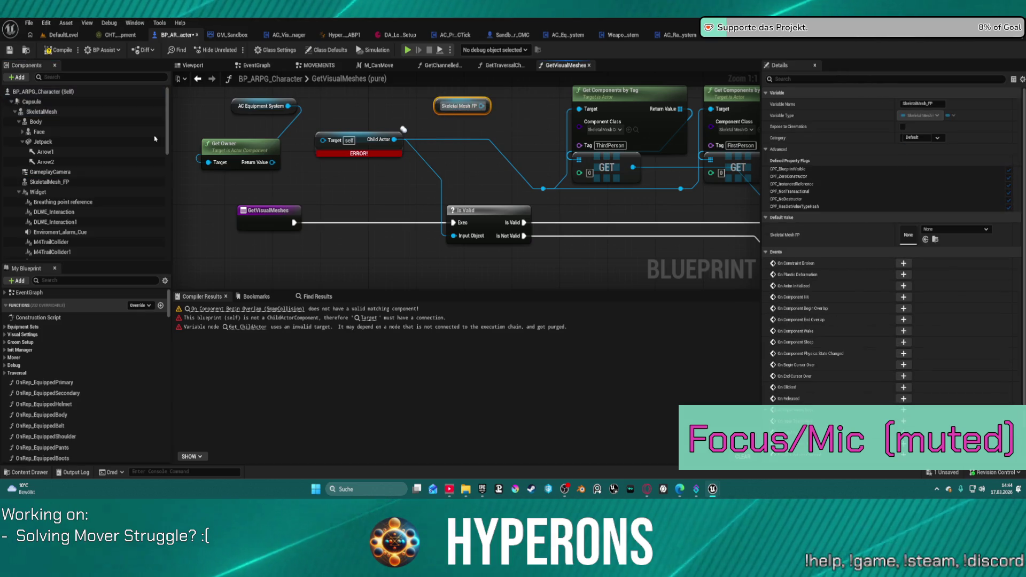
pyautogui.click(41, 122)
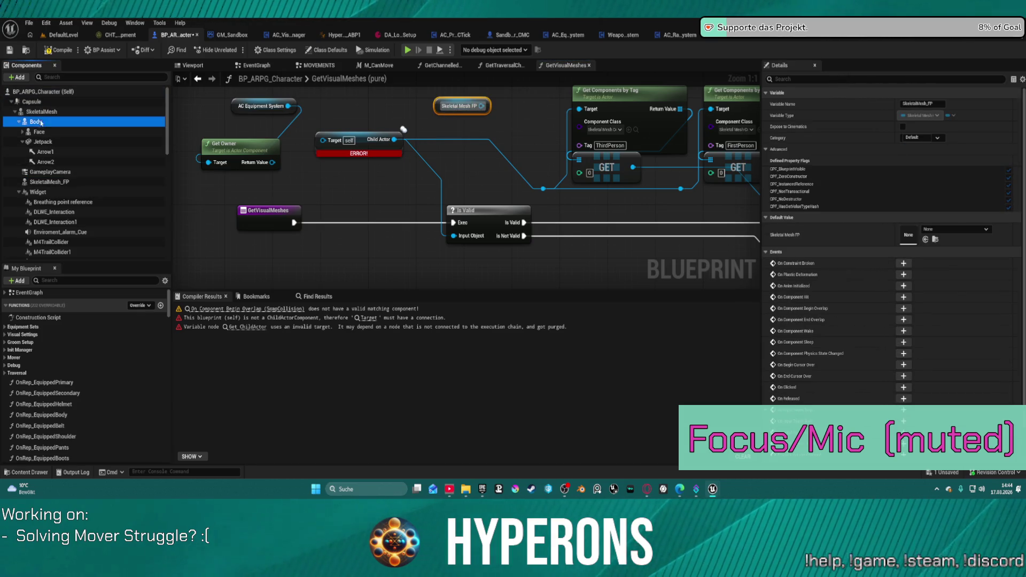
pyautogui.moveTo(41, 122)
pyautogui.mouseDown()
pyautogui.moveTo(278, 133)
pyautogui.moveTo(503, 124)
pyautogui.mouseUp()
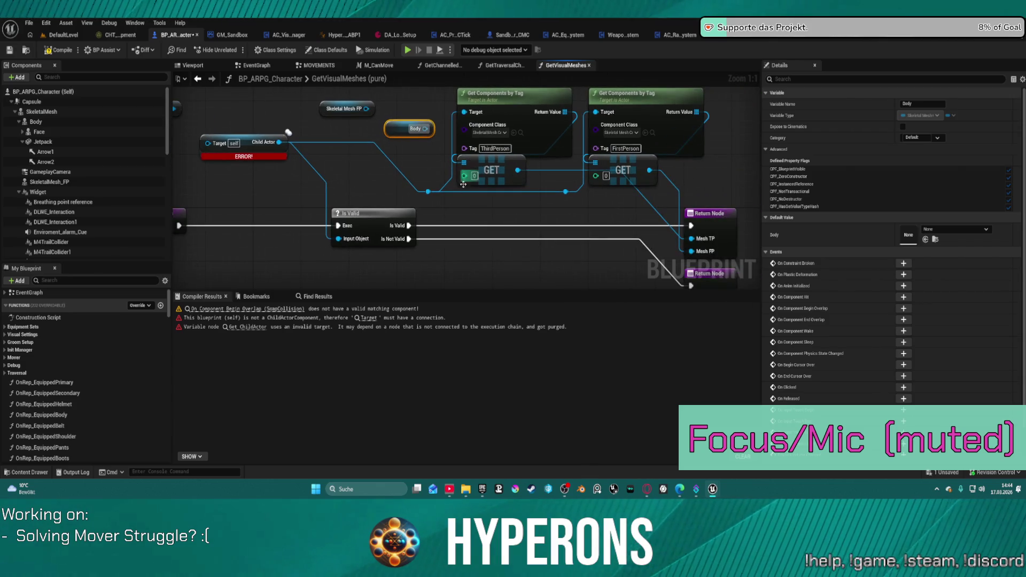
# Step: Delete the erroring Get Child Actor node and the Is Valid node
pyautogui.click(236, 146)
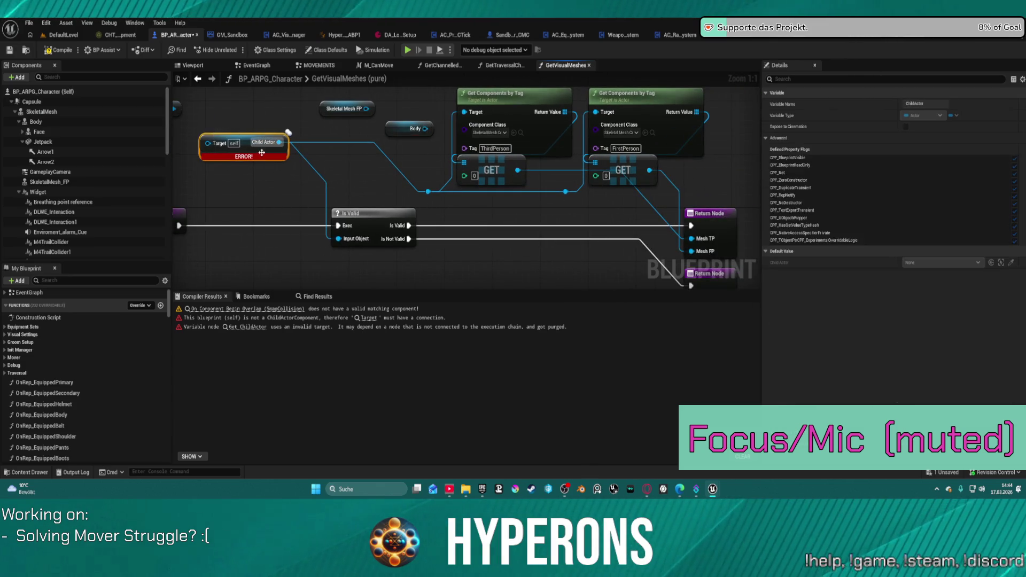
pyautogui.press('Delete')
pyautogui.click(374, 224)
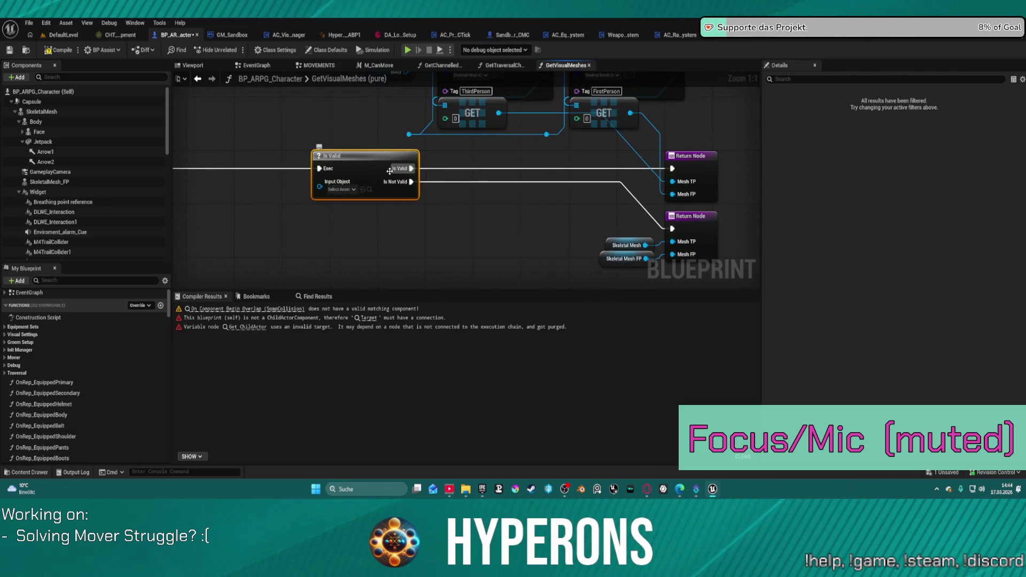
pyautogui.press('Delete')
# Step: Rearrange the nodes and wire Body into the Return Node's Mesh TP input
pyautogui.moveTo(413, 182); pyautogui.dragTo(598, 174)
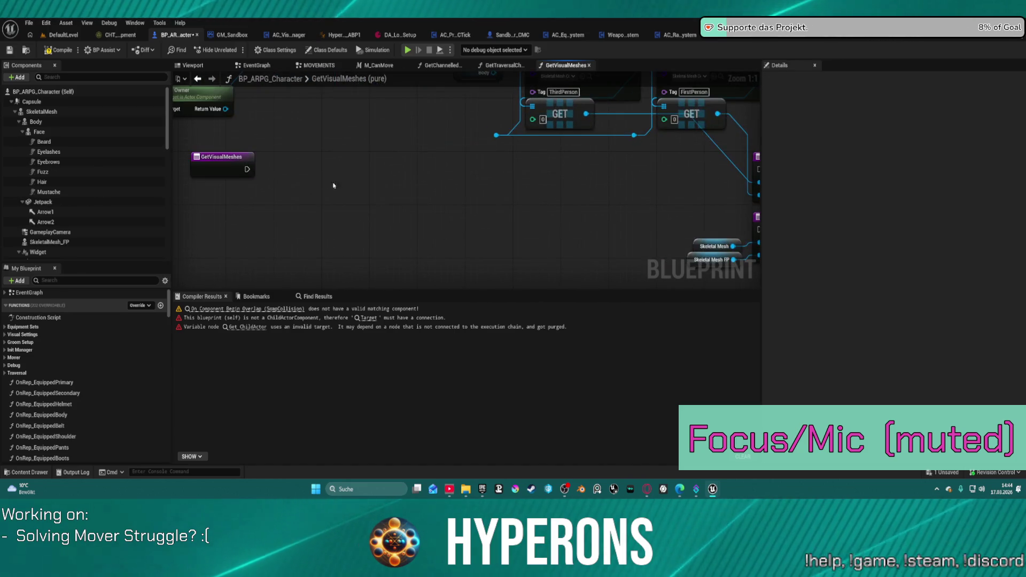
pyautogui.moveTo(243, 172)
pyautogui.mouseDown()
pyautogui.moveTo(350, 183)
pyautogui.moveTo(743, 163)
pyautogui.moveTo(683, 169)
pyautogui.mouseUp()
pyautogui.moveTo(472, 181); pyautogui.dragTo(530, 254)
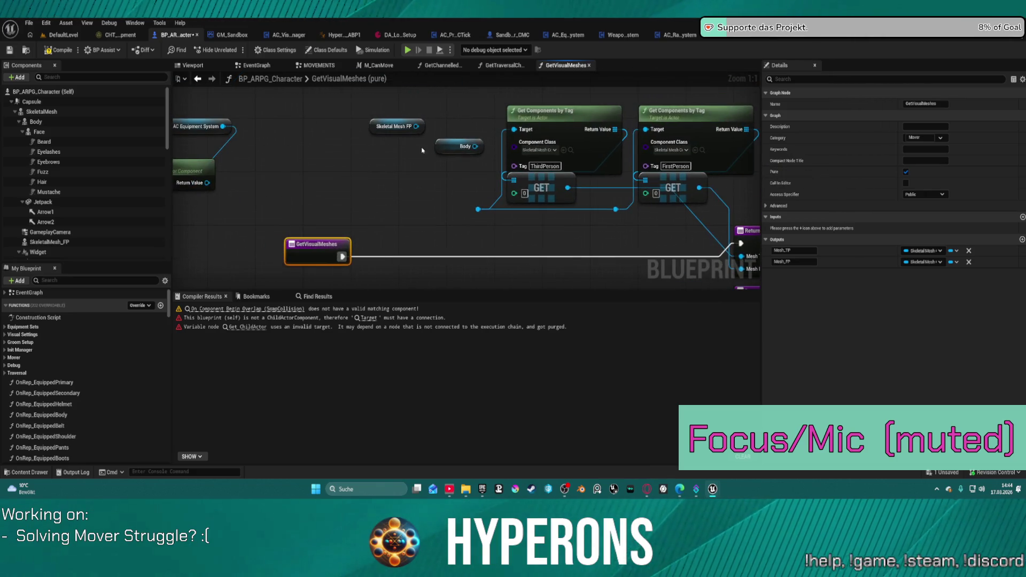
pyautogui.moveTo(455, 152); pyautogui.dragTo(402, 206)
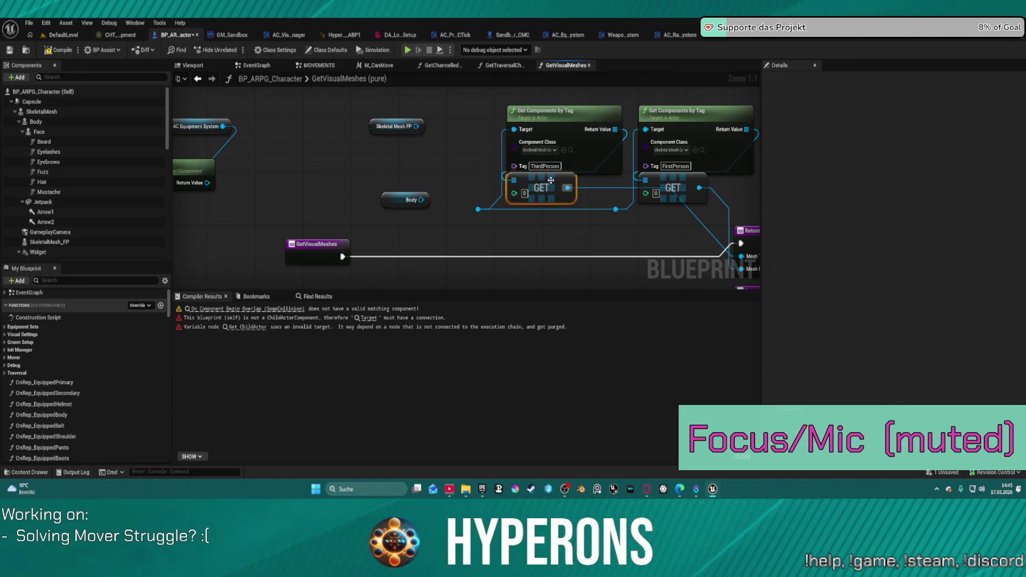
pyautogui.moveTo(557, 190)
pyautogui.mouseDown()
pyautogui.moveTo(560, 202)
pyautogui.moveTo(639, 236)
pyautogui.mouseUp()
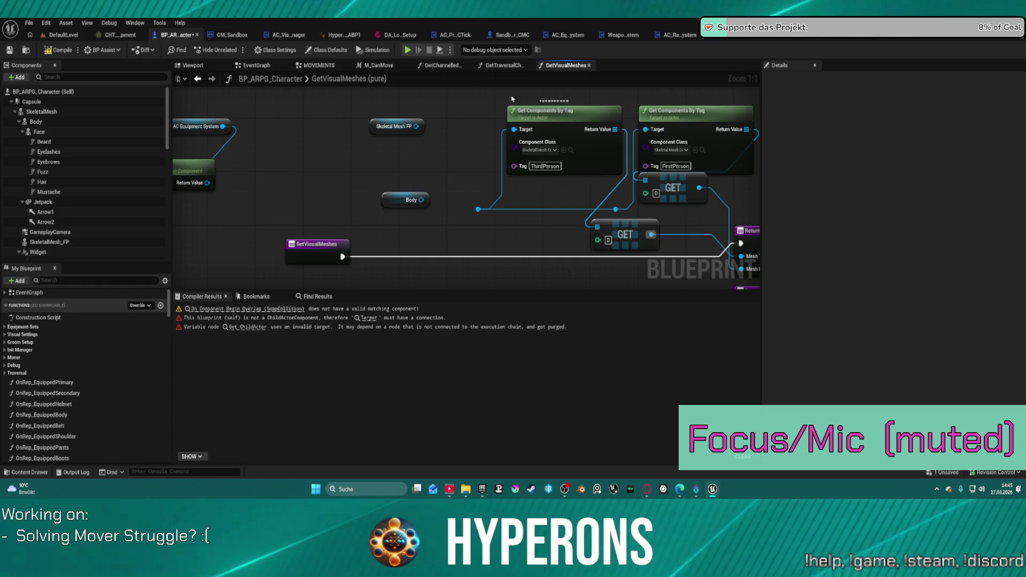
pyautogui.moveTo(428, 214)
pyautogui.mouseDown()
pyautogui.moveTo(297, 169)
pyautogui.moveTo(348, 163)
pyautogui.mouseUp()
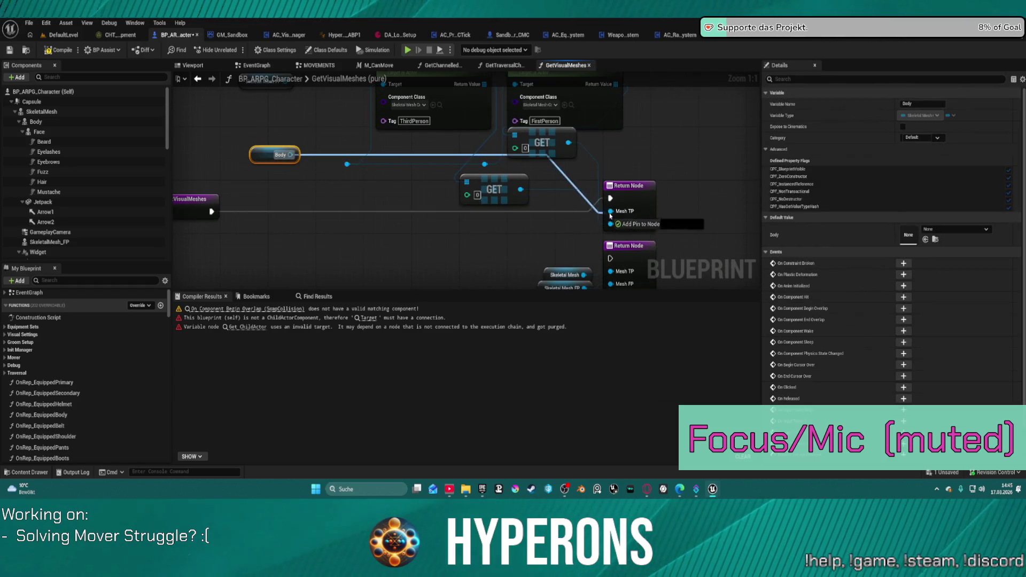
pyautogui.moveTo(288, 82)
pyautogui.mouseDown()
pyautogui.moveTo(319, 127)
pyautogui.moveTo(652, 263)
pyautogui.moveTo(640, 270)
pyautogui.mouseUp()
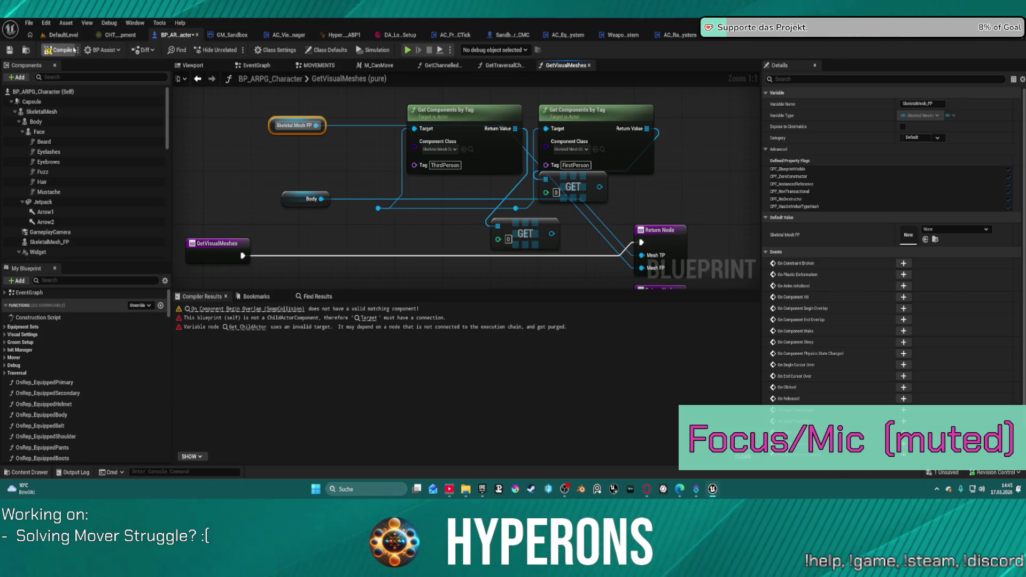
# Step: Compile BP_ARPG_Character, which now succeeds with one warning
pyautogui.press('F7')
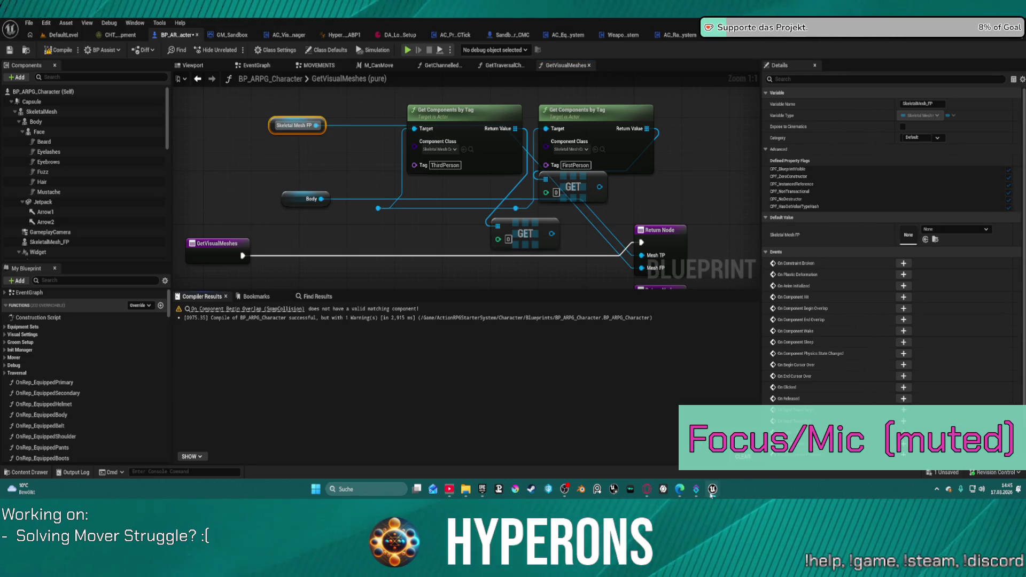
pyautogui.moveTo(711, 493)
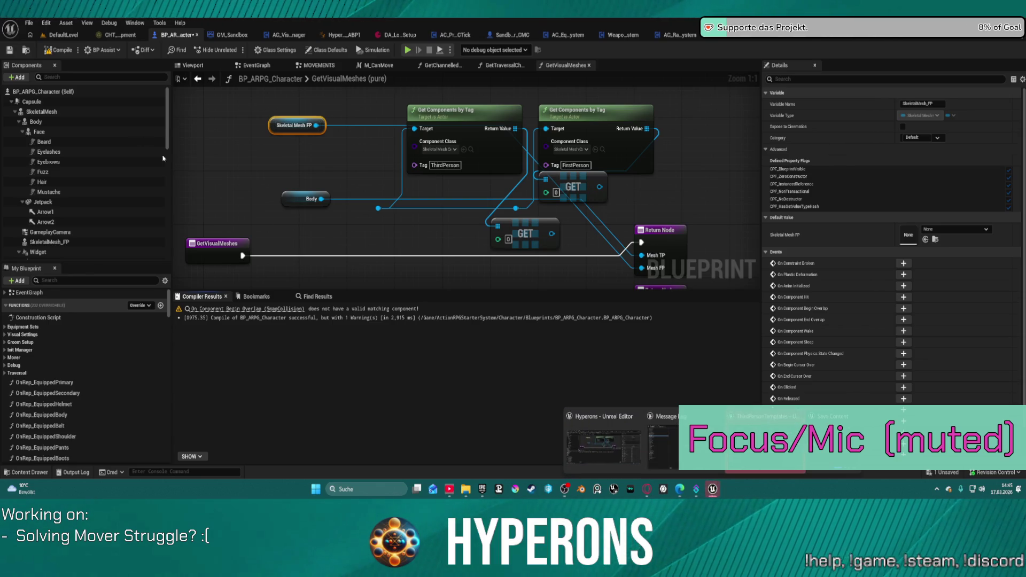
pyautogui.moveTo(662, 438)
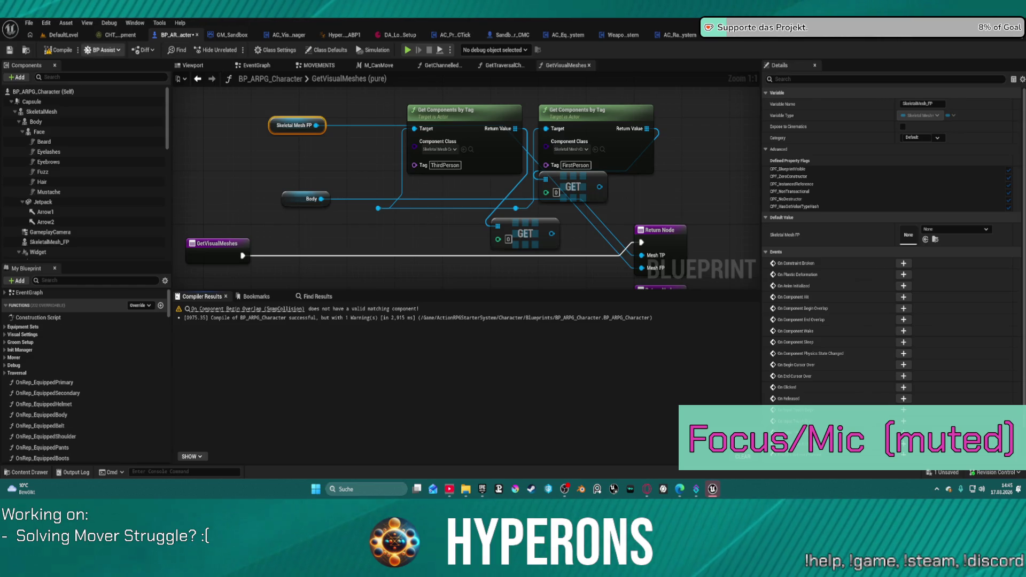
# Step: Play DefaultLevel in the editor, run the character around, then stop and return to the blueprint
pyautogui.click(70, 37)
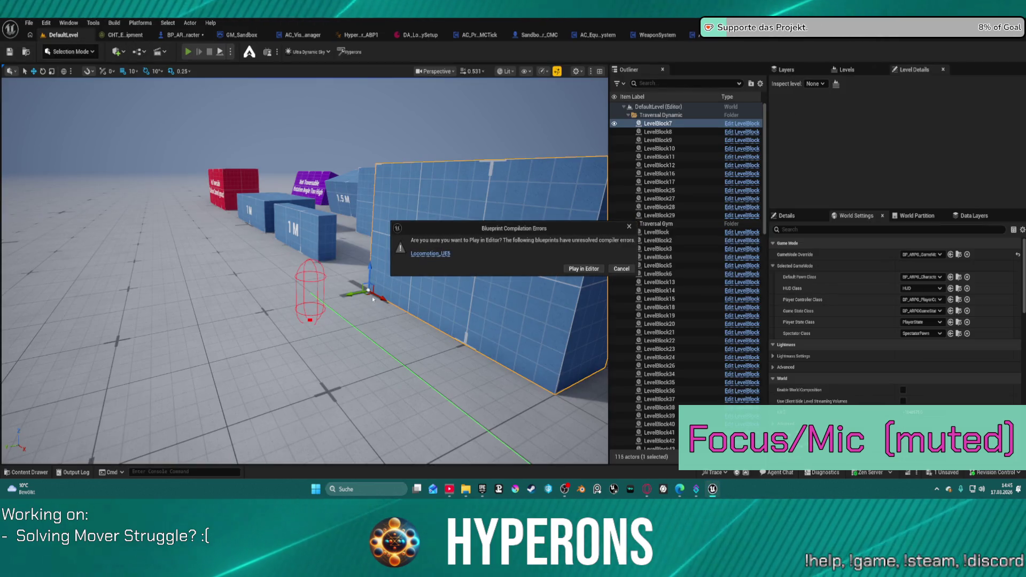
pyautogui.click(584, 272)
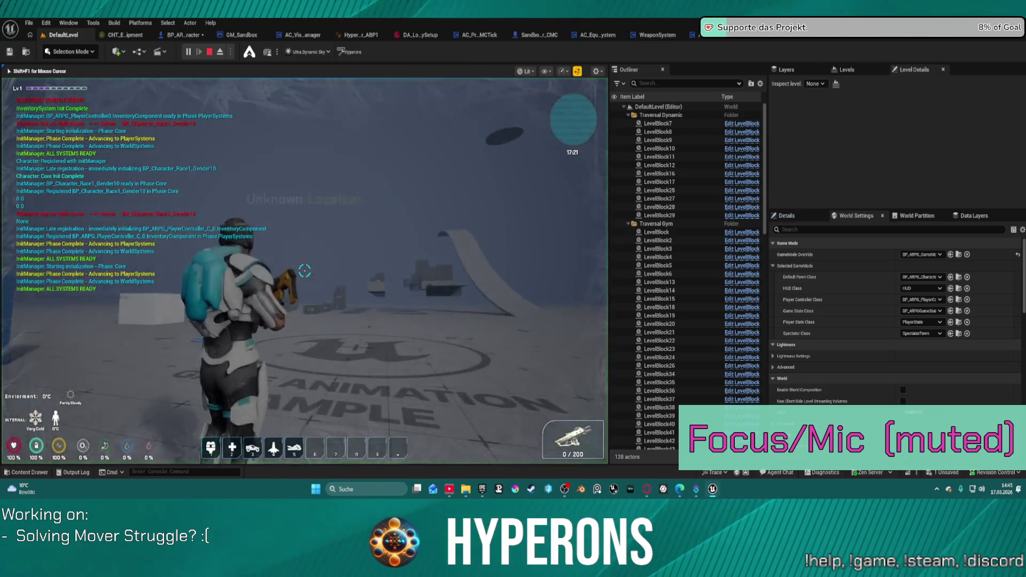
pyautogui.press('w')
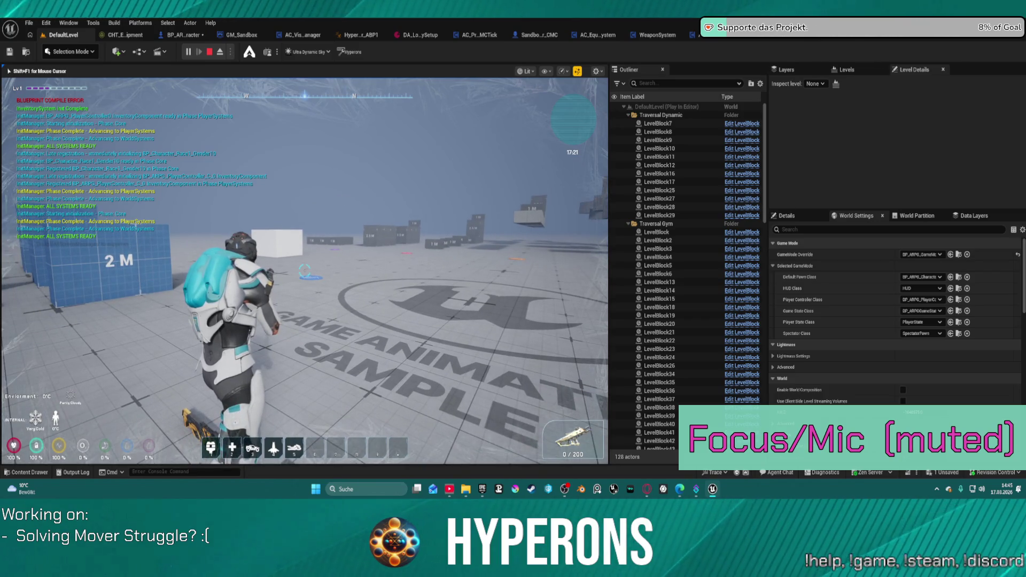
pyautogui.press('w')
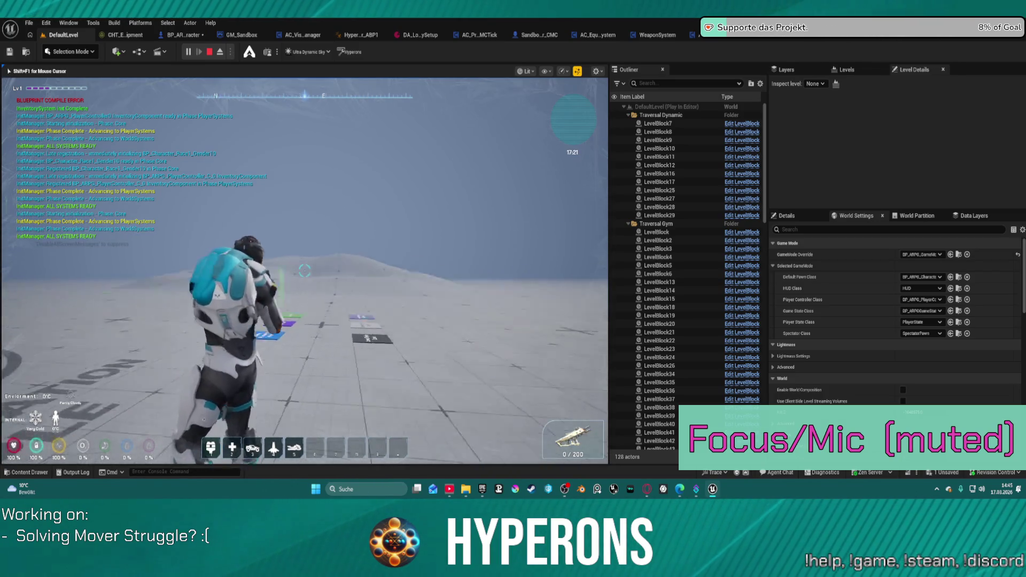
pyautogui.press('w')
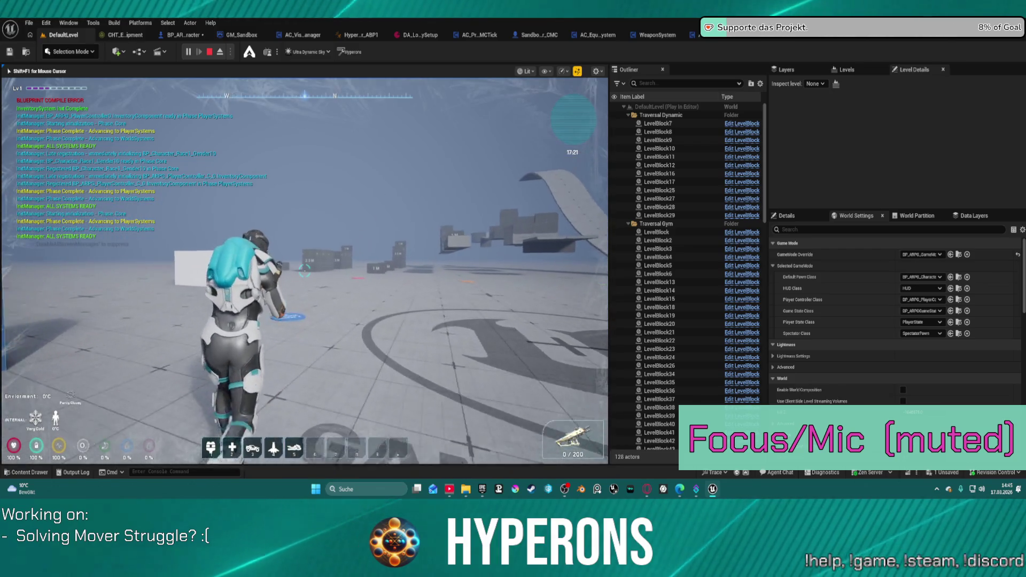
pyautogui.press('Escape')
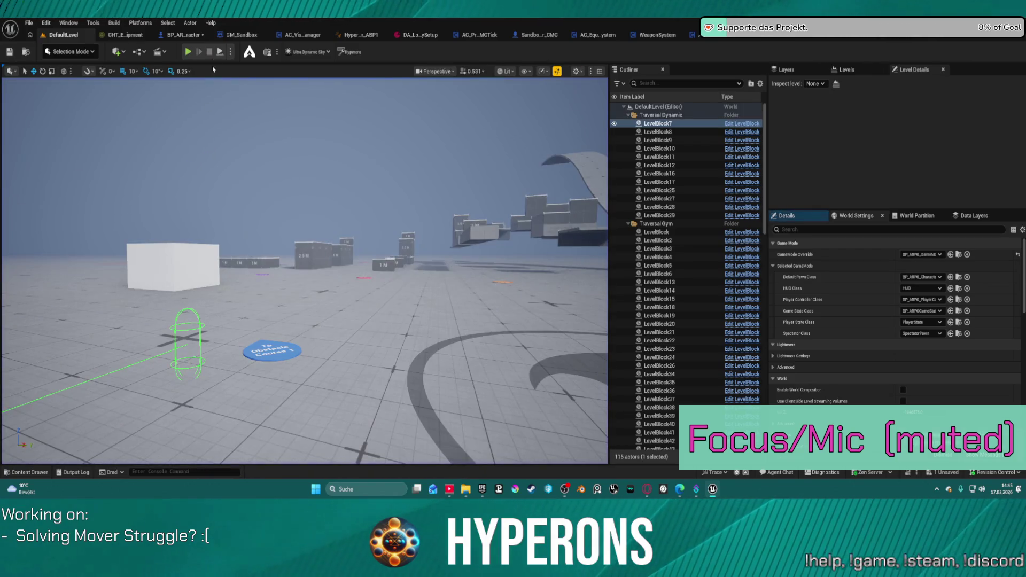
pyautogui.click(193, 35)
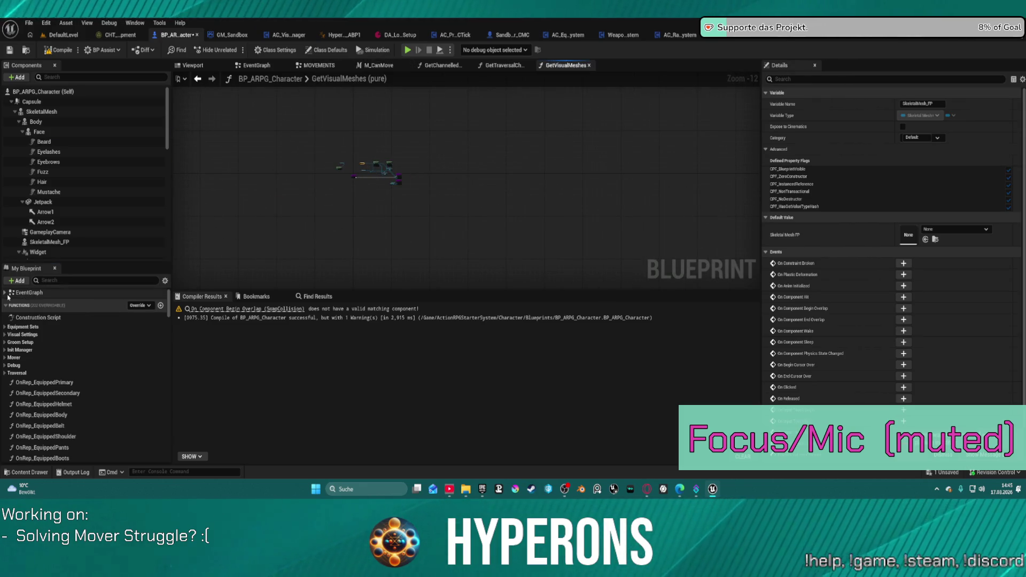
# Step: Jump to the WEAPONS section of the EventGraph
pyautogui.click(29, 292)
pyautogui.doubleClick(43, 316)
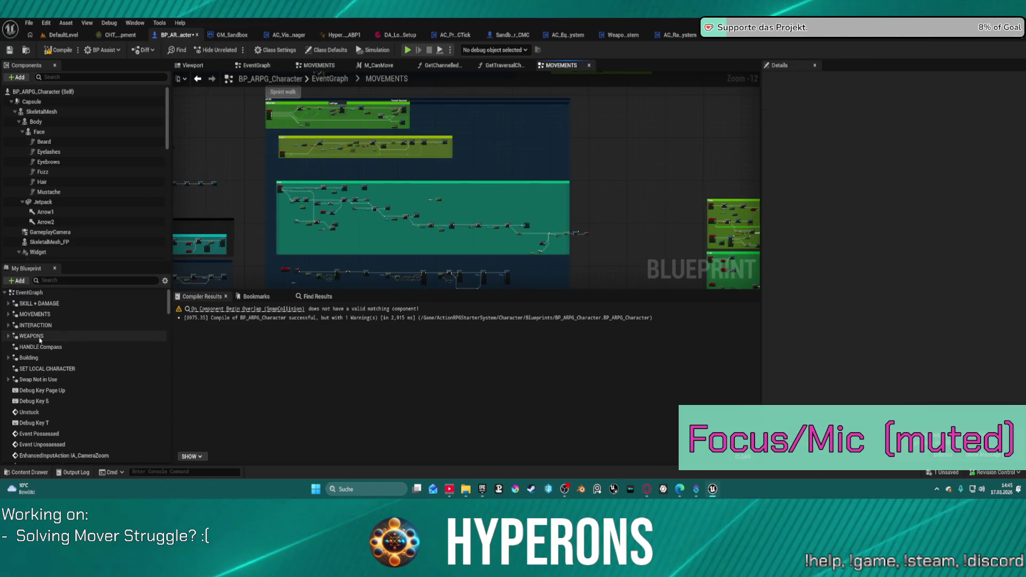
pyautogui.click(38, 337)
pyautogui.doubleClick(40, 337)
pyautogui.scroll(9, 463, 129)
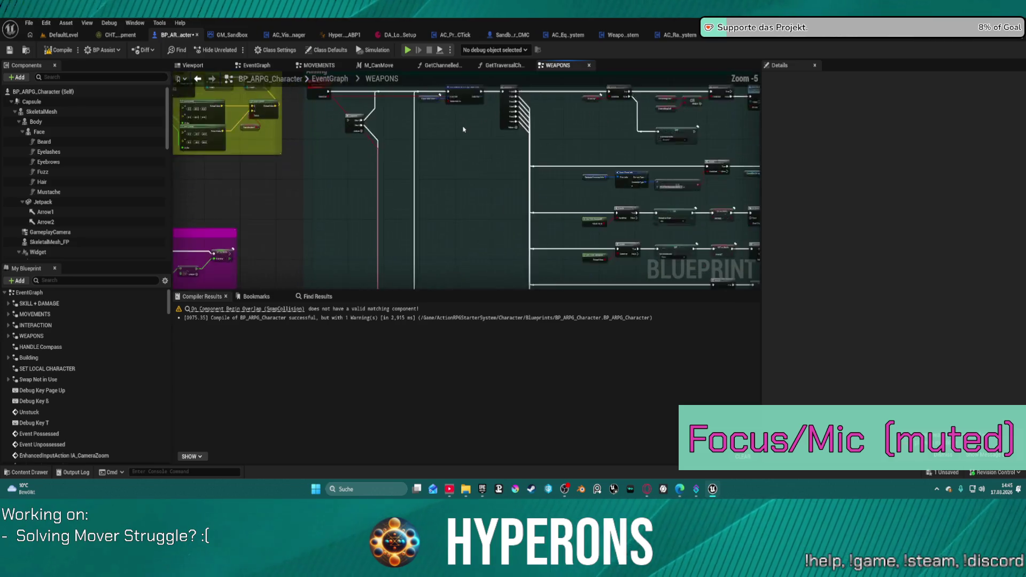
# Step: Bring the IA_Mouse_RB aiming timer nodes into view and show all the event's pins
pyautogui.moveTo(523, 262)
pyautogui.mouseDown()
pyautogui.moveTo(527, 188)
pyautogui.moveTo(601, 222)
pyautogui.moveTo(761, 239)
pyautogui.mouseUp()
pyautogui.moveTo(634, 206)
pyautogui.mouseDown()
pyautogui.moveTo(657, 183)
pyautogui.moveTo(374, 123)
pyautogui.moveTo(321, 129)
pyautogui.moveTo(454, 166)
pyautogui.moveTo(738, 169)
pyautogui.moveTo(705, 167)
pyautogui.mouseUp()
pyautogui.scroll(5, 330, 163)
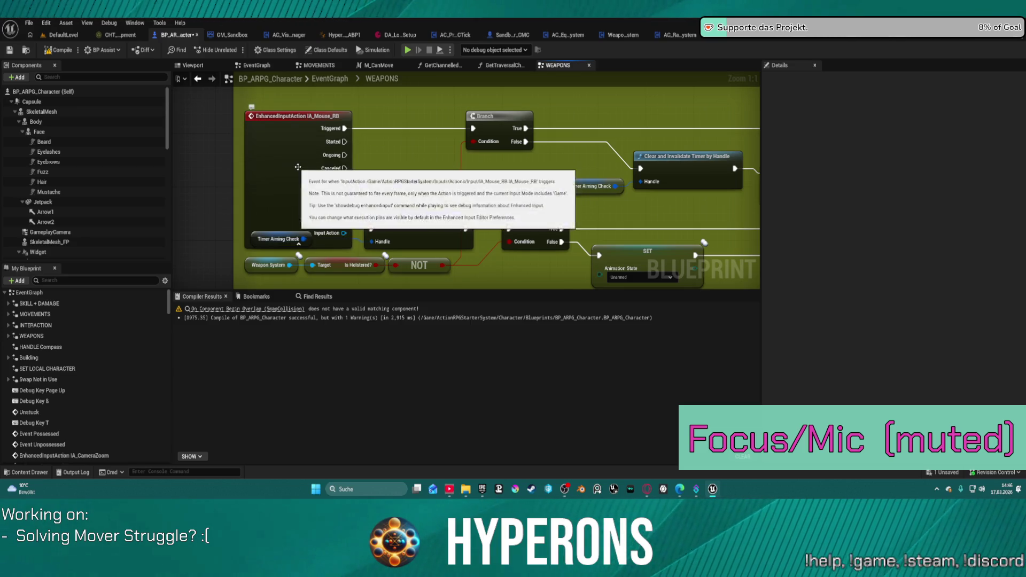
pyautogui.click(298, 168)
pyautogui.moveTo(409, 163); pyautogui.dragTo(344, 146)
pyautogui.scroll(-2, 343, 145)
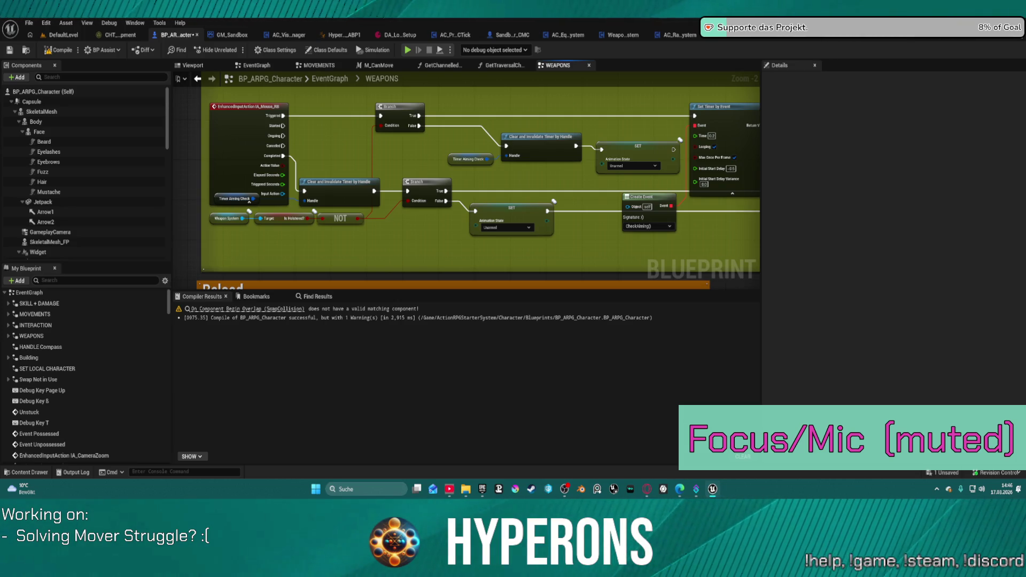
pyautogui.scroll(-3, 386, 175)
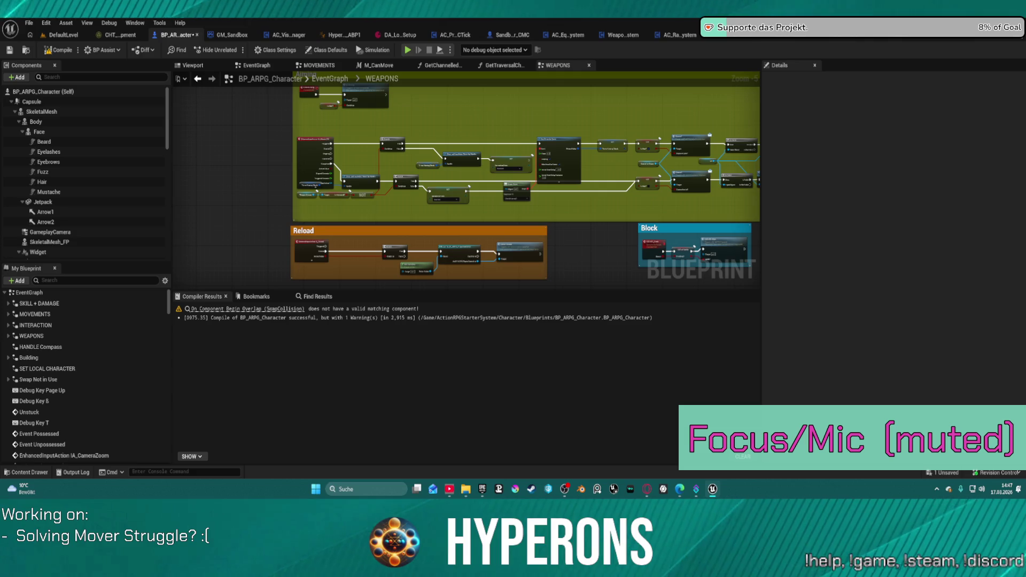
# Step: Pan through the Aiming comment groups and centre on the Sequence node after Player Input State
pyautogui.moveTo(577, 146); pyautogui.dragTo(308, 79)
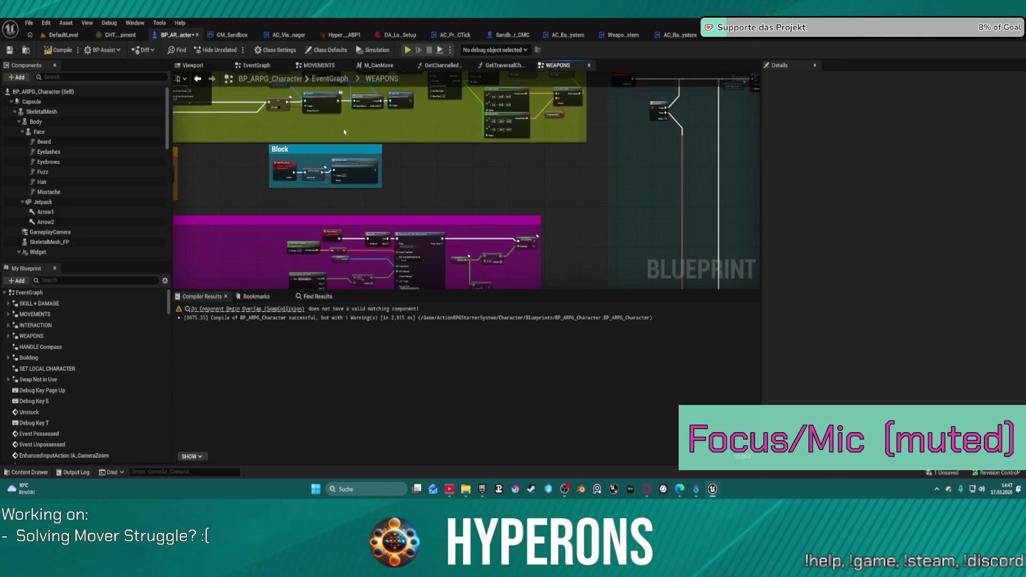
pyautogui.moveTo(465, 182); pyautogui.dragTo(587, 255)
pyautogui.moveTo(641, 187); pyautogui.dragTo(213, 187)
pyautogui.moveTo(481, 214)
pyautogui.mouseDown()
pyautogui.moveTo(369, 196)
pyautogui.moveTo(375, 88)
pyautogui.mouseUp()
pyautogui.moveTo(401, 123); pyautogui.dragTo(521, 280)
pyautogui.scroll(4, 556, 182)
pyautogui.moveTo(556, 182)
pyautogui.mouseDown()
pyautogui.moveTo(430, 189)
pyautogui.moveTo(441, 184)
pyautogui.mouseUp()
pyautogui.scroll(-1, 429, 189)
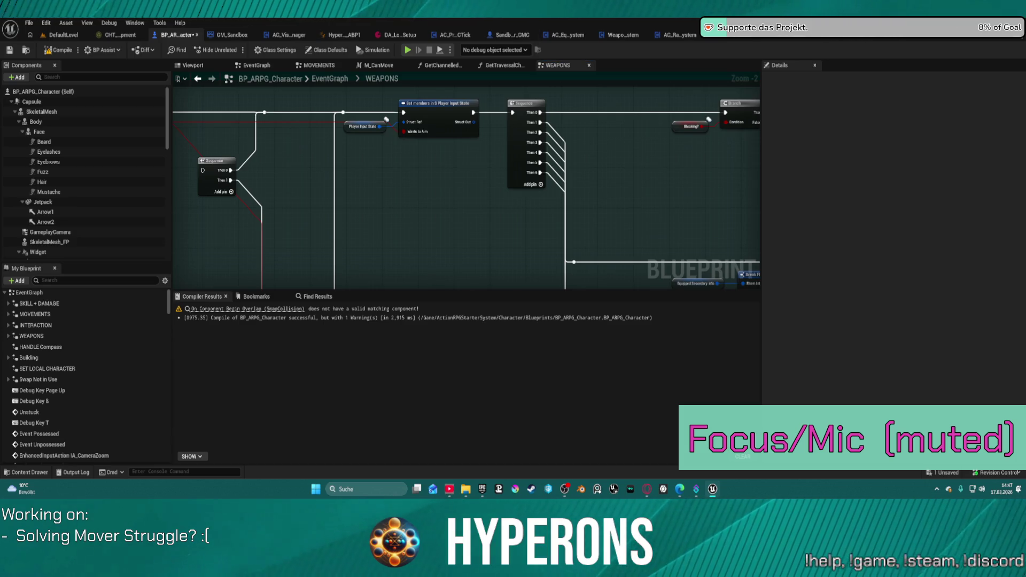
pyautogui.hotkey('ctrl', 'v')
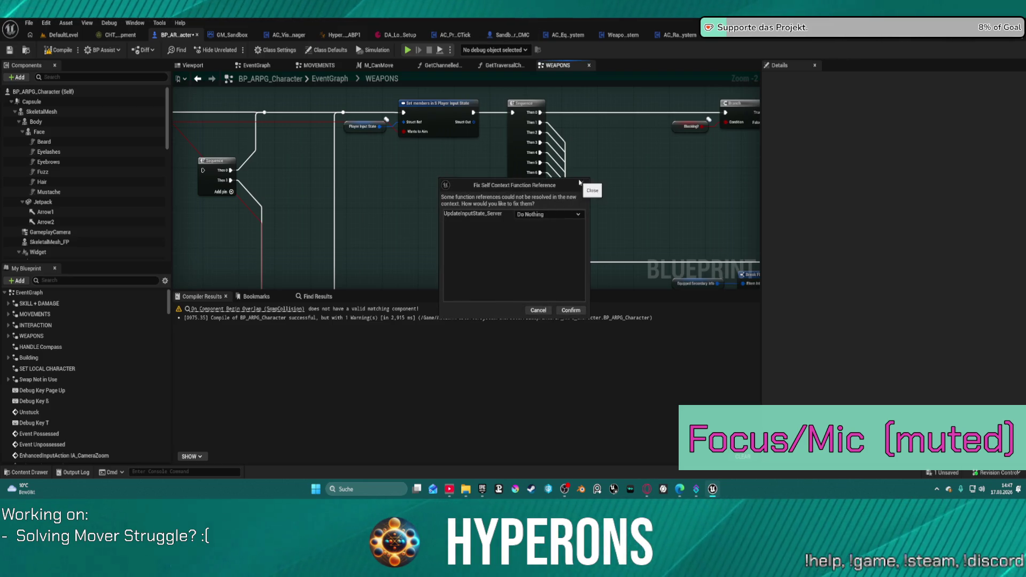
pyautogui.click(571, 310)
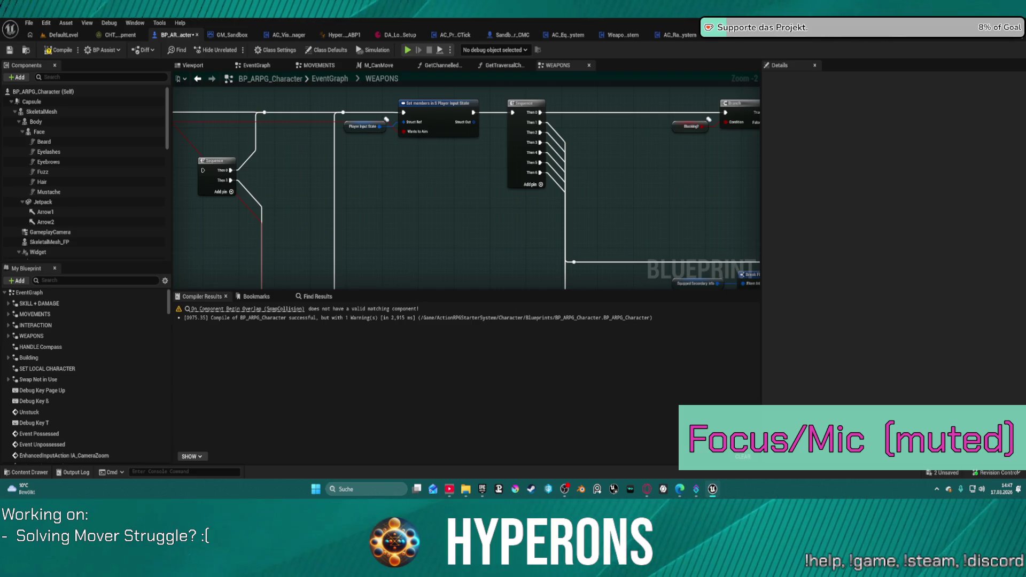
pyautogui.scroll(1, 317, 197)
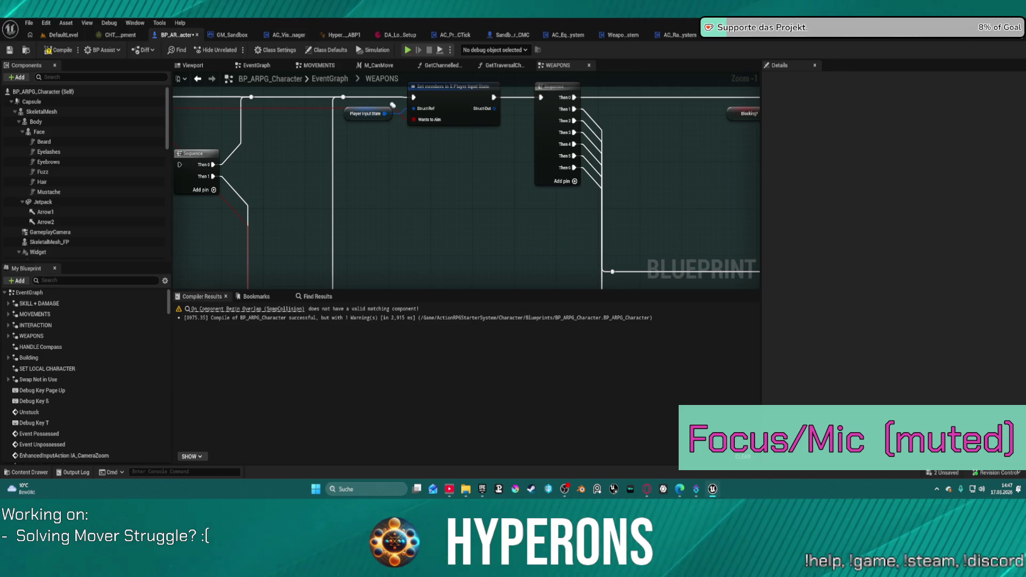
pyautogui.rightClick(477, 161)
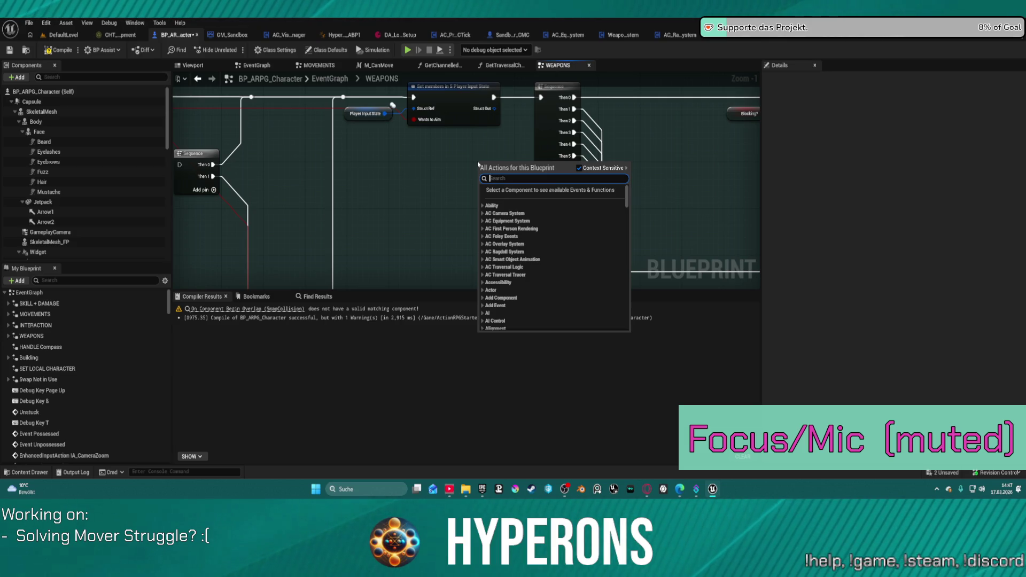
pyautogui.click(447, 166)
pyautogui.rightClick(413, 199)
pyautogui.write('updta')
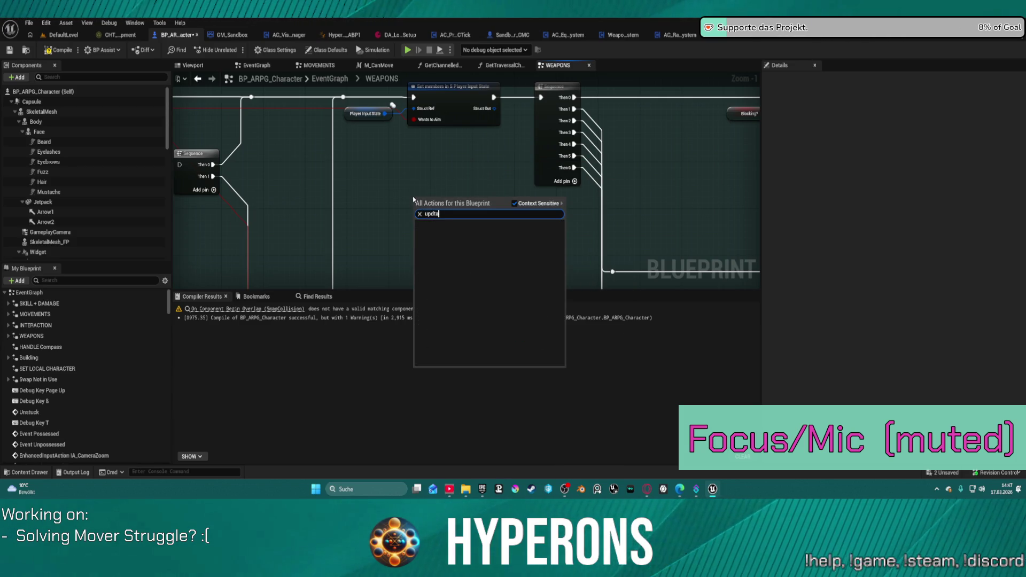
pyautogui.press('BackSpace')
pyautogui.press('BackSpace')
pyautogui.write('ate')
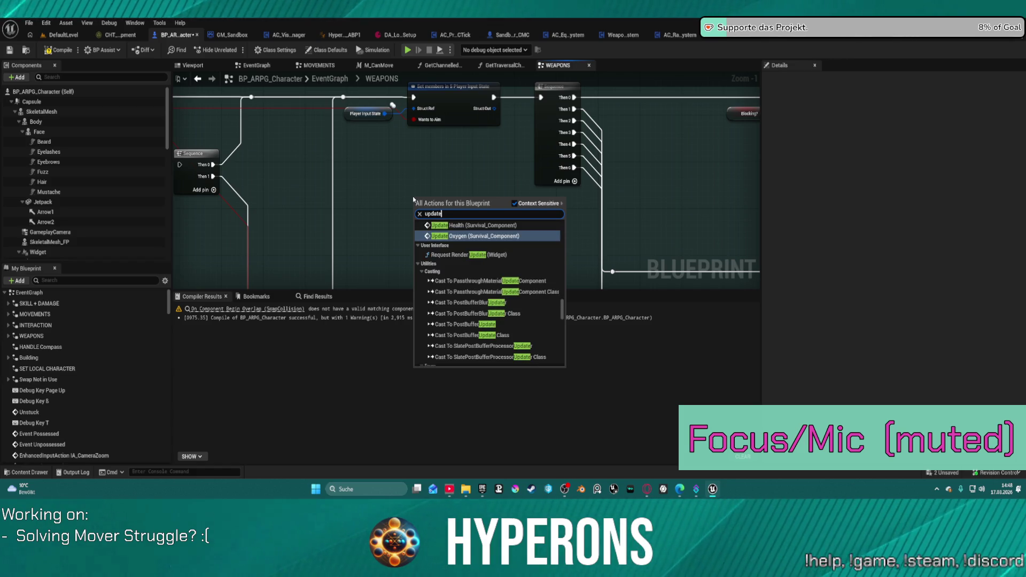
pyautogui.write('inp')
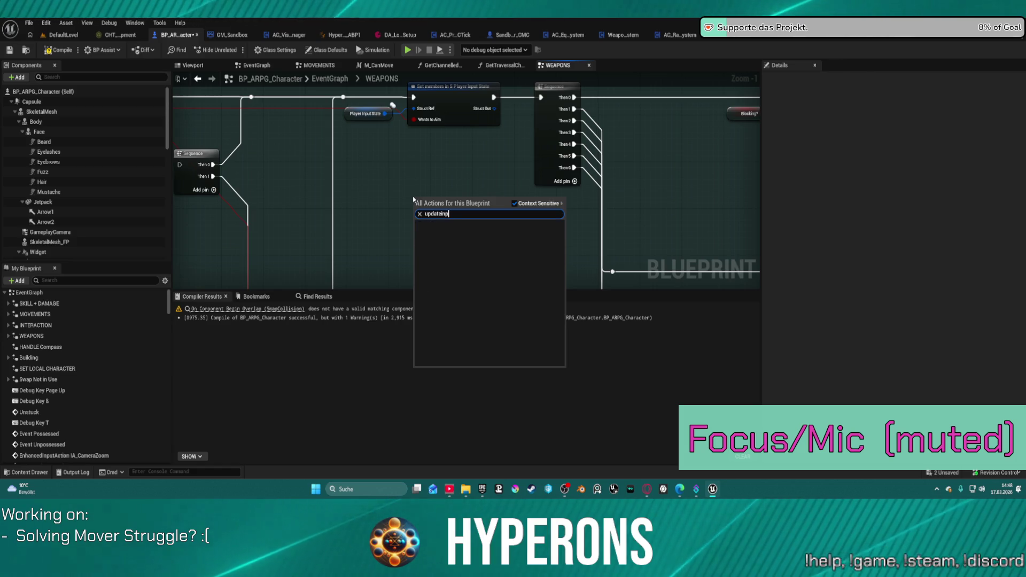
pyautogui.press('BackSpace')
pyautogui.press('BackSpace')
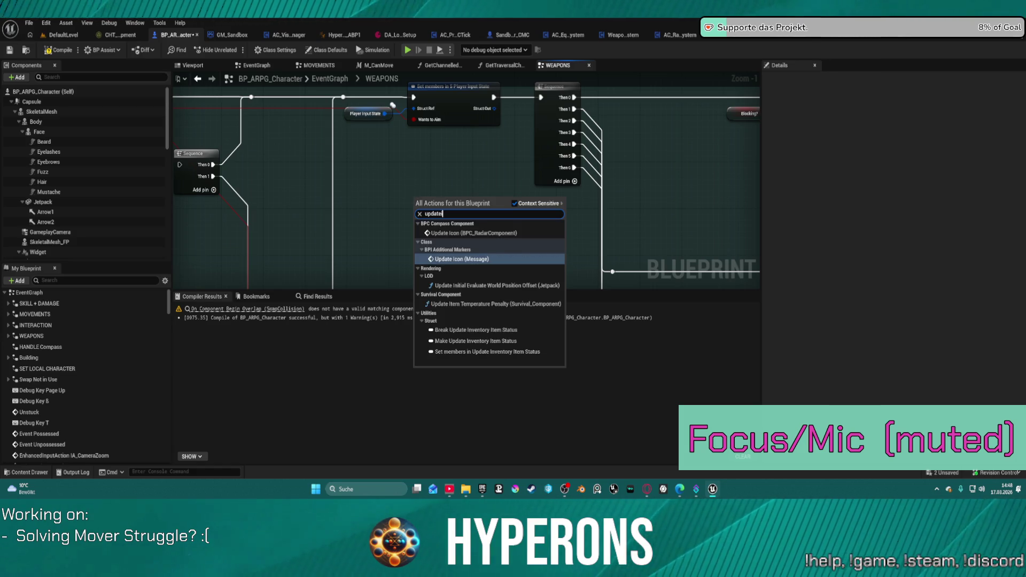
pyautogui.press('Escape')
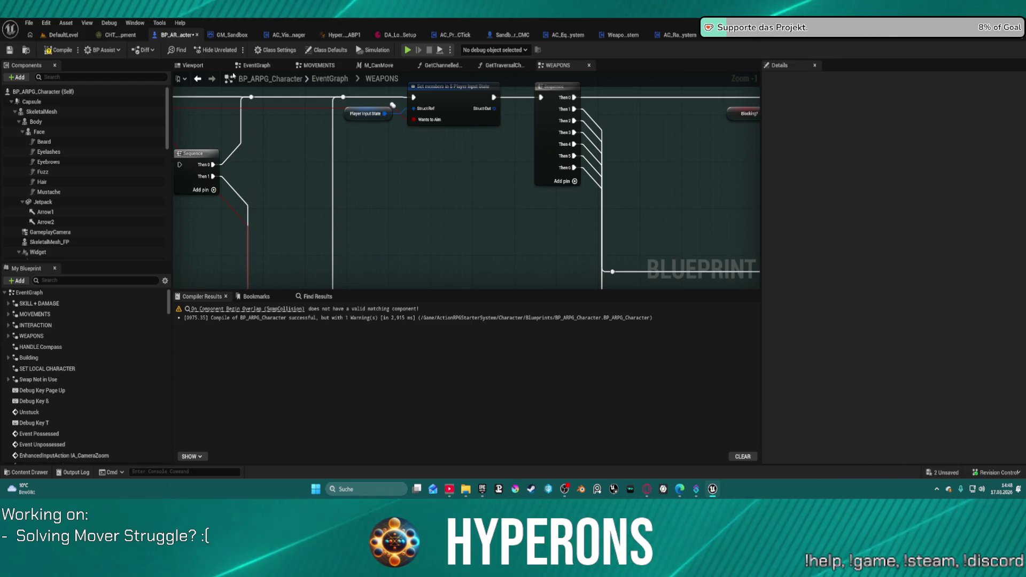
# Step: Below the MOVER Interface Events, add a Custom Event and type the name UpdateInputState_Server
pyautogui.click(253, 65)
pyautogui.scroll(-5, 336, 149)
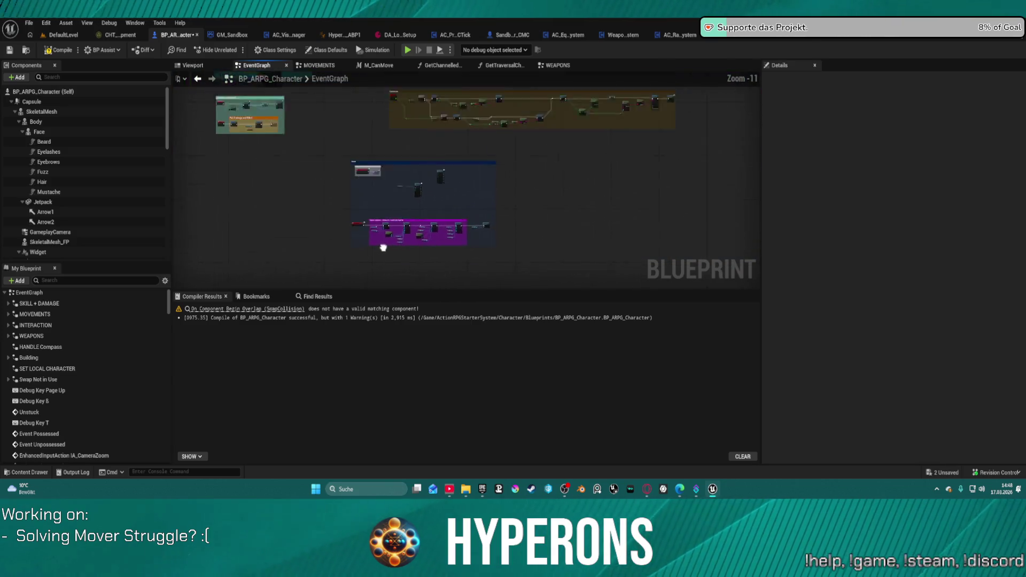
pyautogui.scroll(5, 383, 237)
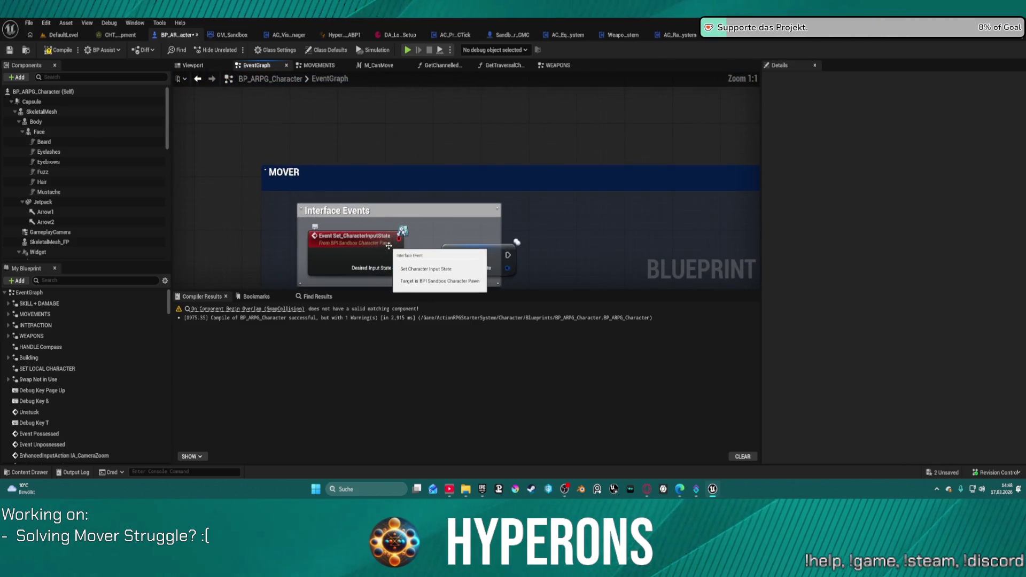
pyautogui.moveTo(565, 215); pyautogui.dragTo(554, 176)
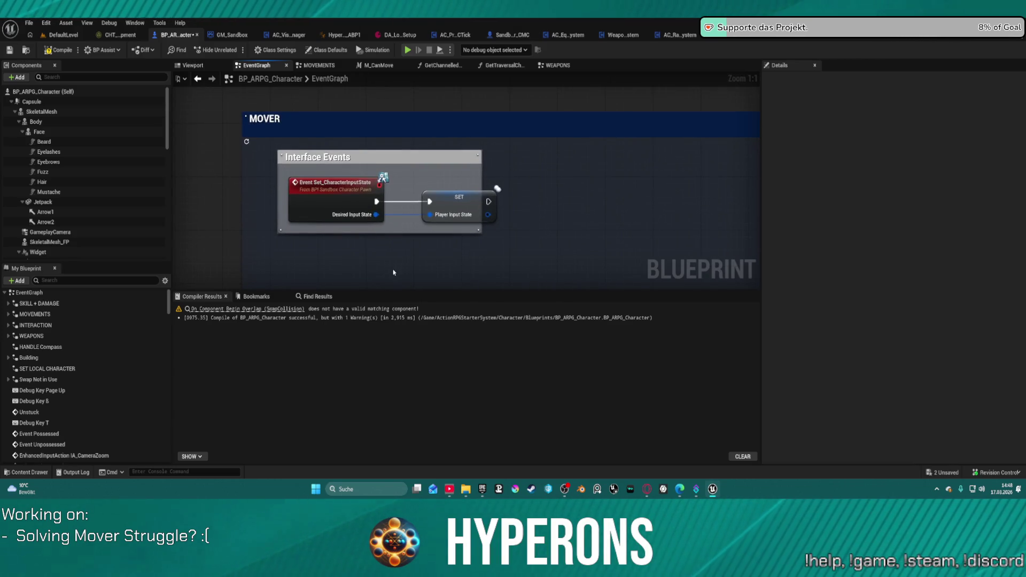
pyautogui.rightClick(373, 272)
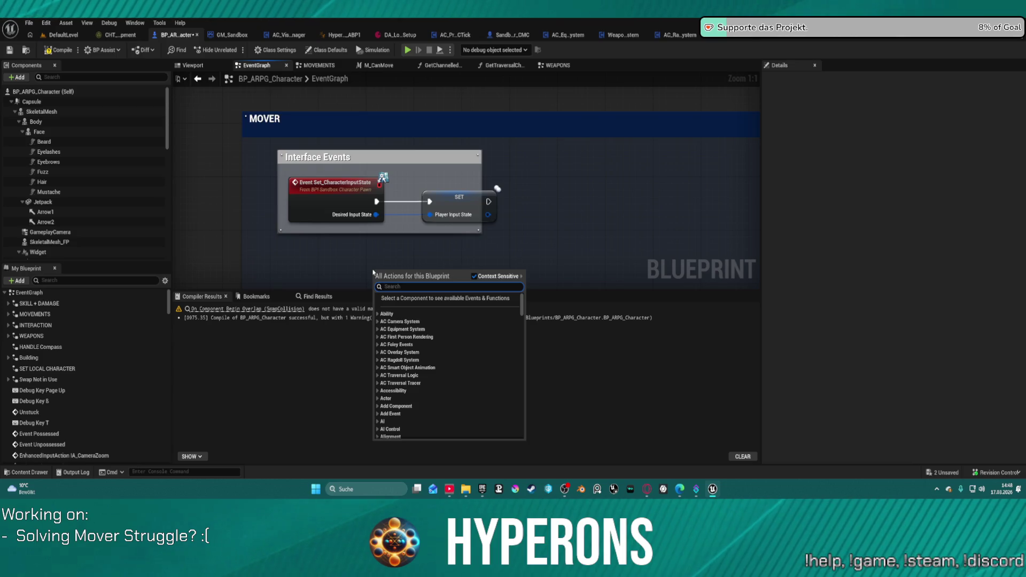
pyautogui.write('custom')
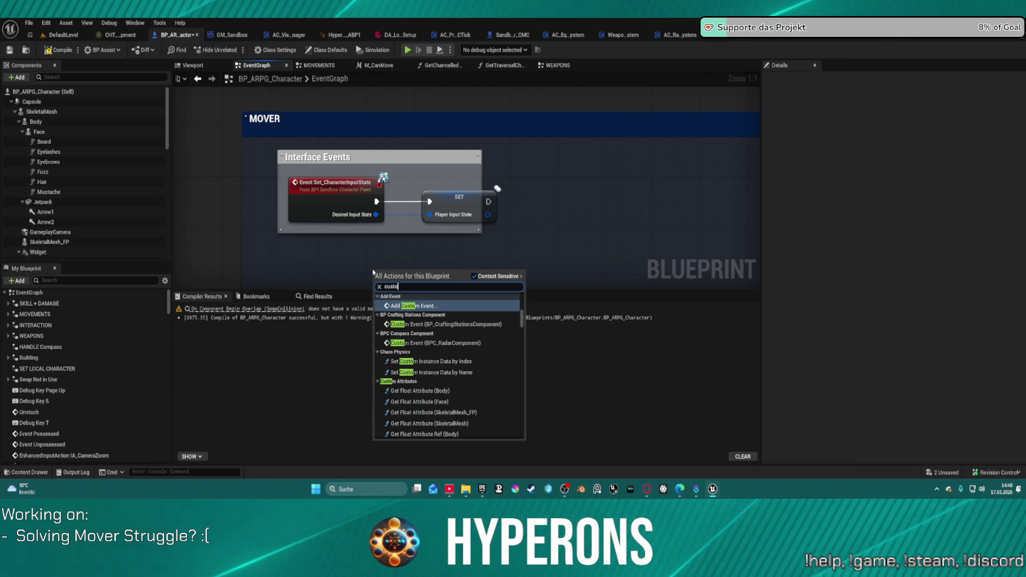
pyautogui.press('Return')
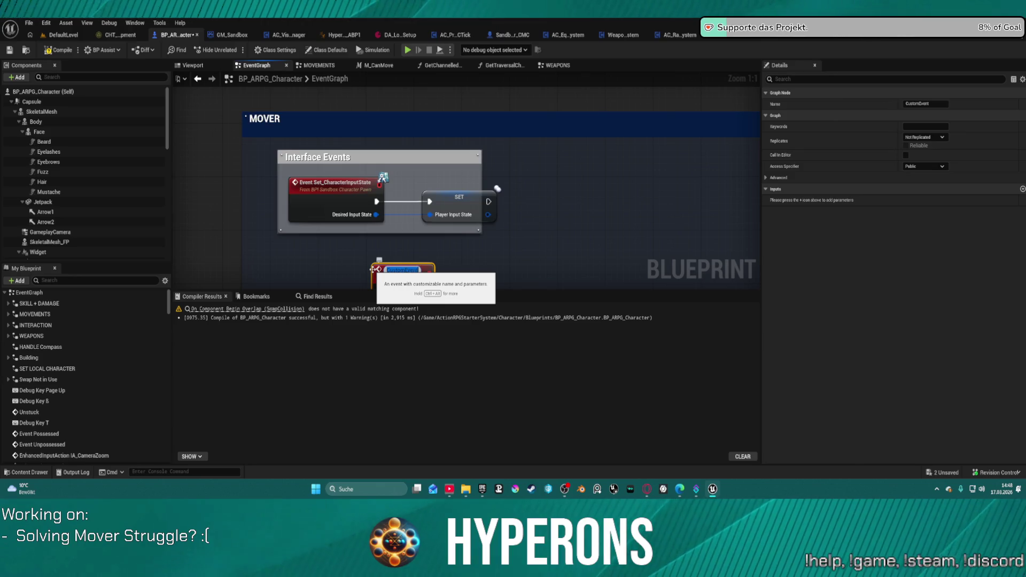
pyautogui.write('UpdateInput')
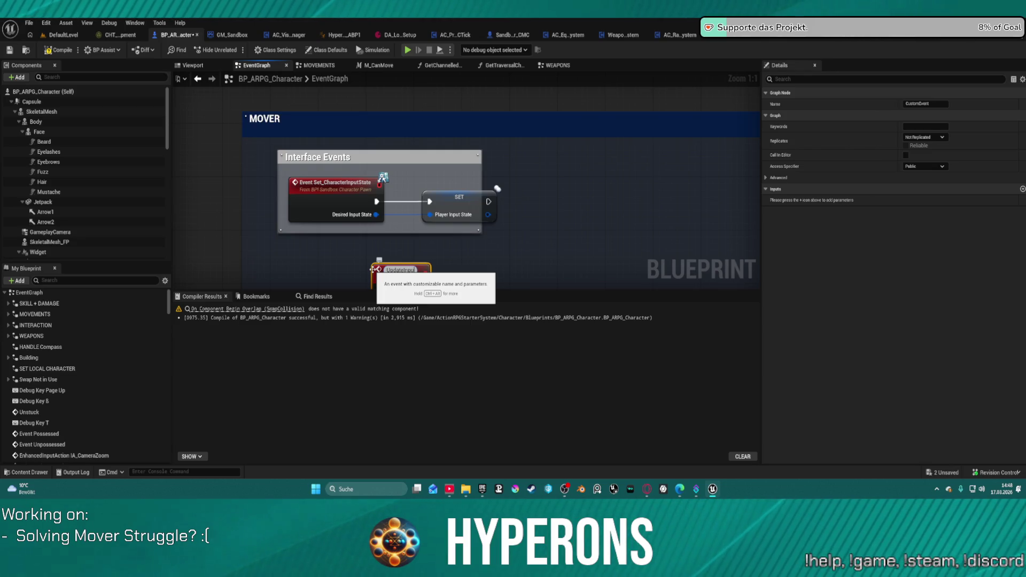
pyautogui.write('State_Server')
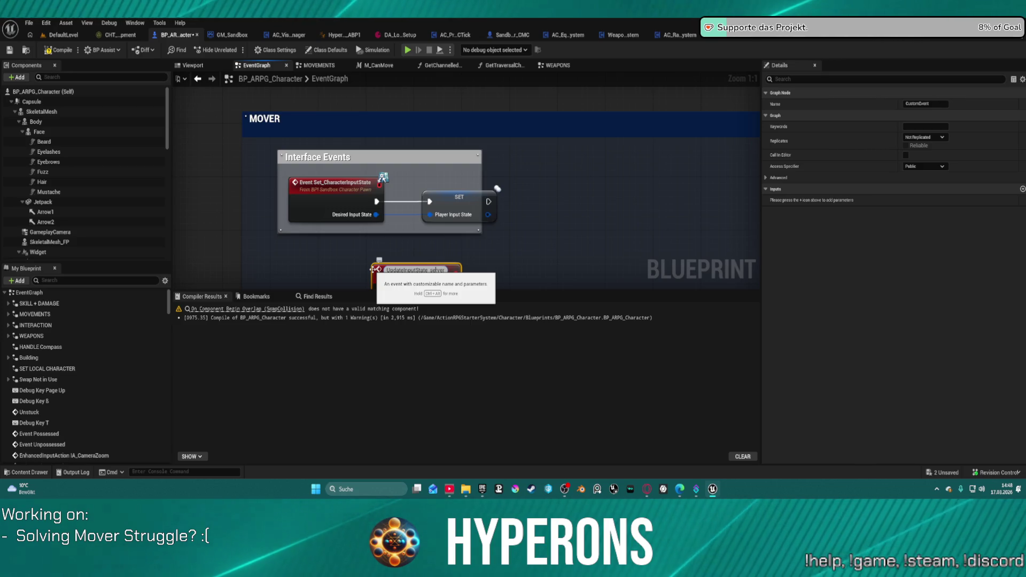
# Step: Confirm UpdateInputState_Server and wire it into a pasted copy of the SET Player Input State node
pyautogui.press('Return')
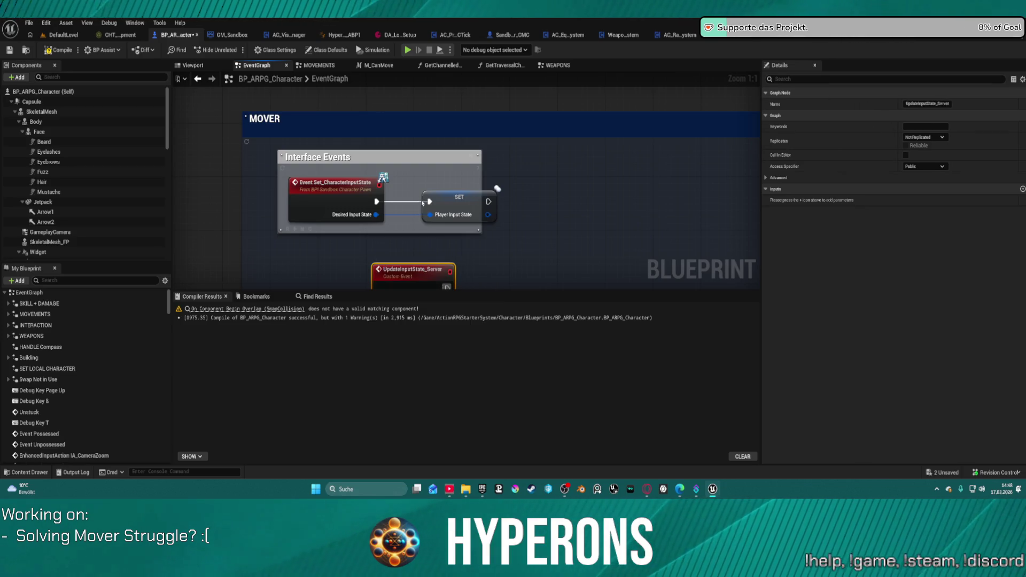
pyautogui.moveTo(389, 275); pyautogui.dragTo(294, 260)
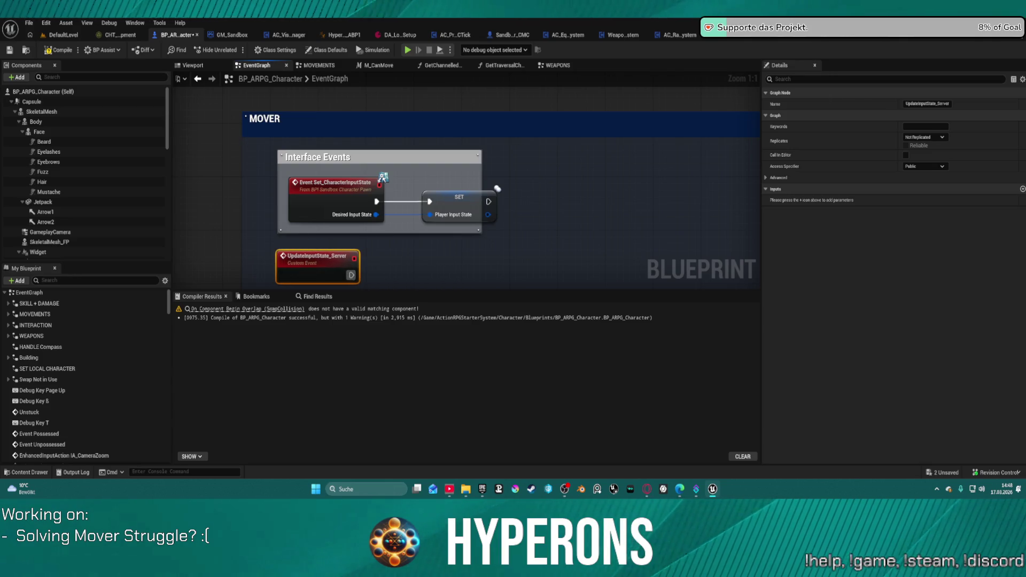
pyautogui.moveTo(410, 217)
pyautogui.mouseDown()
pyautogui.moveTo(428, 126)
pyautogui.moveTo(342, 193)
pyautogui.mouseUp()
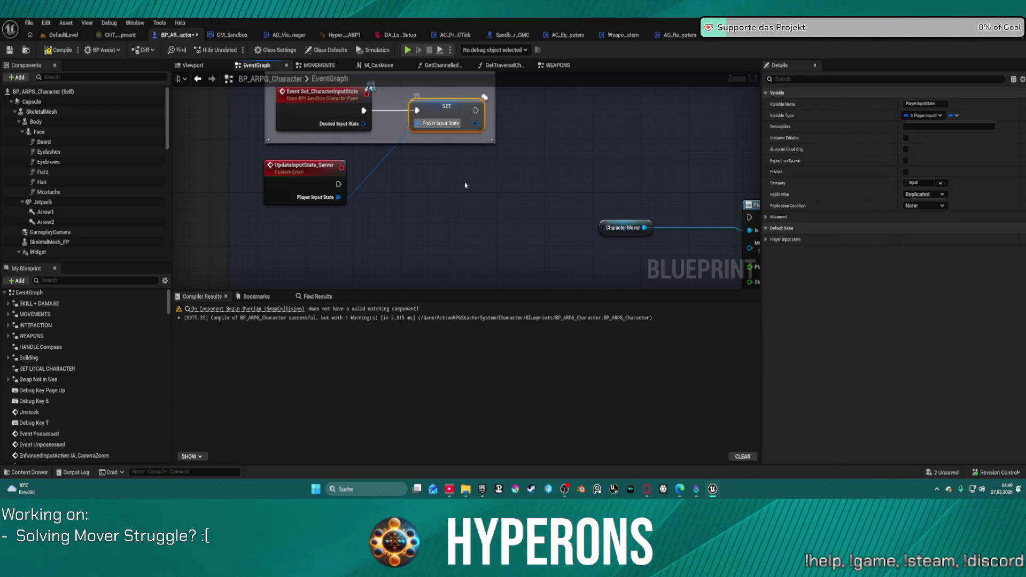
pyautogui.hotkey('ctrl', 'c')
pyautogui.hotkey('ctrl', 'v')
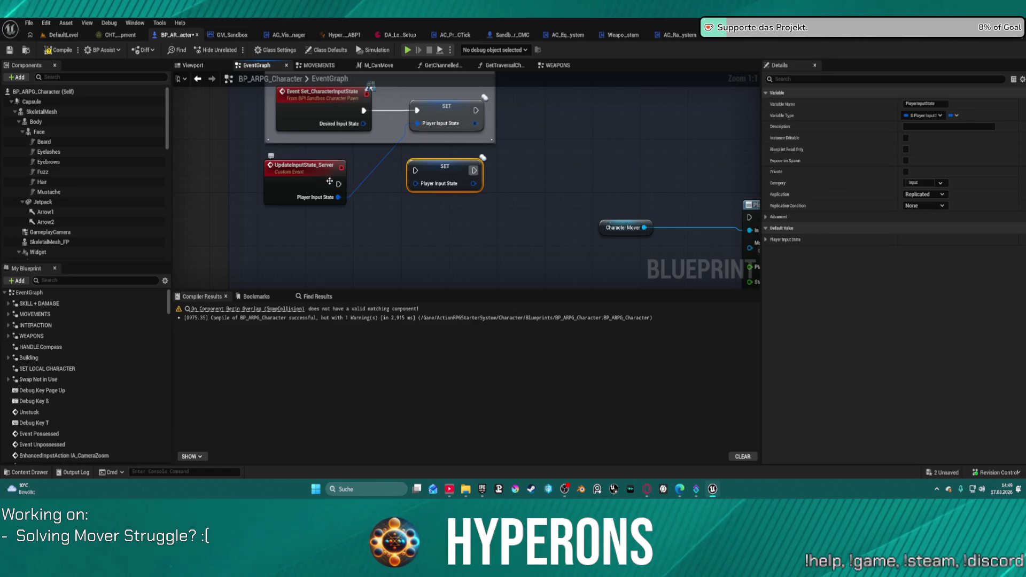
pyautogui.moveTo(338, 184)
pyautogui.mouseDown()
pyautogui.moveTo(415, 171)
pyautogui.moveTo(338, 198)
pyautogui.mouseUp()
pyautogui.click(334, 123)
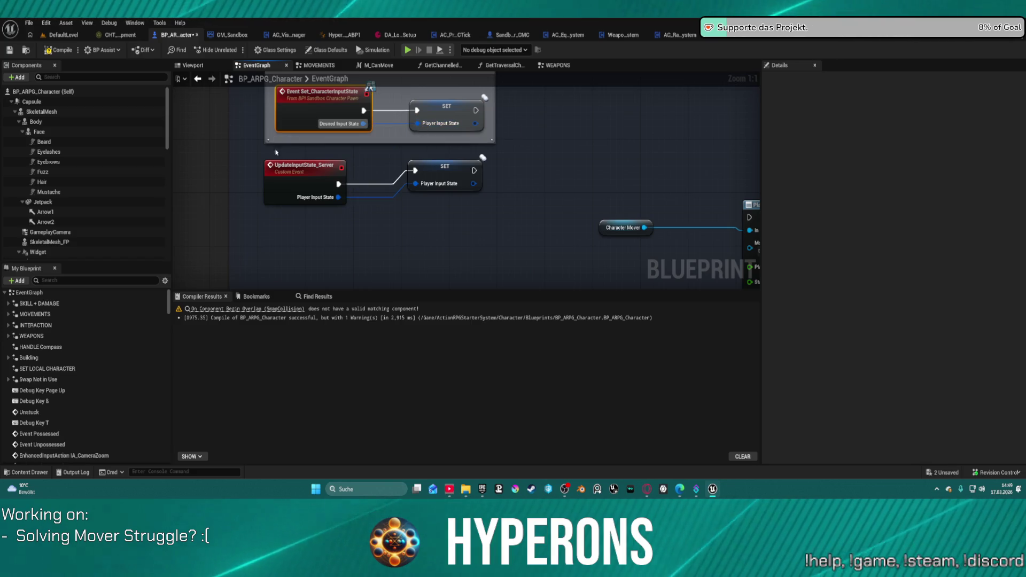
pyautogui.moveTo(472, 164); pyautogui.dragTo(478, 178)
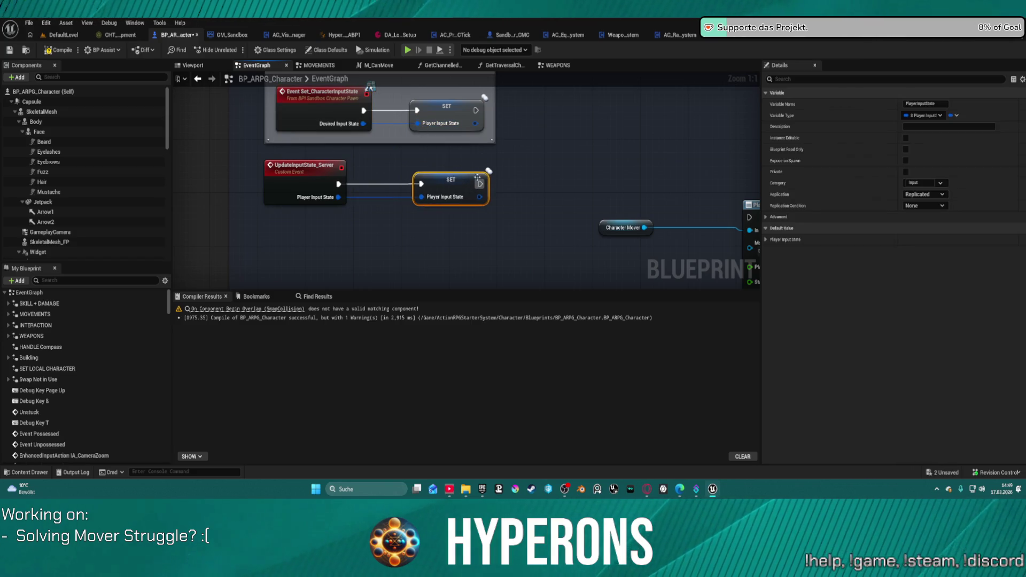
# Step: Wrap the new event and SET node in a comment titled Replication
pyautogui.moveTo(484, 251); pyautogui.dragTo(235, 87)
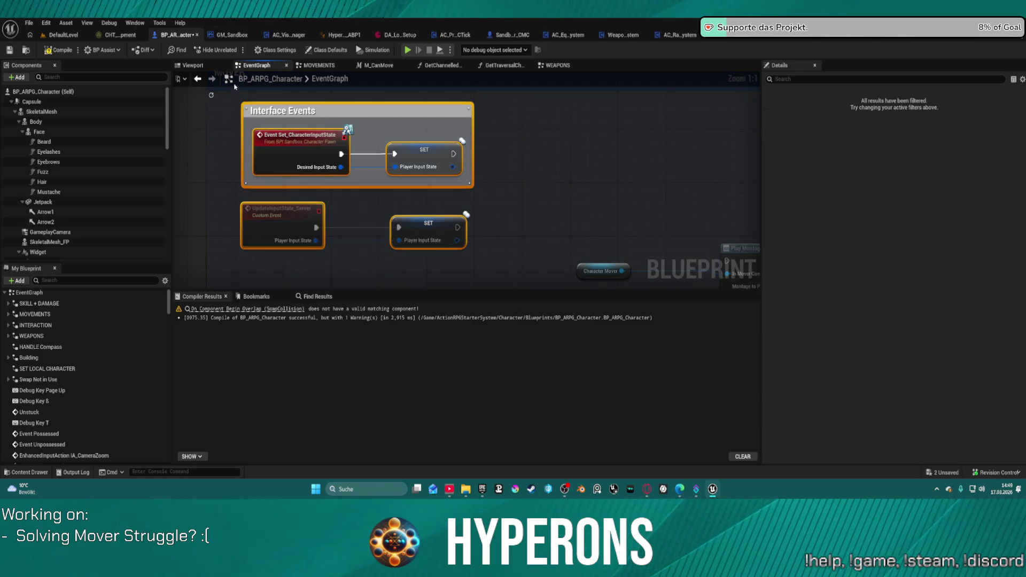
pyautogui.click(276, 133)
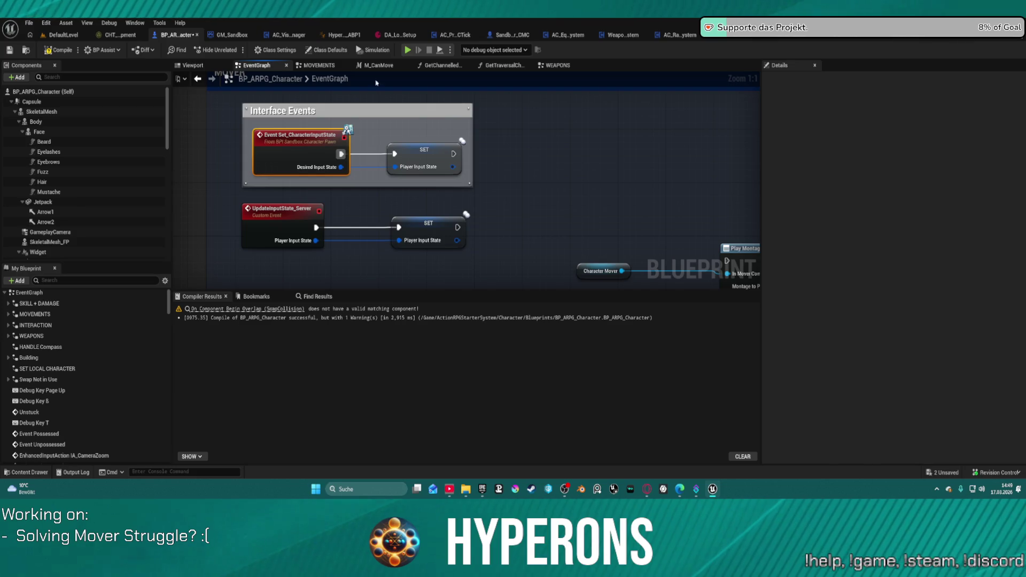
pyautogui.click(273, 217)
pyautogui.moveTo(275, 213); pyautogui.dragTo(280, 213)
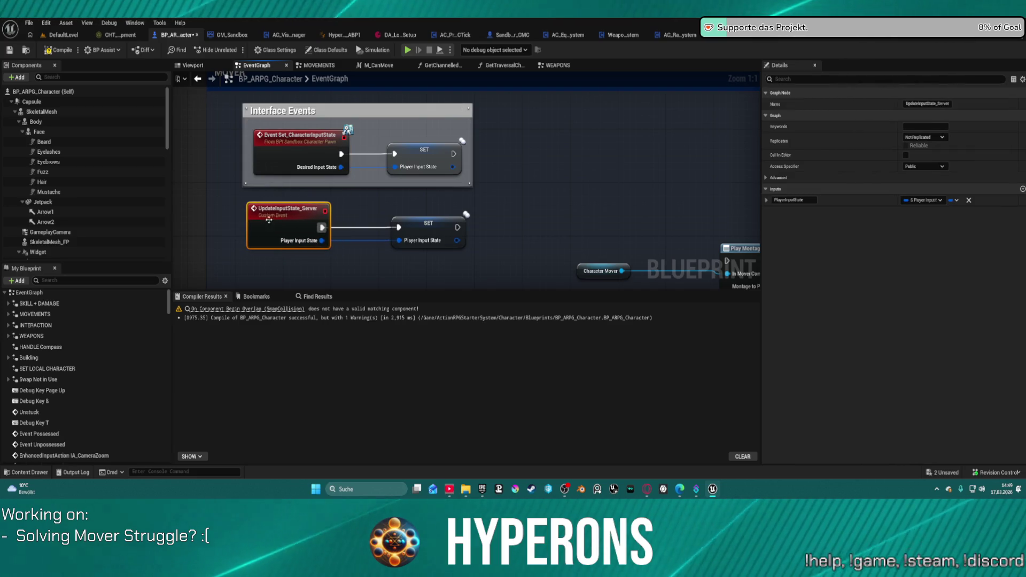
pyautogui.moveTo(435, 251); pyautogui.dragTo(419, 246)
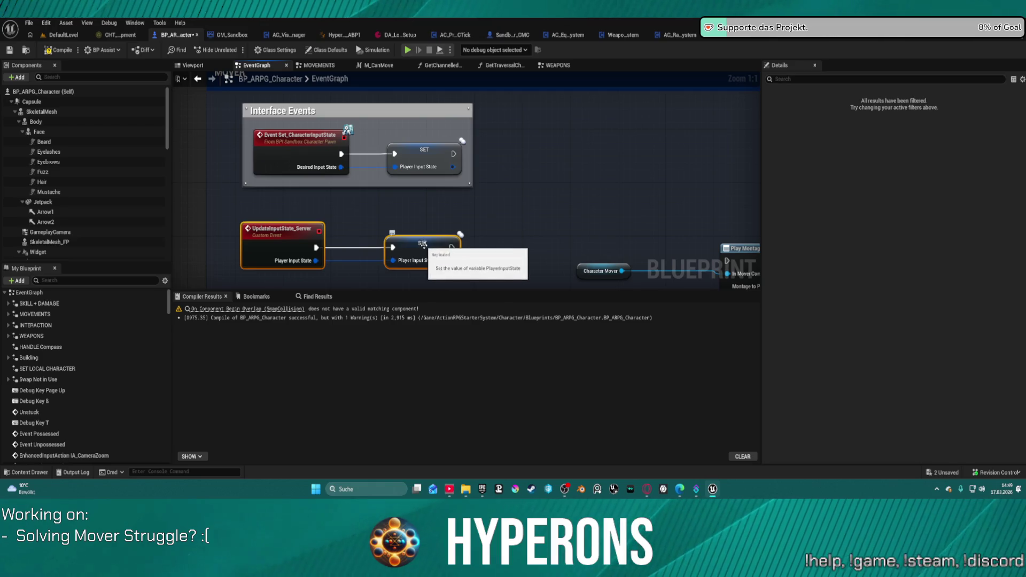
pyautogui.write('Replic')
pyautogui.write('R')
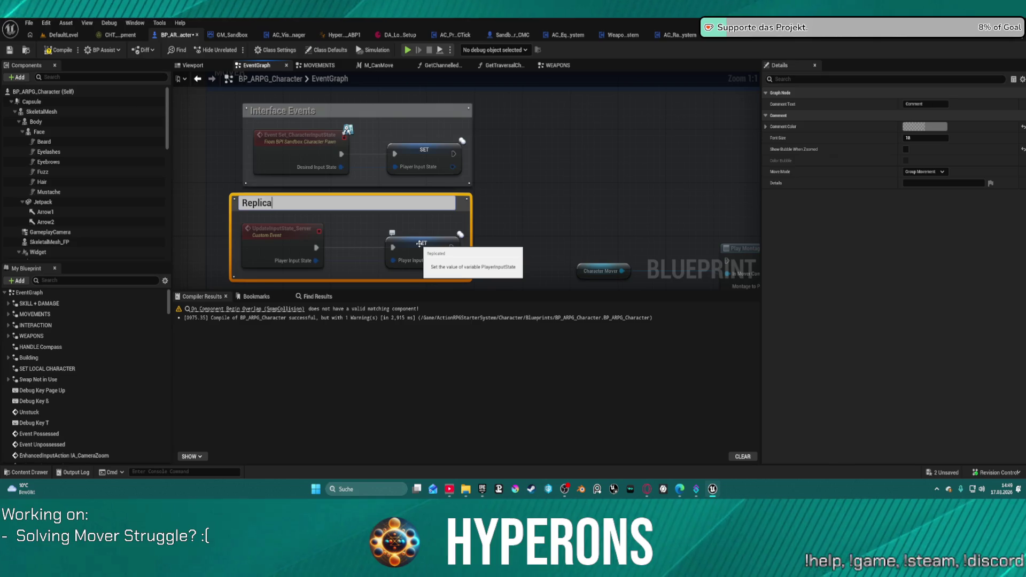
pyautogui.press('Return')
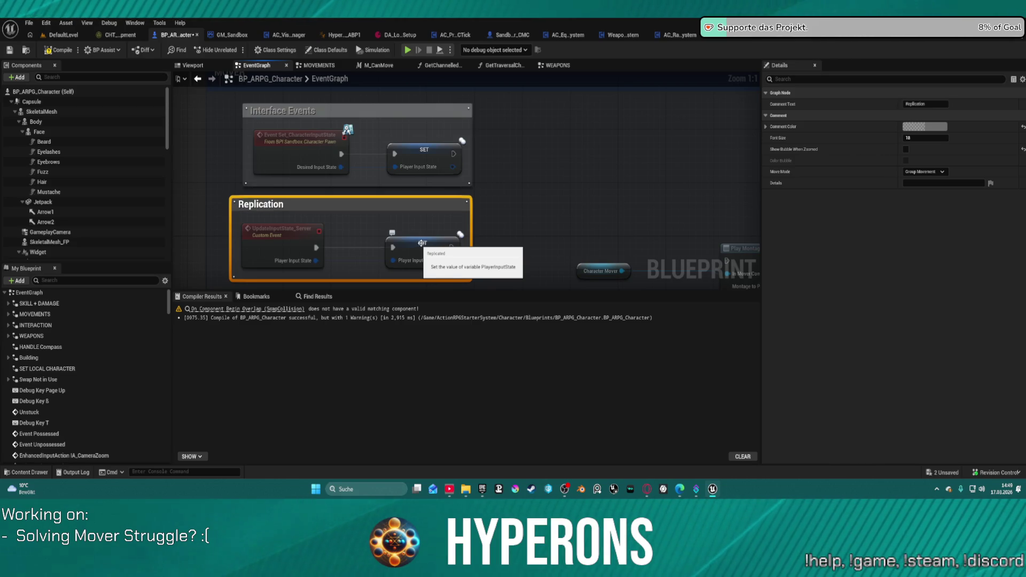
pyautogui.click(297, 212)
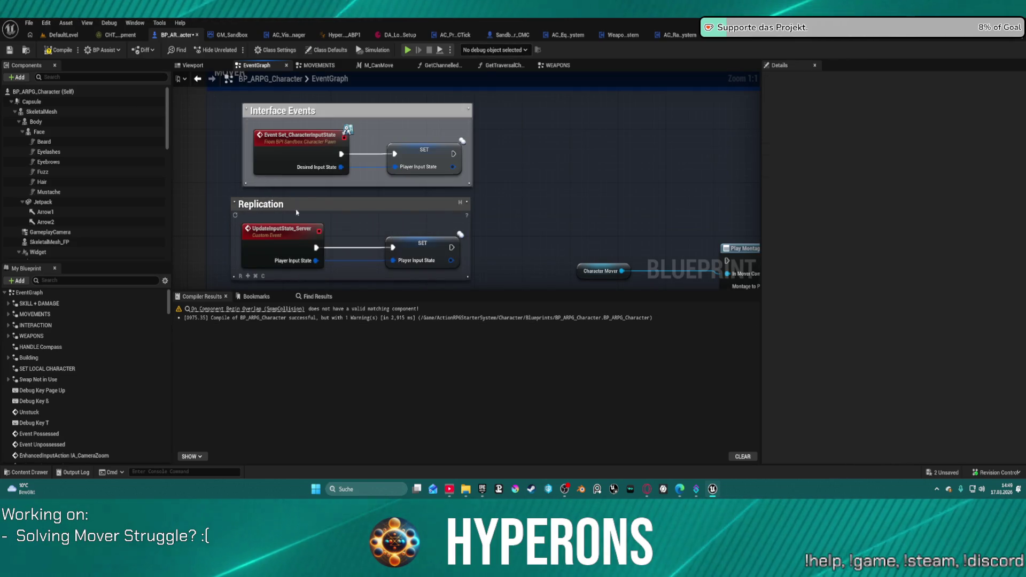
pyautogui.moveTo(297, 212); pyautogui.dragTo(313, 203)
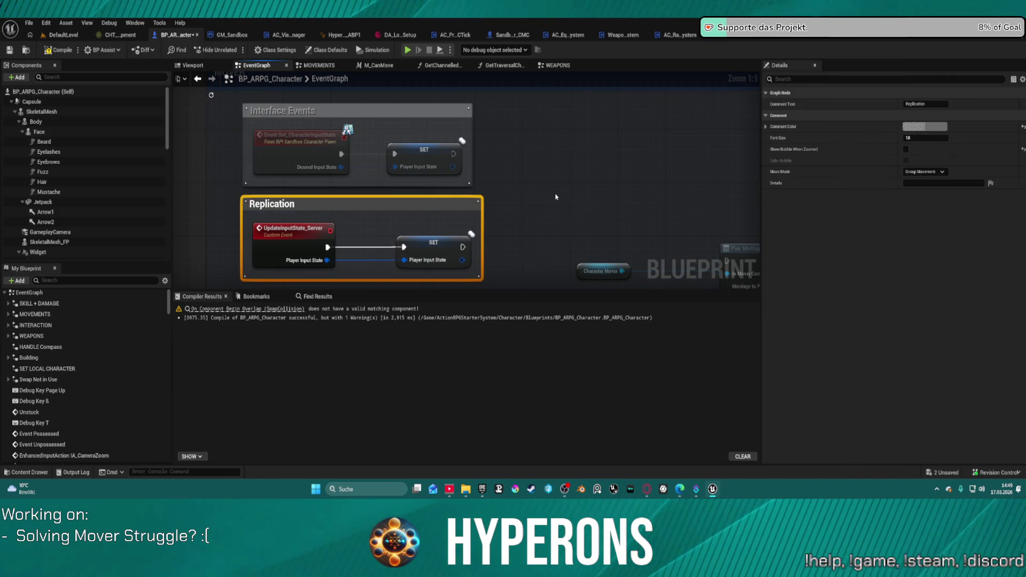
# Step: Pan the graph over to the Play Montage nodes of the WEAPONS section
pyautogui.click(579, 158)
pyautogui.scroll(-1, 579, 158)
pyautogui.moveTo(579, 158)
pyautogui.mouseDown()
pyautogui.moveTo(378, 171)
pyautogui.moveTo(368, 215)
pyautogui.mouseUp()
pyautogui.scroll(-4, 391, 164)
pyautogui.click(556, 65)
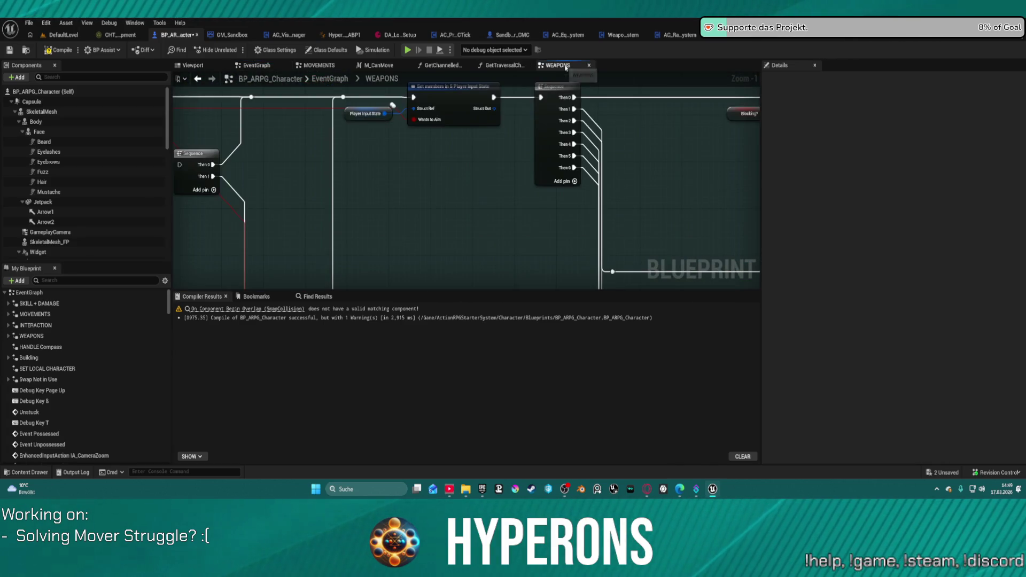
pyautogui.scroll(-1, 402, 182)
pyautogui.moveTo(402, 182); pyautogui.dragTo(476, 167)
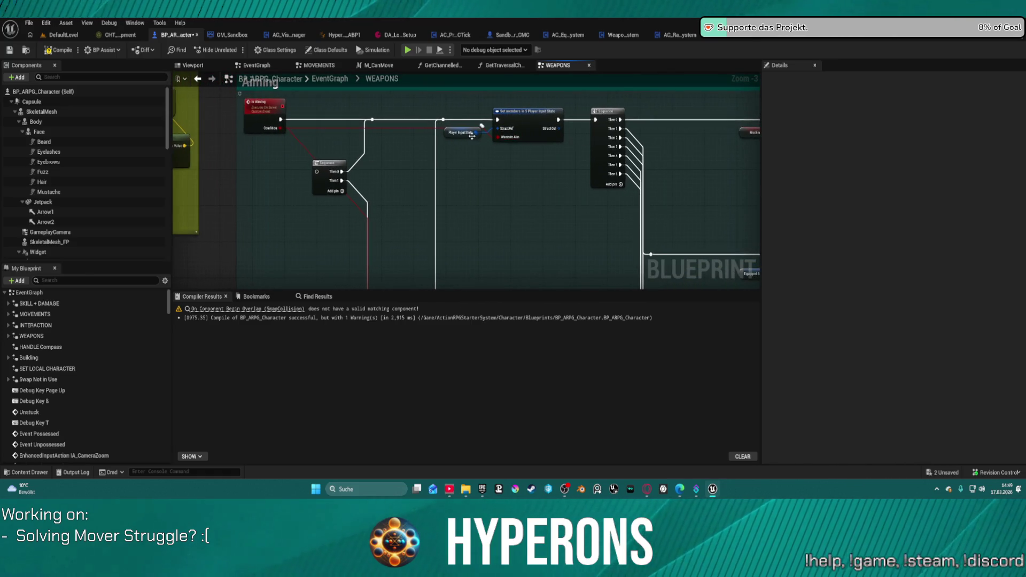
pyautogui.click(461, 132)
pyautogui.moveTo(476, 132); pyautogui.dragTo(466, 159)
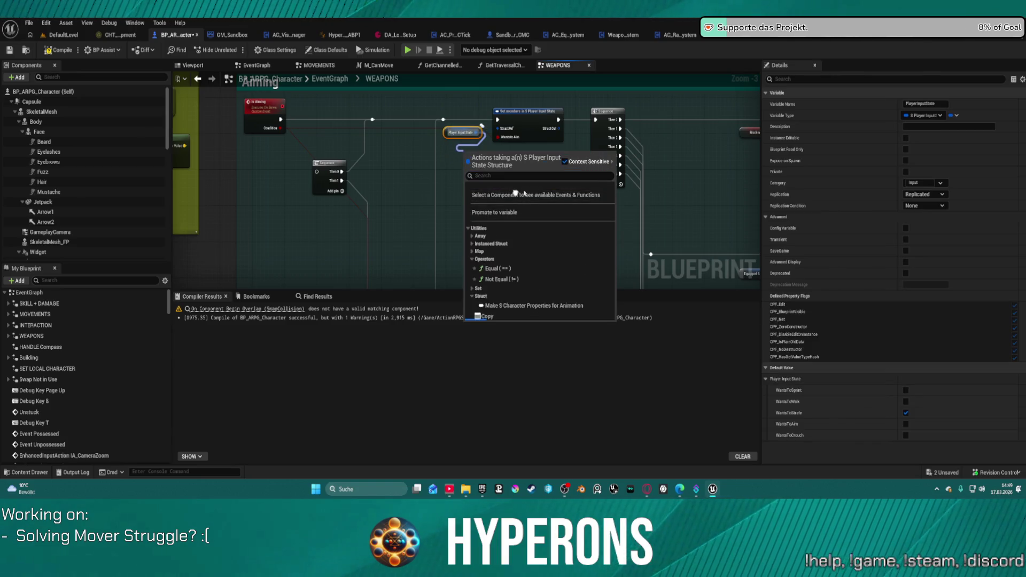
pyautogui.click(401, 217)
pyautogui.moveTo(401, 218)
pyautogui.mouseDown()
pyautogui.moveTo(422, 80)
pyautogui.moveTo(536, 119)
pyautogui.mouseUp()
pyautogui.scroll(2, 596, 177)
pyautogui.moveTo(596, 178)
pyautogui.mouseDown()
pyautogui.moveTo(108, 170)
pyautogui.moveTo(417, 155)
pyautogui.moveTo(300, 210)
pyautogui.mouseUp()
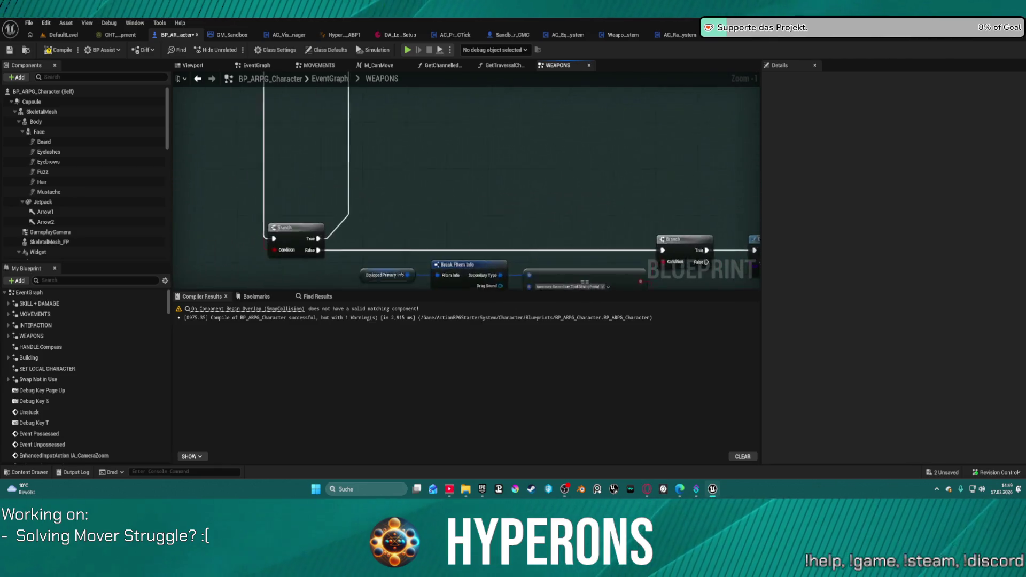
pyautogui.scroll(-11, 502, 278)
pyautogui.scroll(12, 501, 278)
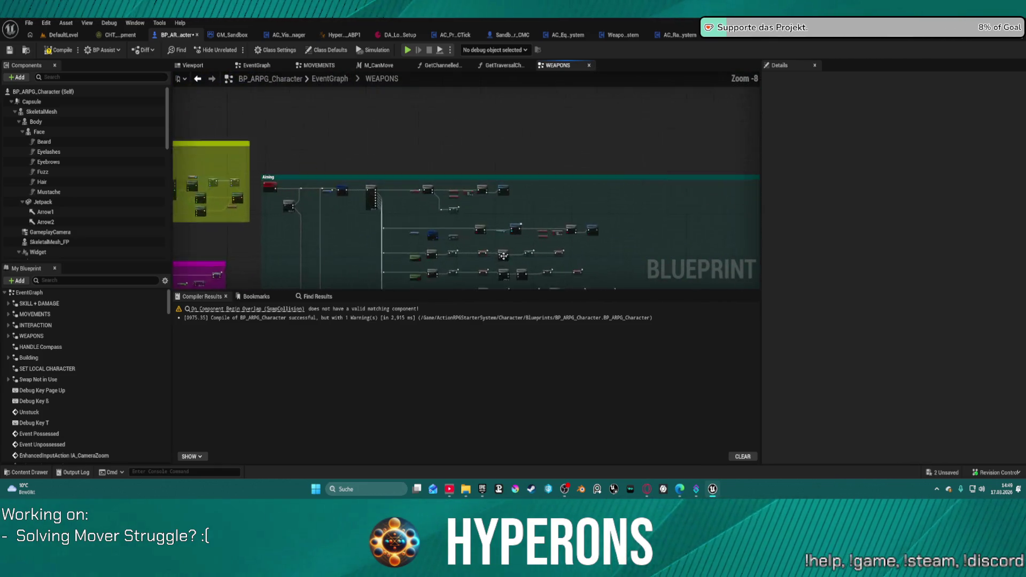
pyautogui.moveTo(571, 207)
pyautogui.mouseDown()
pyautogui.moveTo(359, 100)
pyautogui.moveTo(489, 183)
pyautogui.mouseUp()
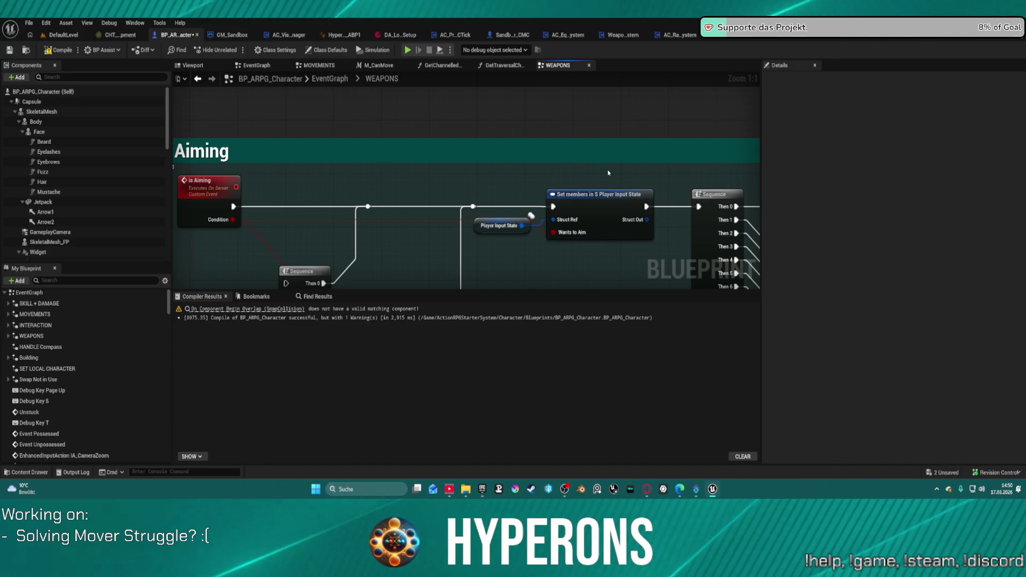
pyautogui.moveTo(681, 212); pyautogui.dragTo(529, 195)
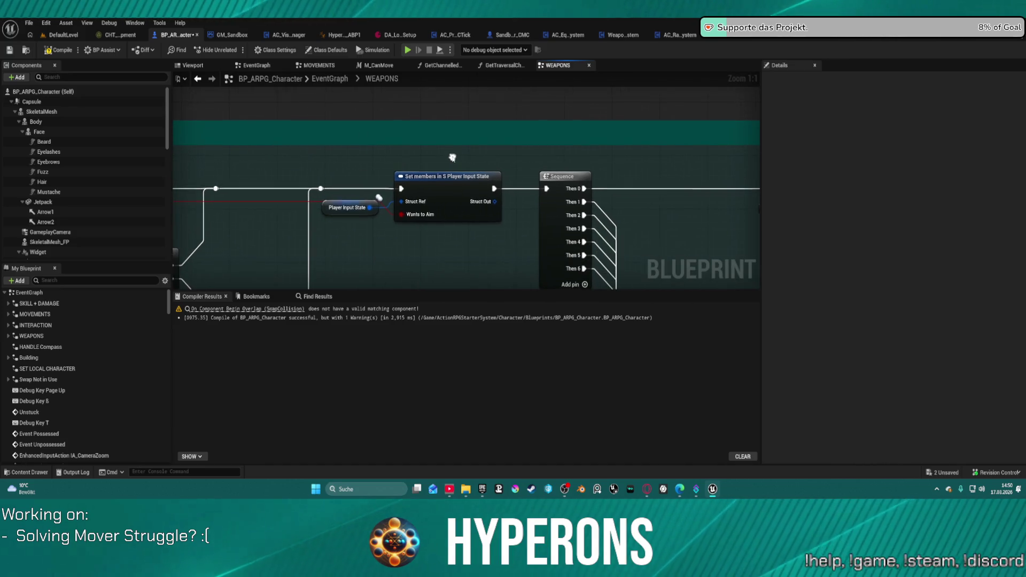
pyautogui.click(517, 190)
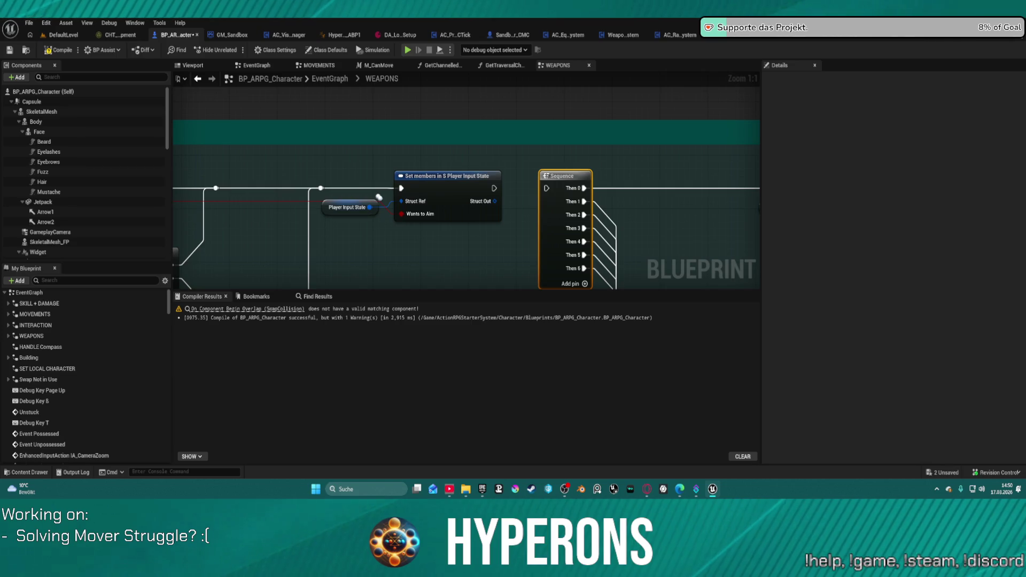
pyautogui.scroll(-6, 571, 137)
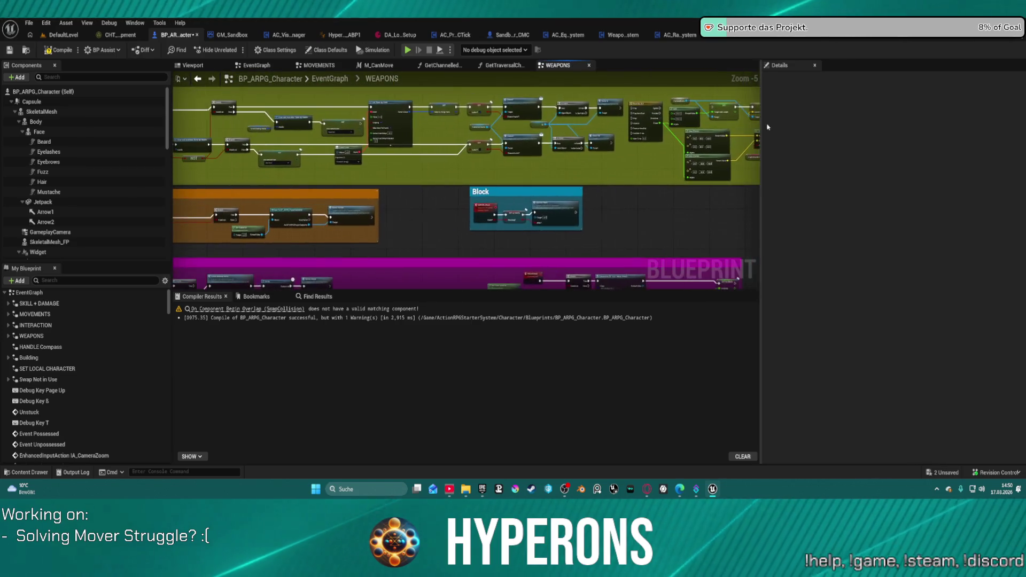
# Step: Delete the redundant Clear and Invalidate Timer by Handle node from the Aiming logic
pyautogui.scroll(3, 571, 137)
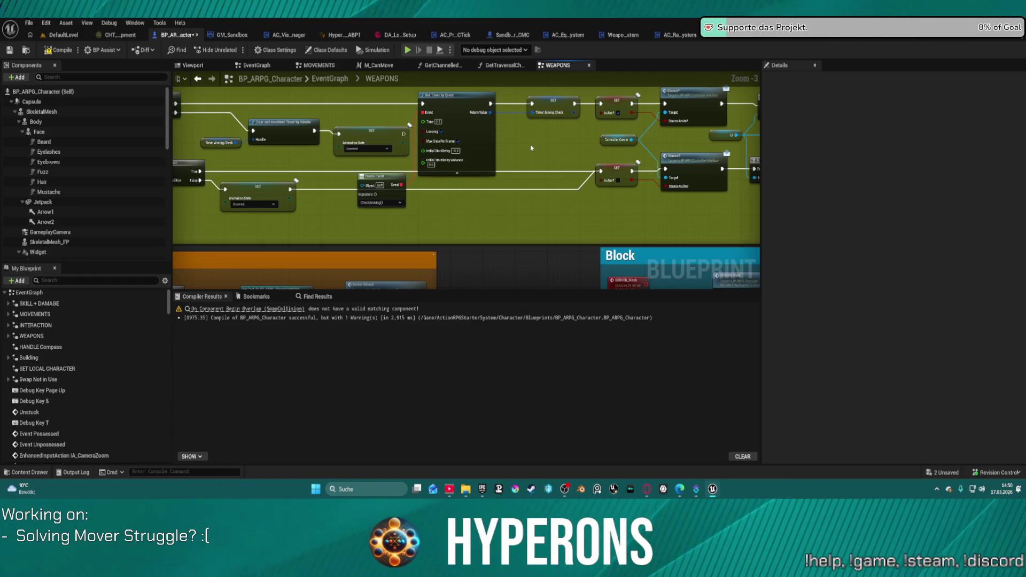
pyautogui.moveTo(534, 143); pyautogui.dragTo(698, 151)
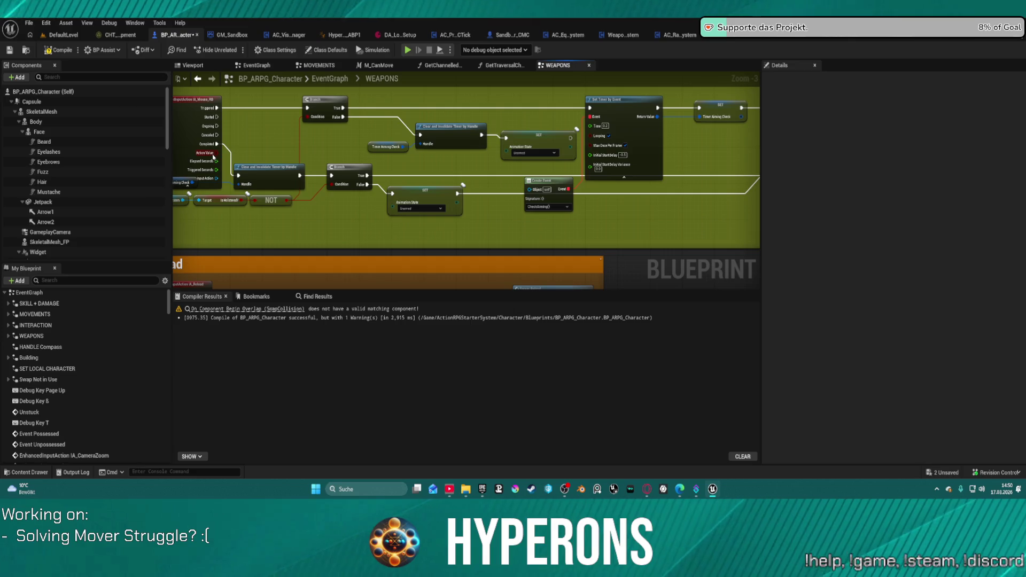
pyautogui.moveTo(759, 128); pyautogui.dragTo(593, 120)
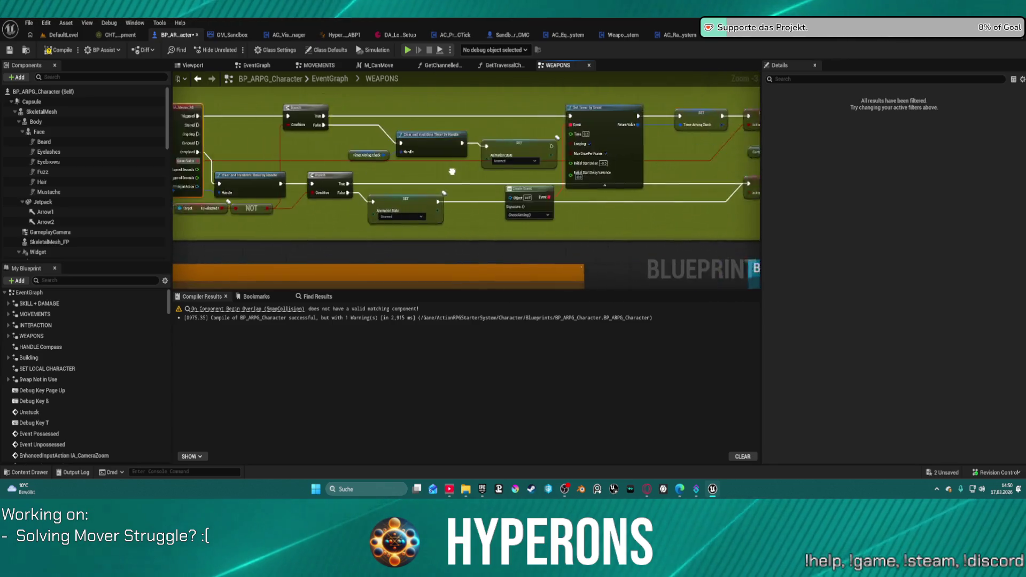
pyautogui.scroll(3, 523, 183)
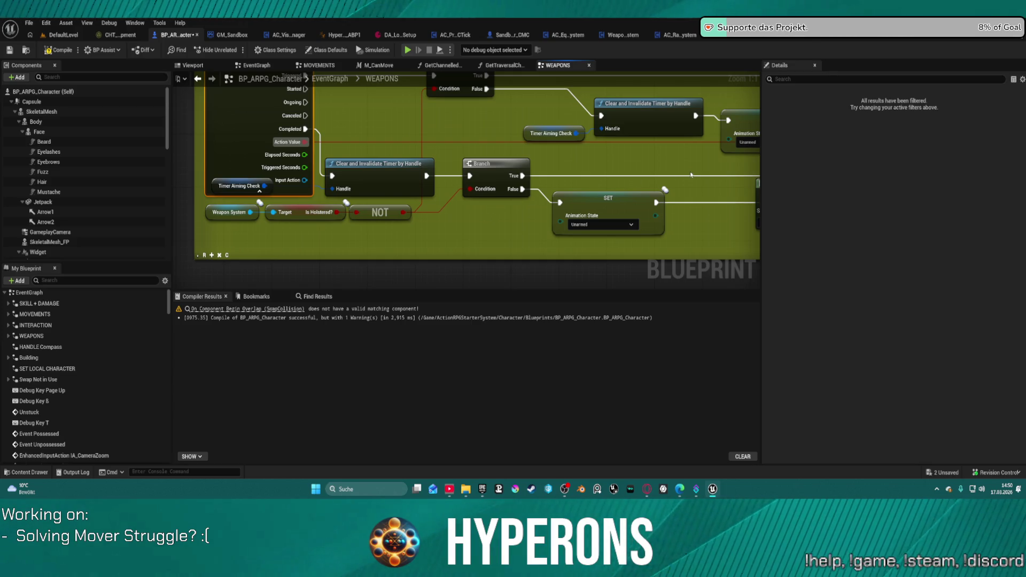
pyautogui.scroll(-3, 691, 174)
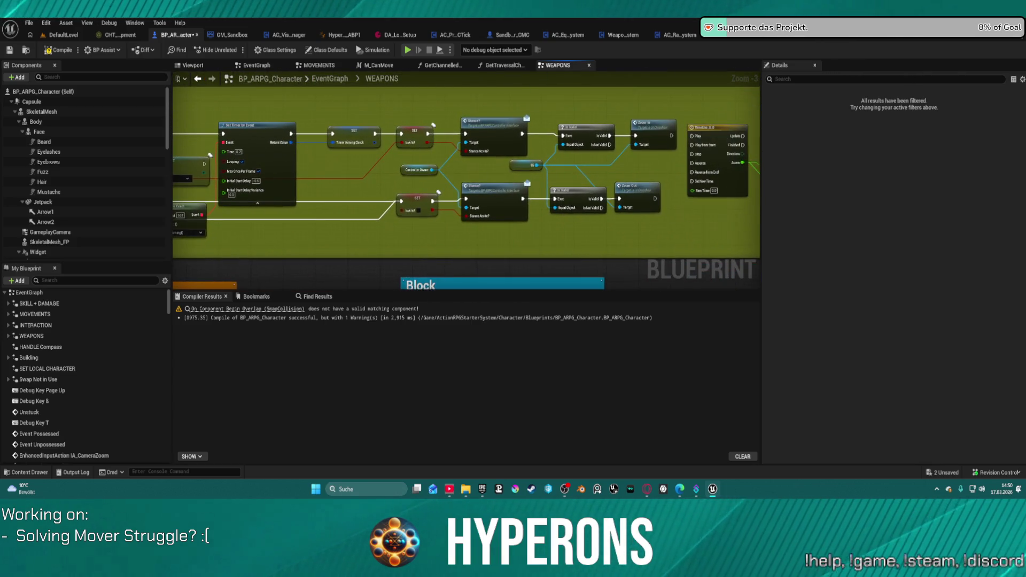
pyautogui.moveTo(179, 196); pyautogui.dragTo(314, 203)
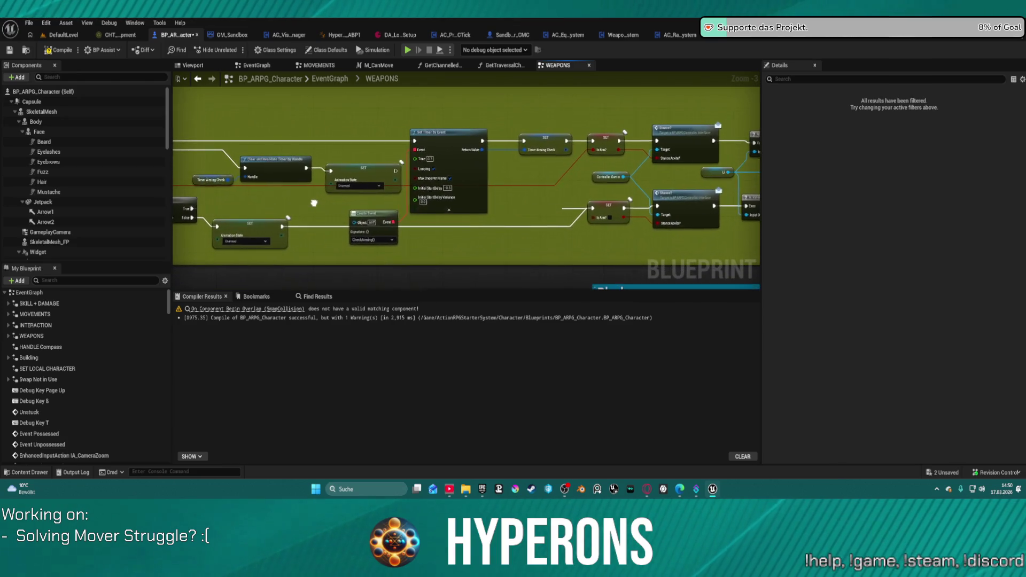
pyautogui.moveTo(374, 213)
pyautogui.mouseDown()
pyautogui.moveTo(380, 193)
pyautogui.moveTo(354, 119)
pyautogui.moveTo(537, 135)
pyautogui.mouseUp()
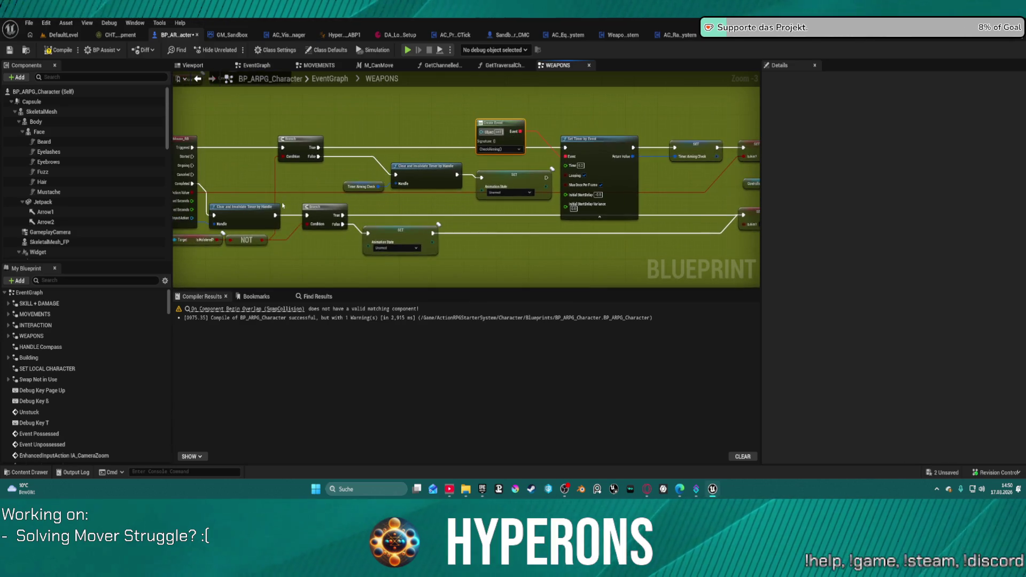
pyautogui.click(246, 208)
pyautogui.moveTo(218, 179); pyautogui.dragTo(305, 177)
pyautogui.press('Delete')
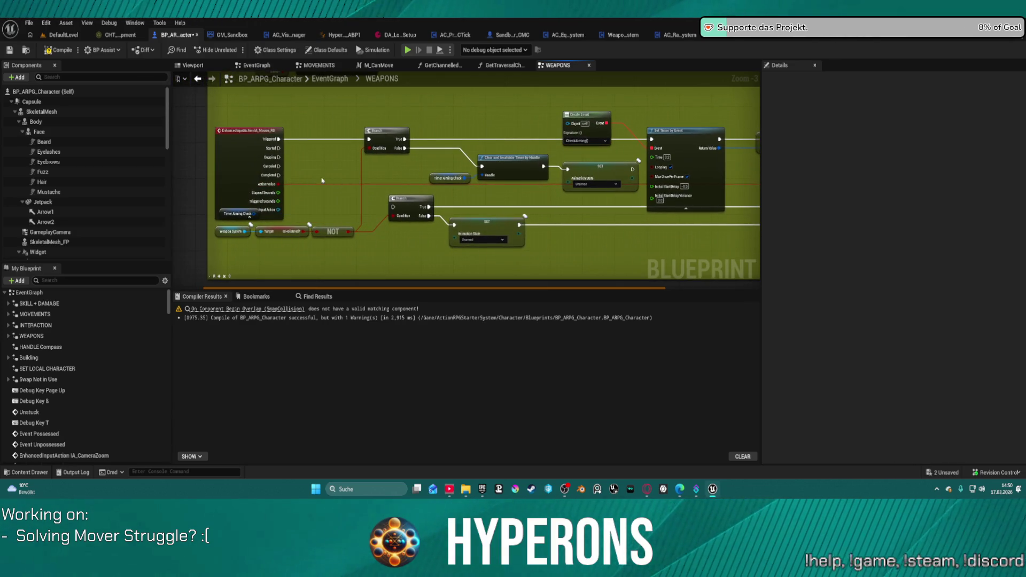
pyautogui.moveTo(385, 175)
pyautogui.mouseDown()
pyautogui.moveTo(356, 163)
pyautogui.moveTo(369, 129)
pyautogui.moveTo(337, 185)
pyautogui.moveTo(374, 171)
pyautogui.moveTo(332, 160)
pyautogui.moveTo(269, 173)
pyautogui.mouseUp()
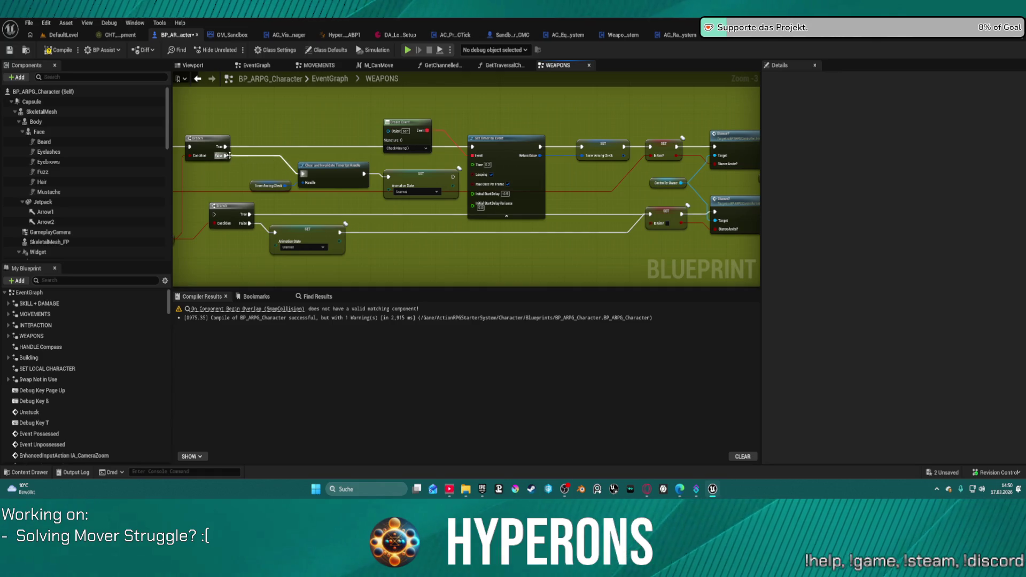
# Step: Wire the Branch's False output to the SET node and add a new Branch above Is Valid
pyautogui.moveTo(225, 155); pyautogui.dragTo(389, 178)
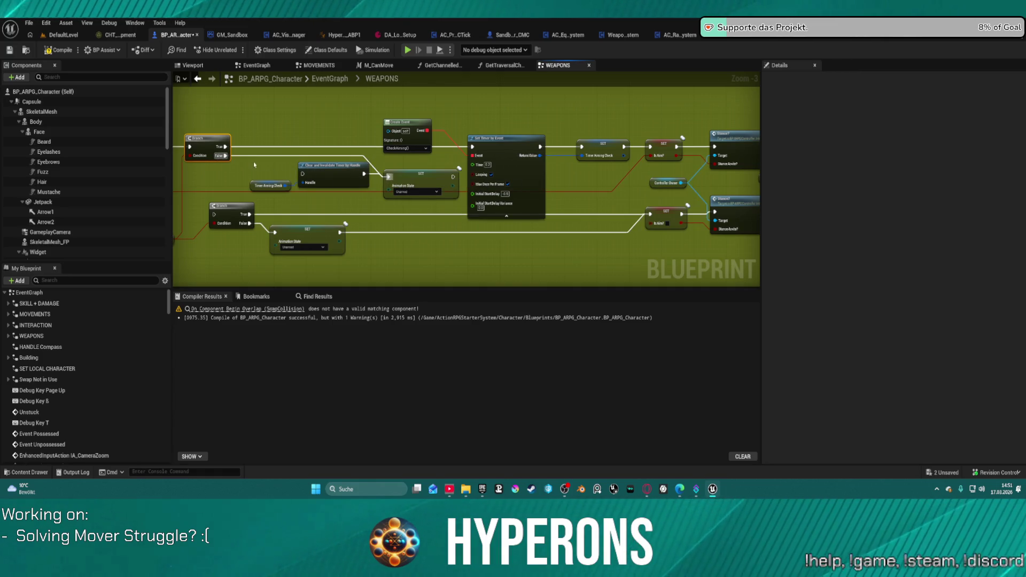
pyautogui.moveTo(622, 138); pyautogui.dragTo(426, 138)
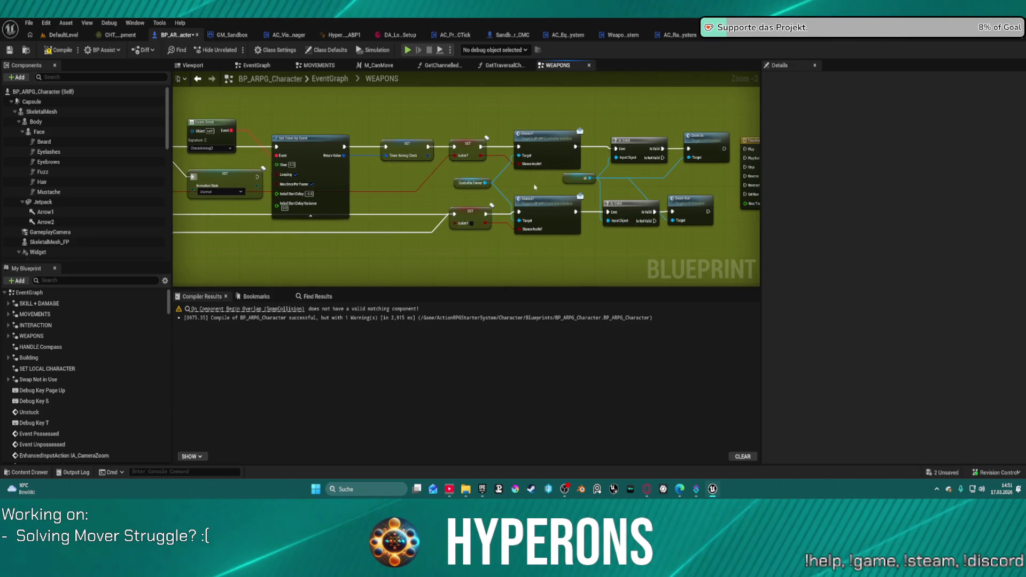
pyautogui.moveTo(535, 193); pyautogui.dragTo(464, 182)
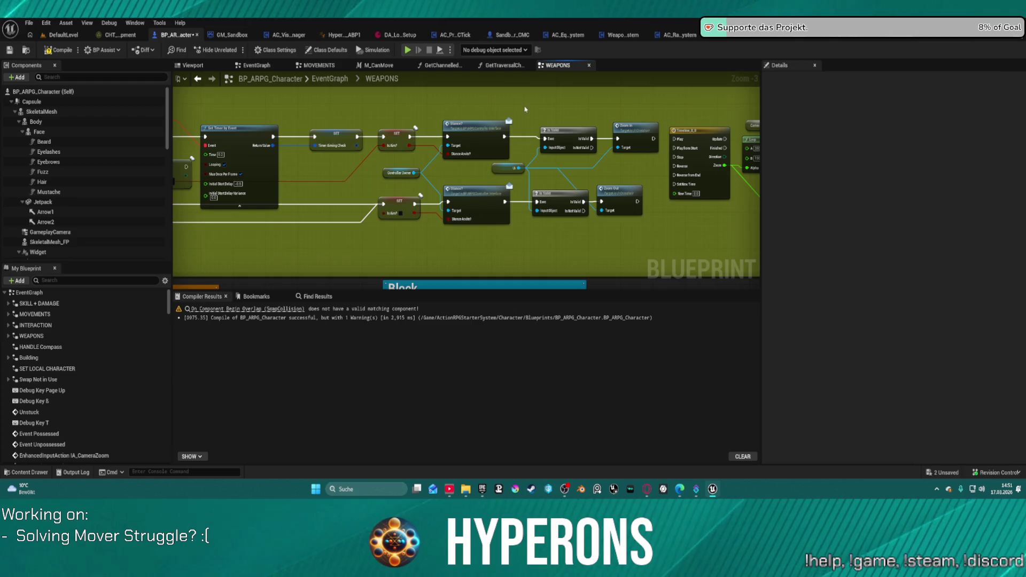
pyautogui.moveTo(525, 108)
pyautogui.mouseDown()
pyautogui.moveTo(540, 150)
pyautogui.moveTo(630, 216)
pyautogui.moveTo(567, 179)
pyautogui.moveTo(525, 174)
pyautogui.mouseUp()
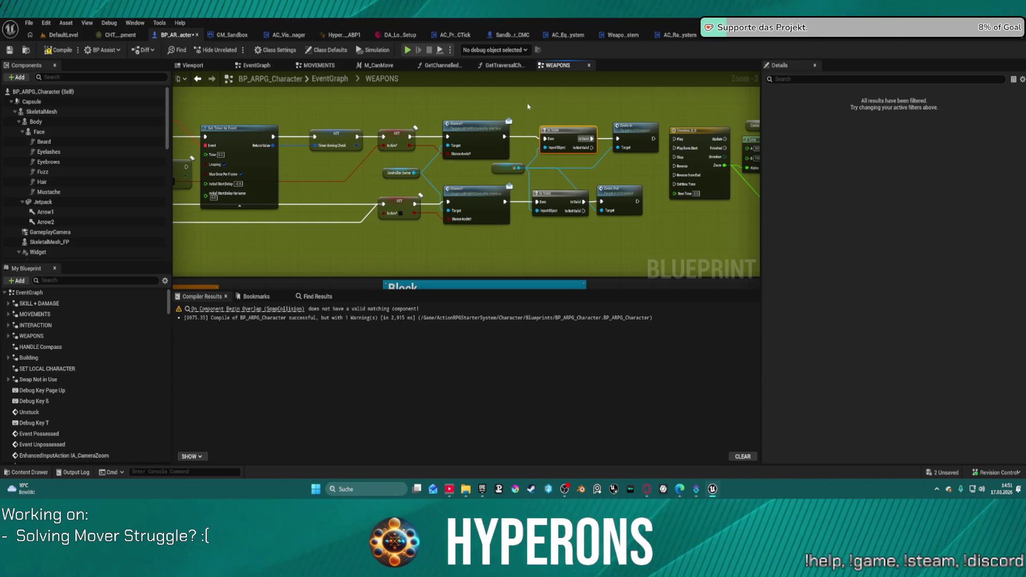
pyautogui.click(508, 115)
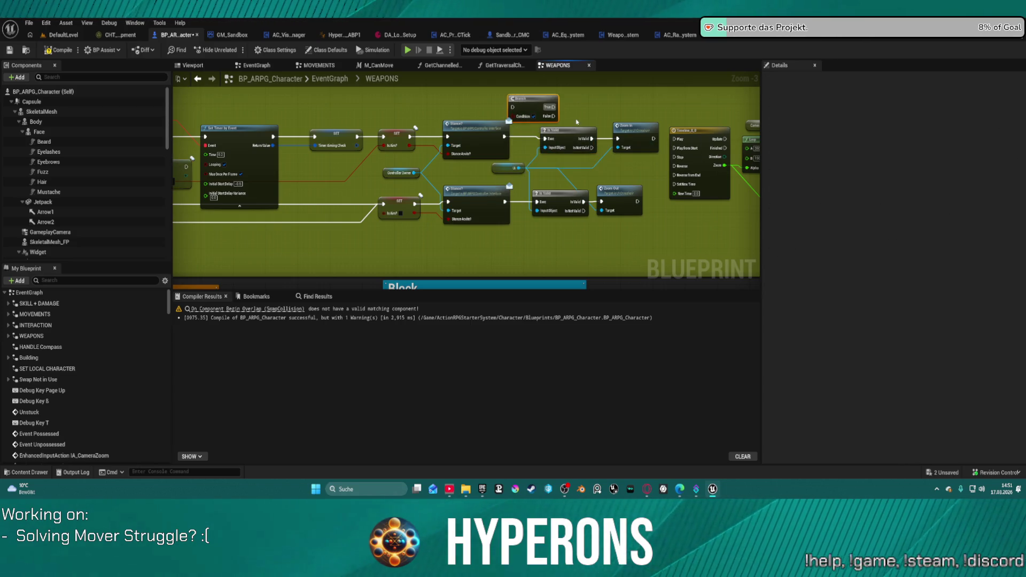
pyautogui.moveTo(577, 121)
pyautogui.mouseDown()
pyautogui.moveTo(468, 110)
pyautogui.moveTo(693, 121)
pyautogui.mouseUp()
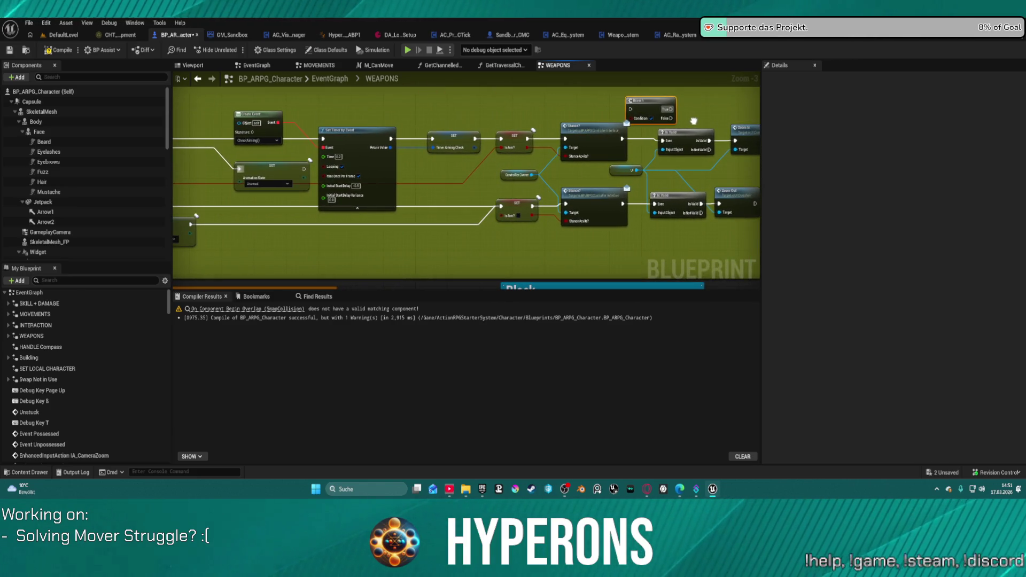
pyautogui.scroll(-4, 694, 122)
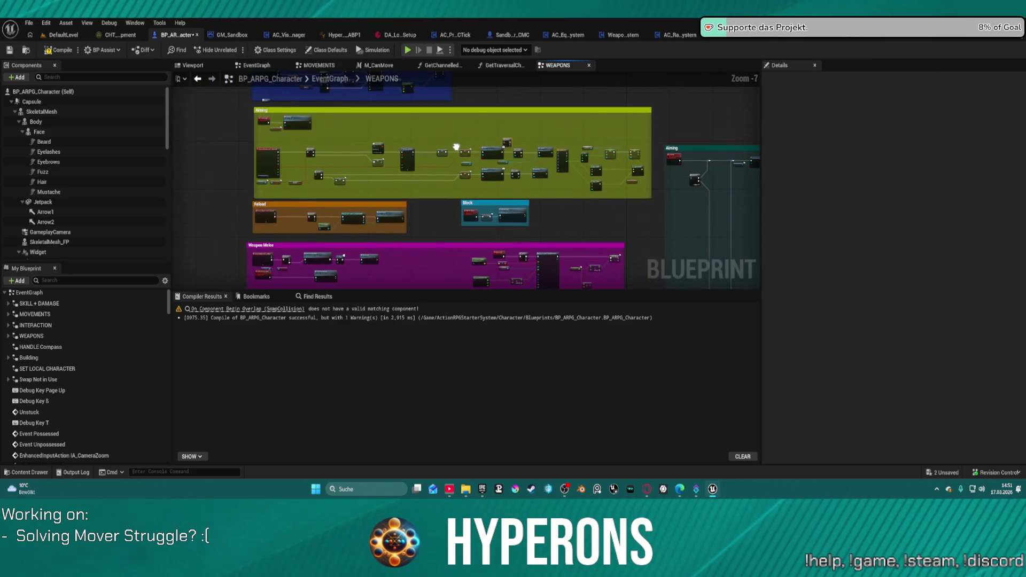
pyautogui.scroll(4, 517, 153)
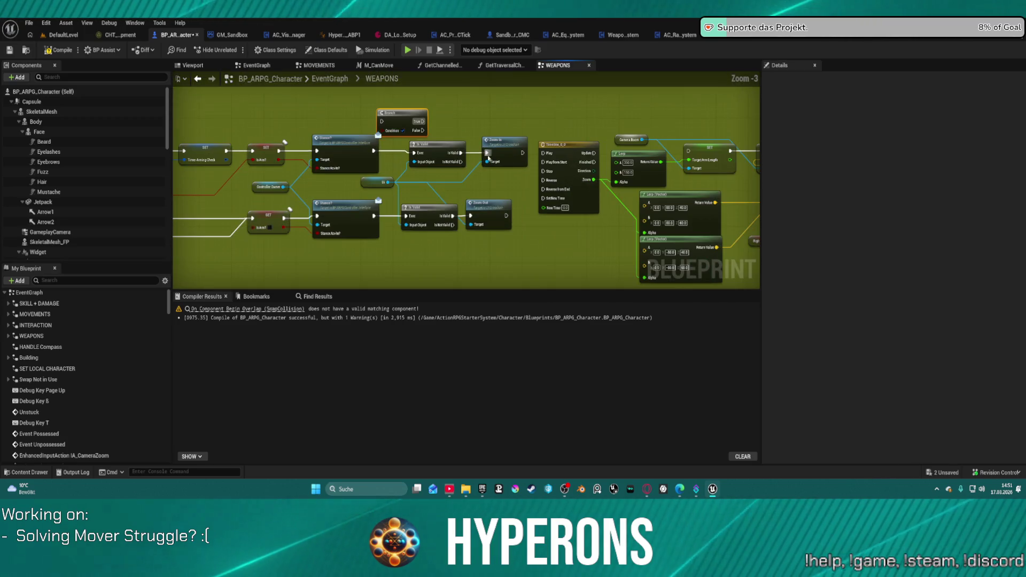
pyautogui.moveTo(517, 152); pyautogui.dragTo(53, 156)
pyautogui.scroll(-6, 636, 187)
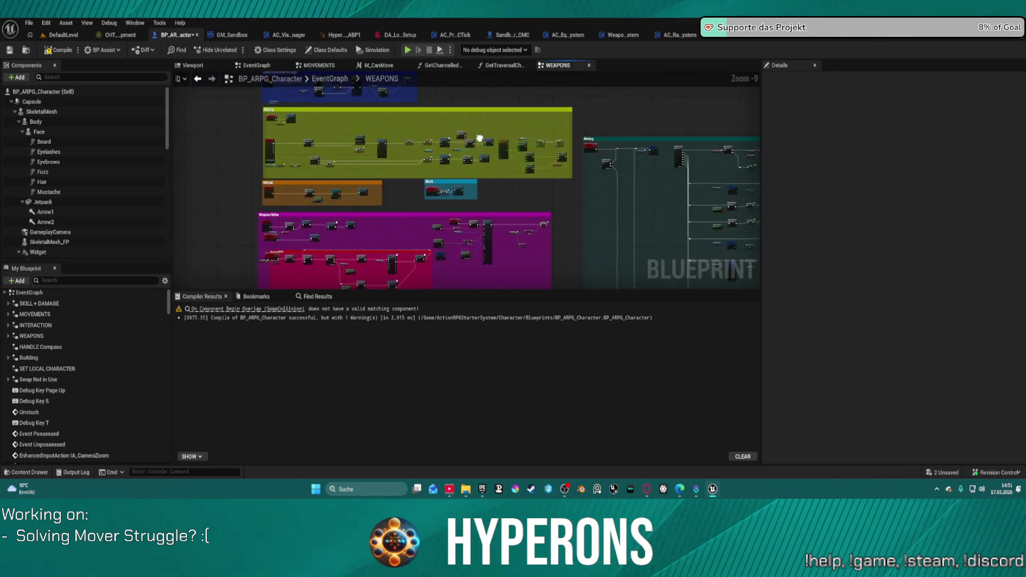
pyautogui.scroll(5, 341, 125)
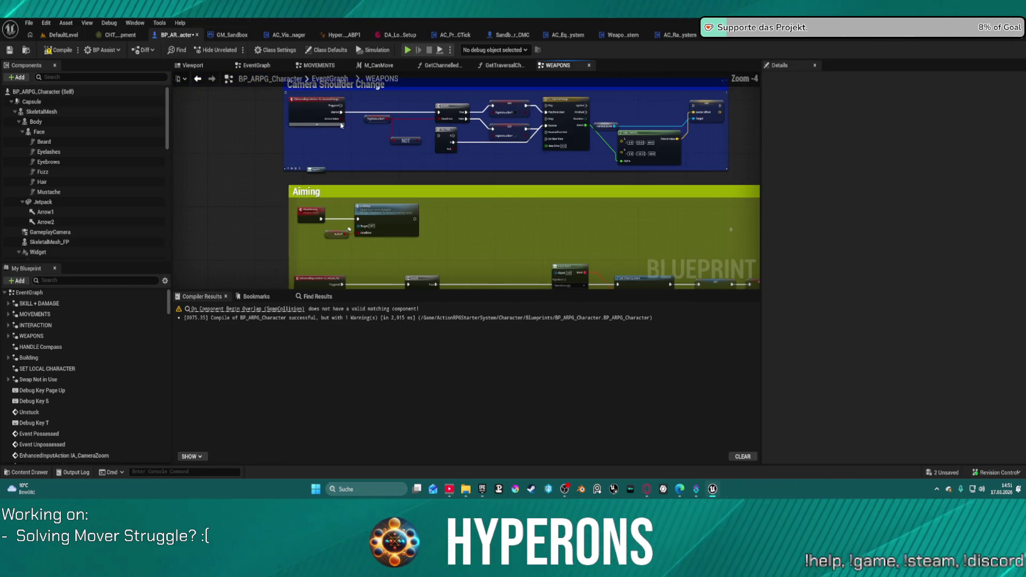
pyautogui.scroll(4, 437, 186)
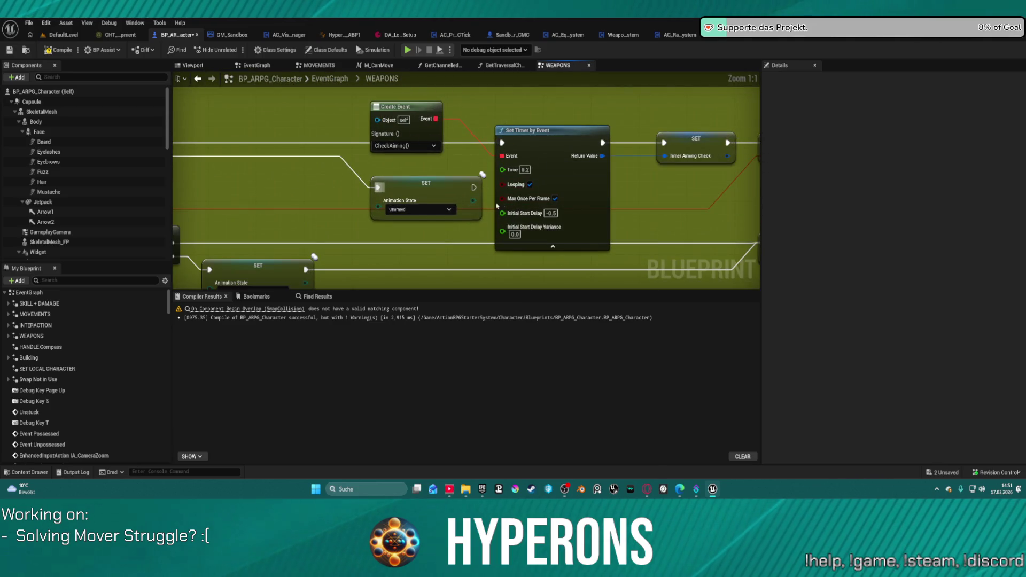
pyautogui.scroll(-5, 707, 206)
pyautogui.moveTo(570, 176)
pyautogui.mouseDown()
pyautogui.moveTo(504, 269)
pyautogui.moveTo(566, 321)
pyautogui.moveTo(436, 252)
pyautogui.moveTo(455, 180)
pyautogui.mouseUp()
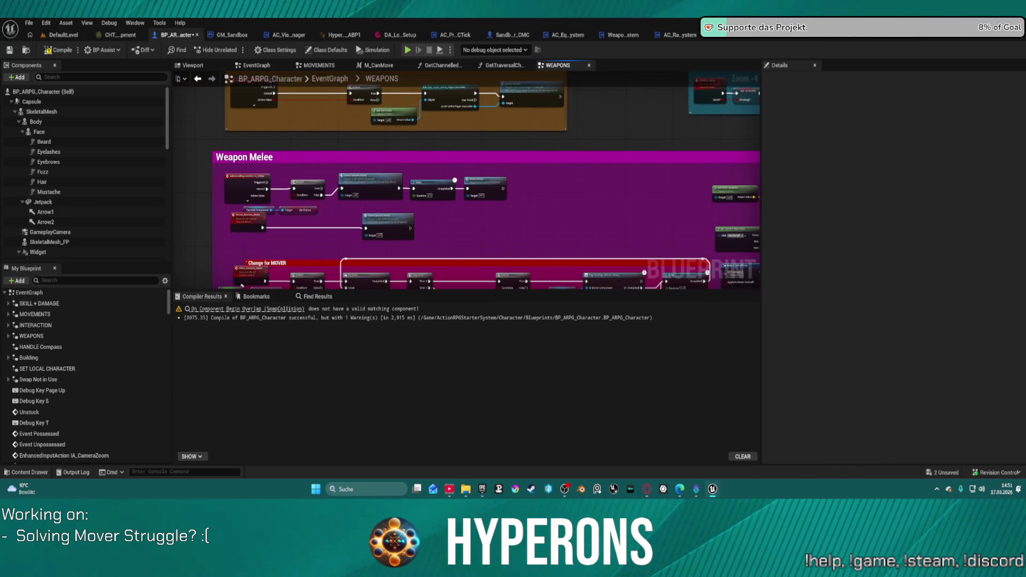
pyautogui.moveTo(660, 202); pyautogui.dragTo(477, 202)
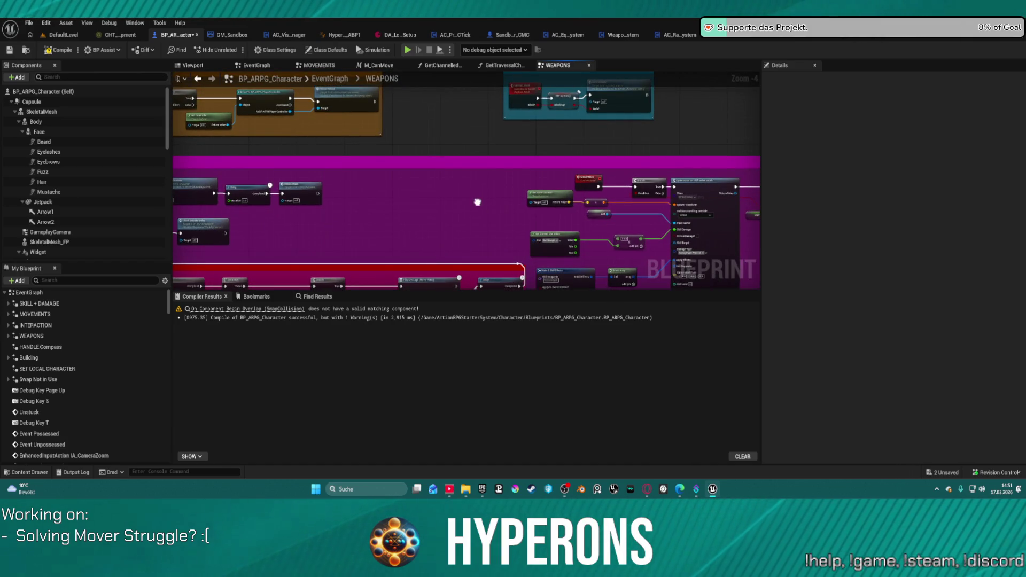
pyautogui.moveTo(478, 202)
pyautogui.mouseDown()
pyautogui.moveTo(473, 139)
pyautogui.moveTo(427, 278)
pyautogui.moveTo(406, 283)
pyautogui.mouseUp()
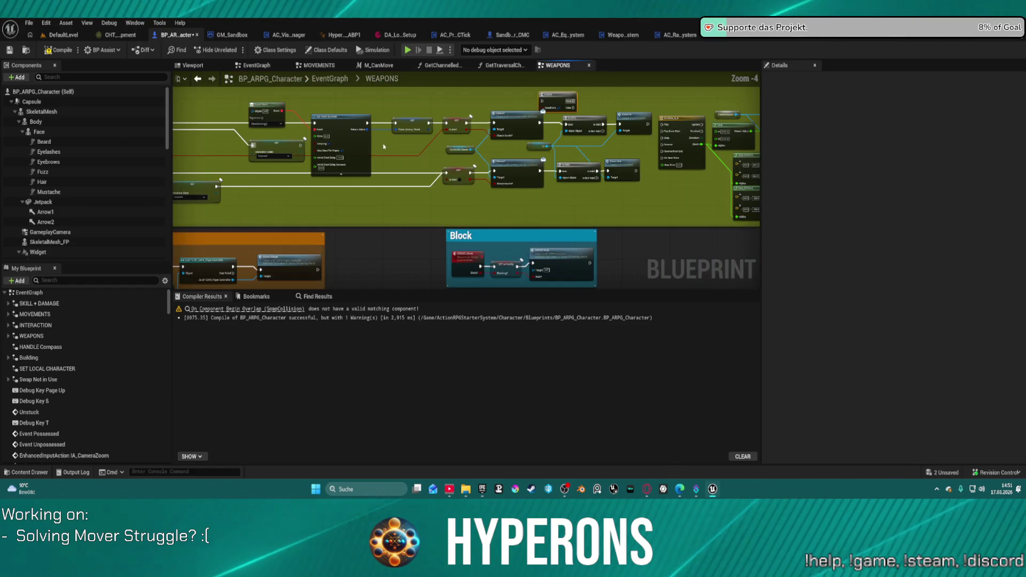
# Step: Search the blueprint for checkaiming, jump to Check Aiming, and wire its execution to Is Aiming
pyautogui.scroll(3, 384, 147)
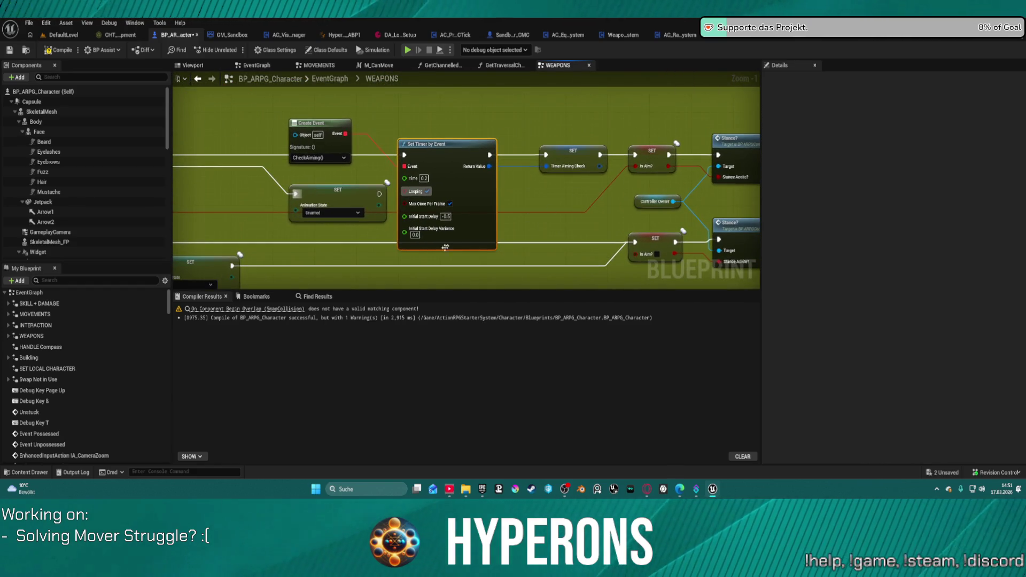
pyautogui.click(318, 297)
pyautogui.write('checkaiming')
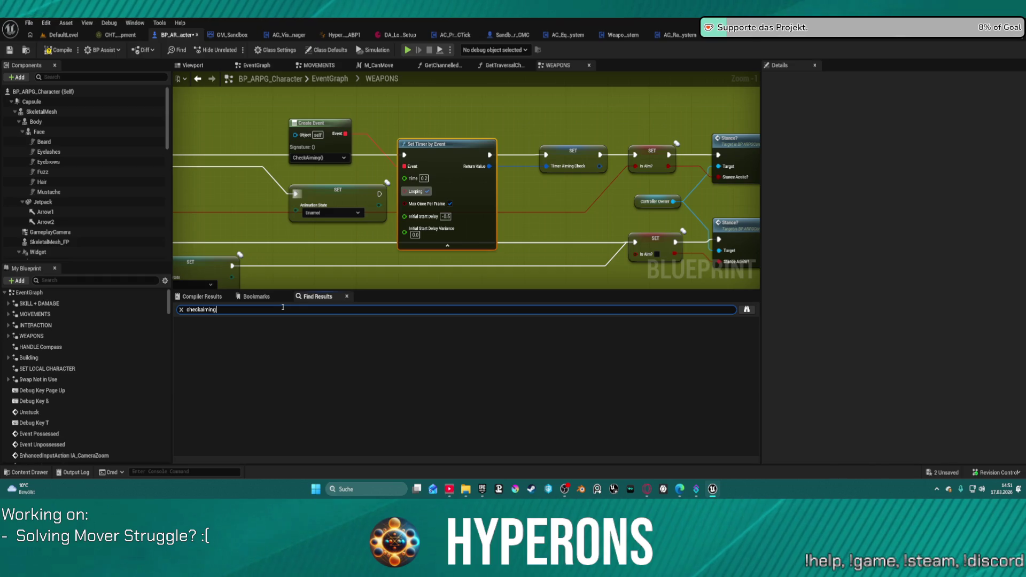
pyautogui.press('Return')
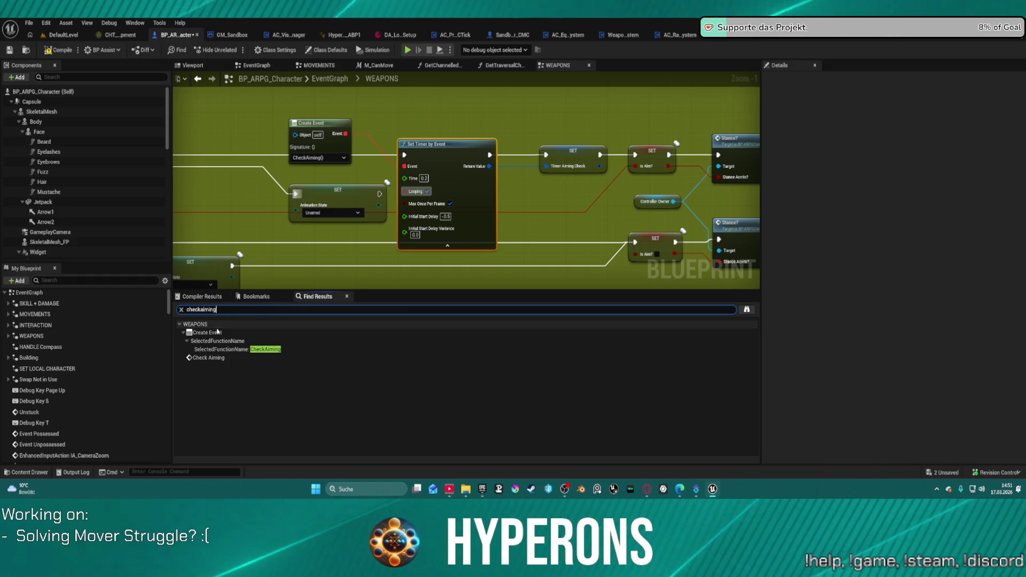
pyautogui.doubleClick(231, 358)
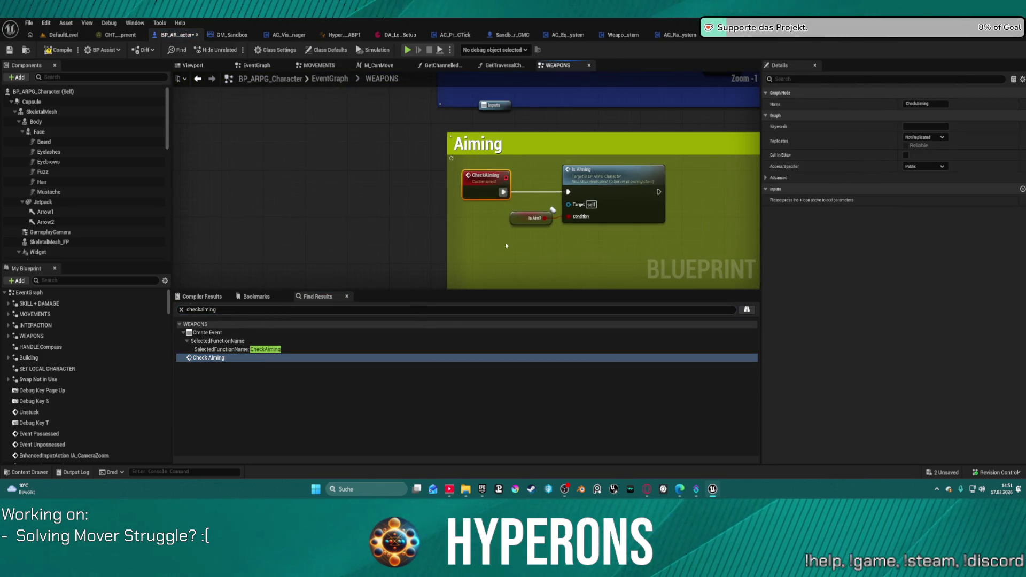
pyautogui.scroll(-1, 593, 214)
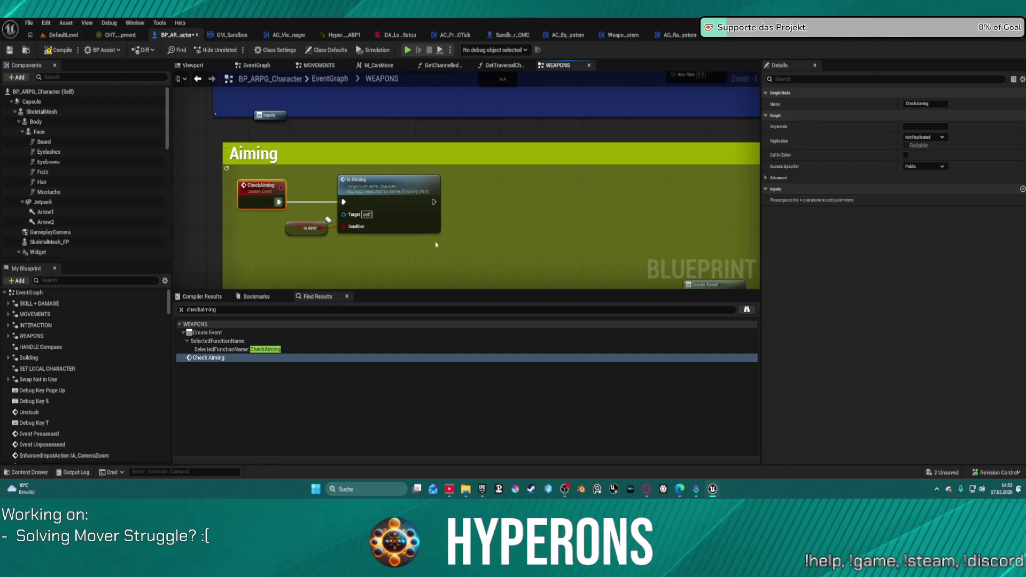
pyautogui.moveTo(330, 205); pyautogui.dragTo(344, 202)
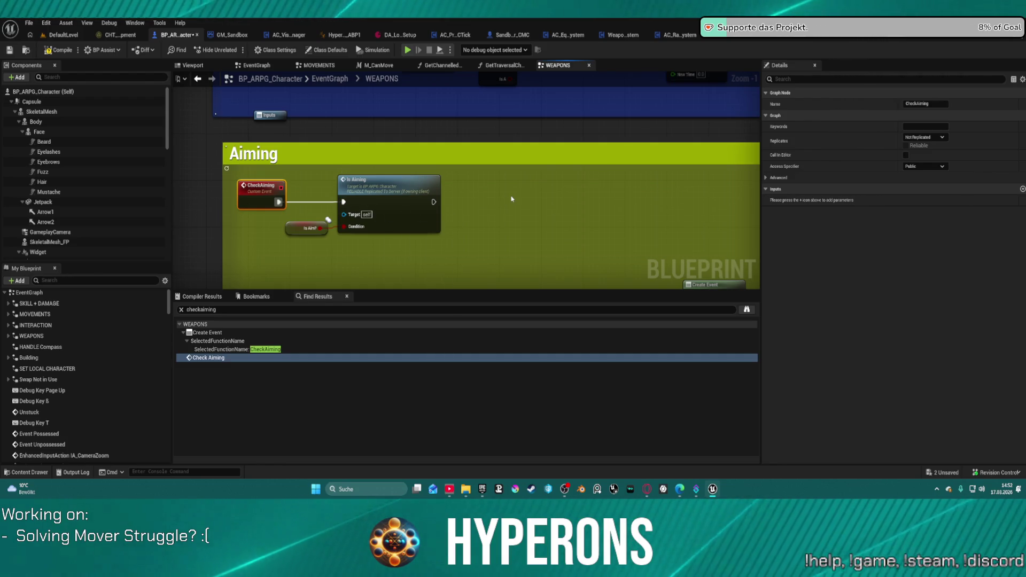
# Step: Delete the Create Event, Set Timer by Event and SET Timer Aiming Check nodes
pyautogui.scroll(-7, 516, 198)
pyautogui.scroll(6, 388, 136)
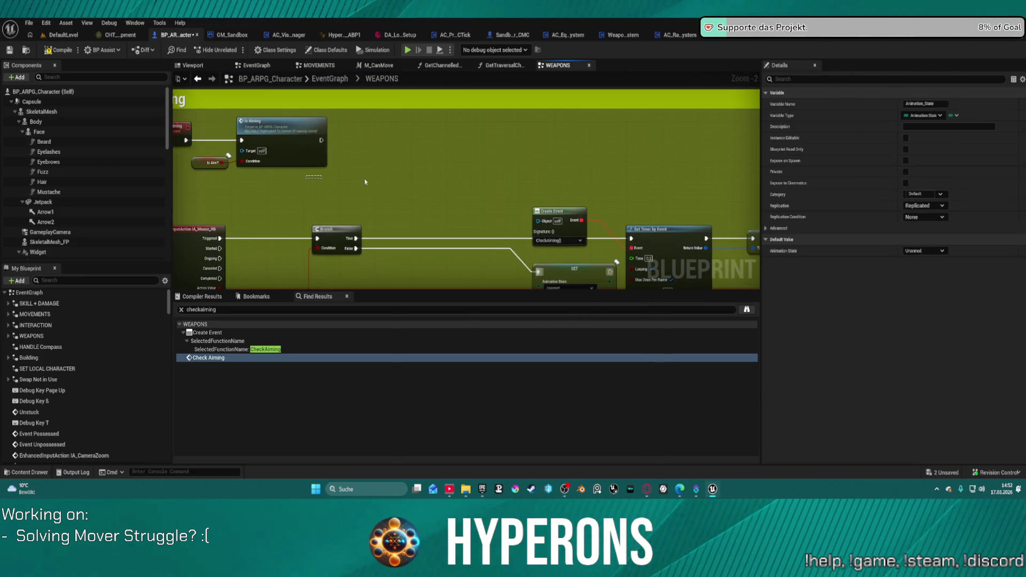
pyautogui.moveTo(338, 159); pyautogui.dragTo(468, 150)
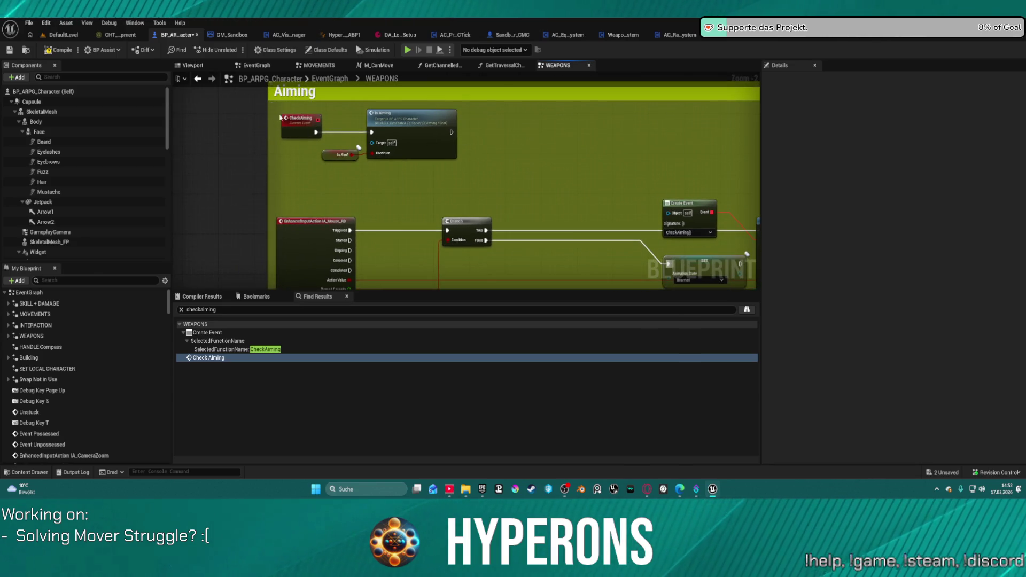
pyautogui.moveTo(280, 117); pyautogui.dragTo(396, 170)
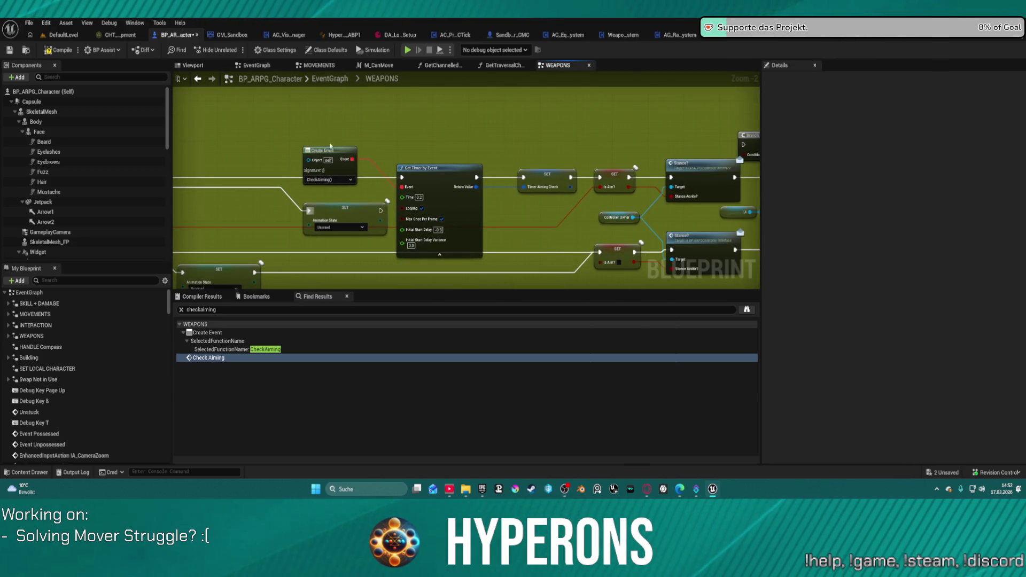
pyautogui.moveTo(374, 176)
pyautogui.mouseDown()
pyautogui.moveTo(838, 157)
pyautogui.moveTo(492, 230)
pyautogui.moveTo(556, 182)
pyautogui.mouseUp()
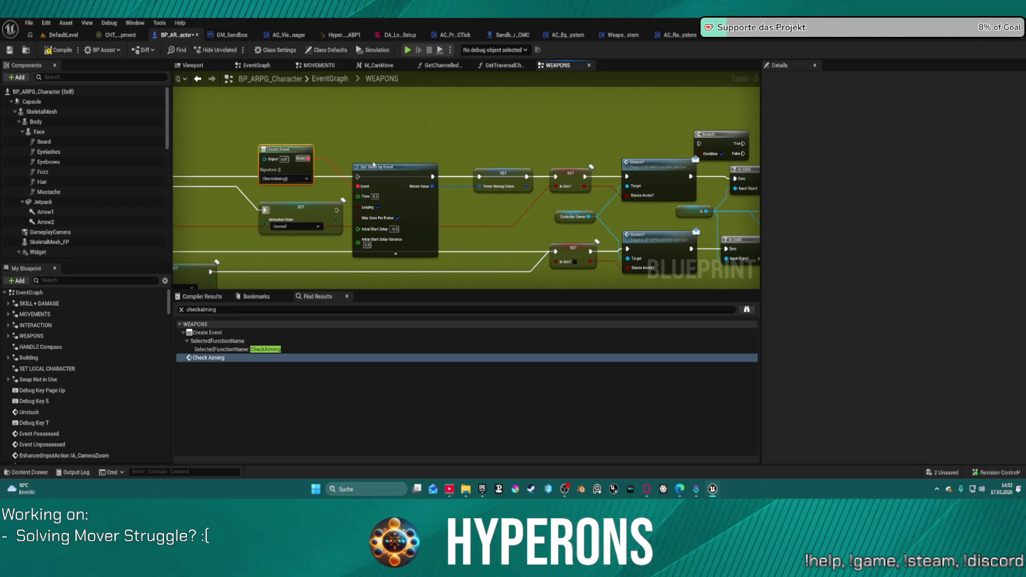
pyautogui.press('Delete')
pyautogui.click(421, 183)
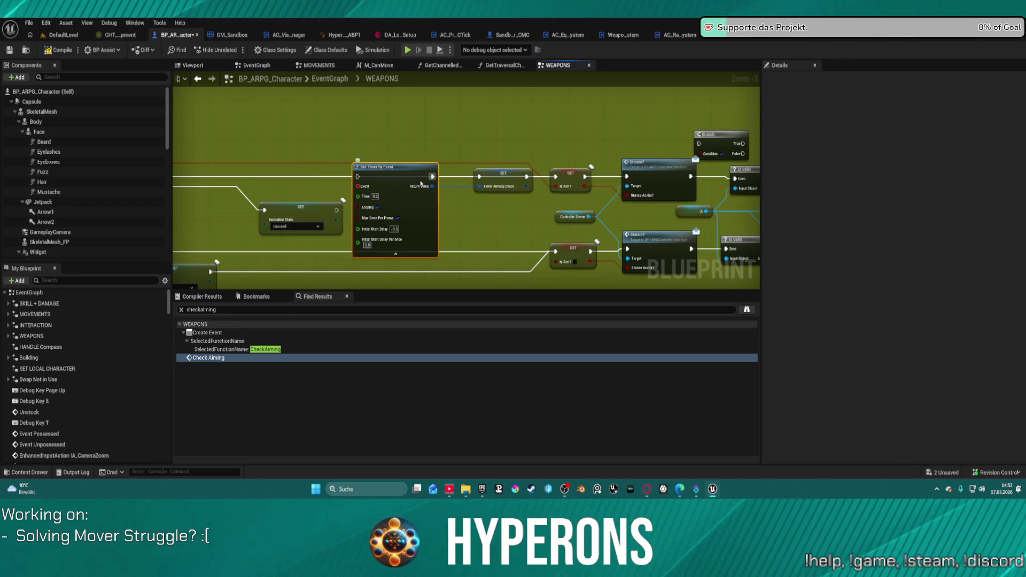
pyautogui.press('Delete')
pyautogui.click(489, 175)
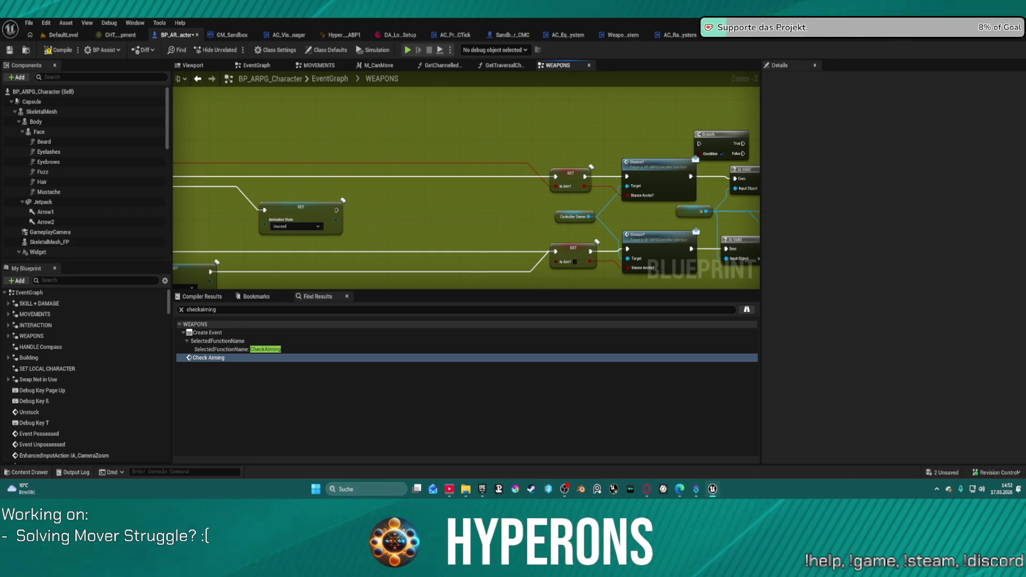
pyautogui.press('Delete')
pyautogui.scroll(-20, 114, 429)
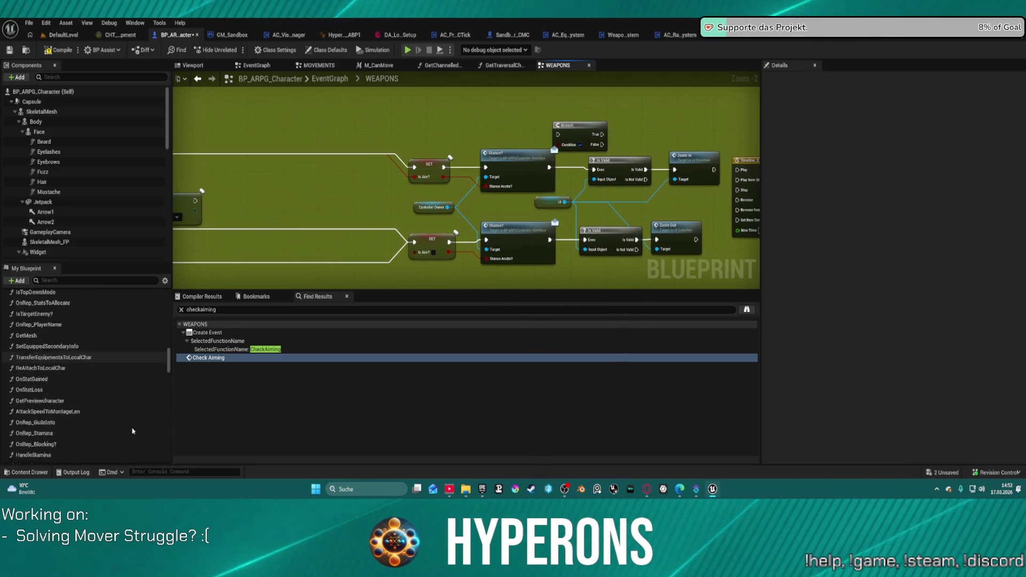
# Step: Delete the Timer_AimingCheck variable from My Blueprint
pyautogui.scroll(-1, 114, 429)
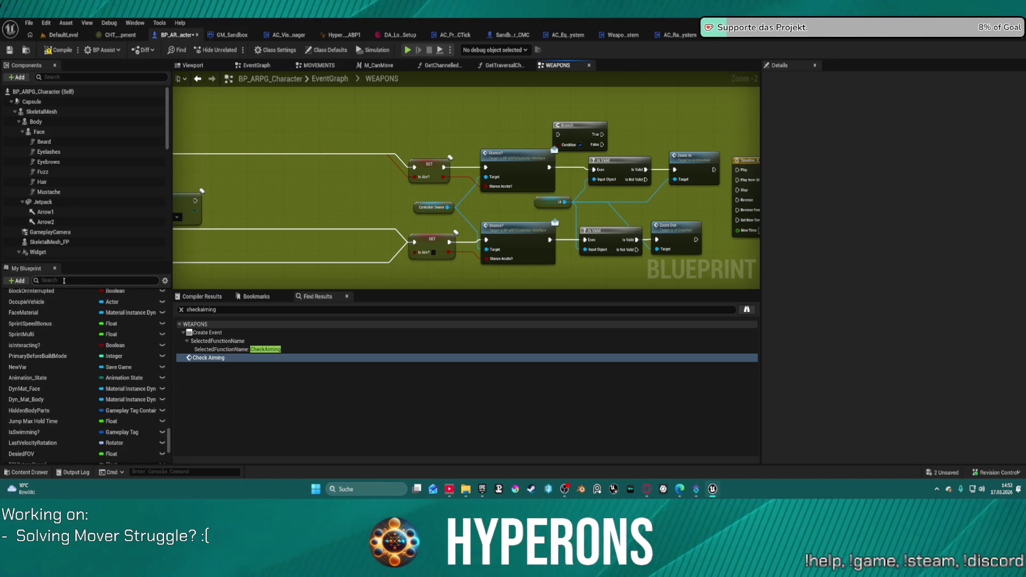
pyautogui.write('aiming')
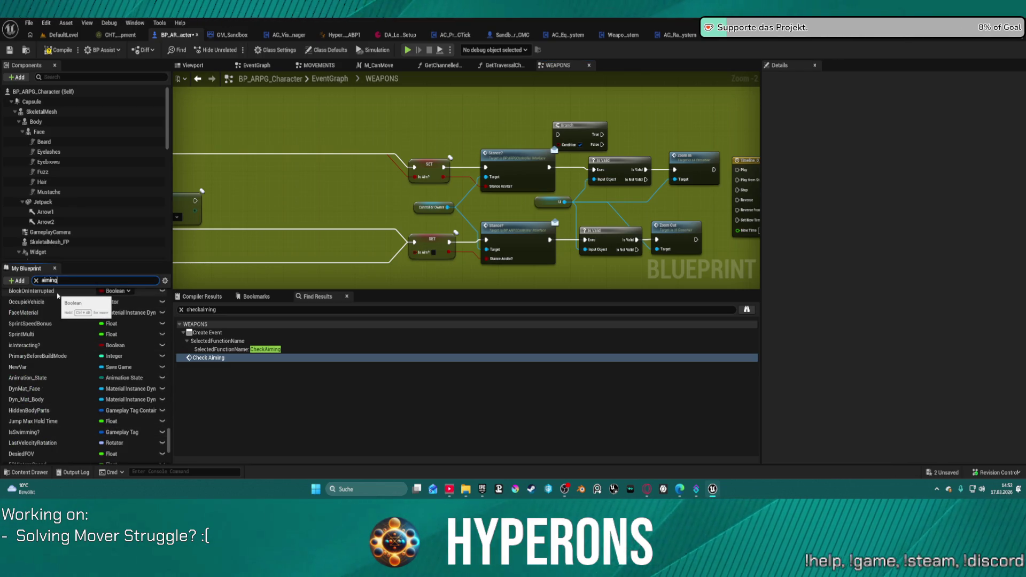
pyautogui.click(96, 432)
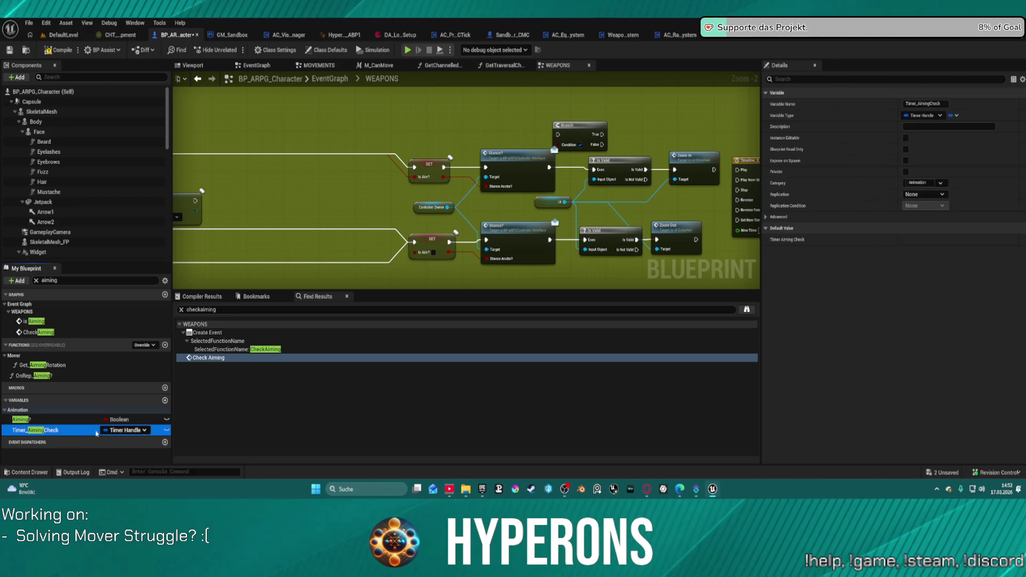
pyautogui.press('Delete')
pyautogui.press('Return')
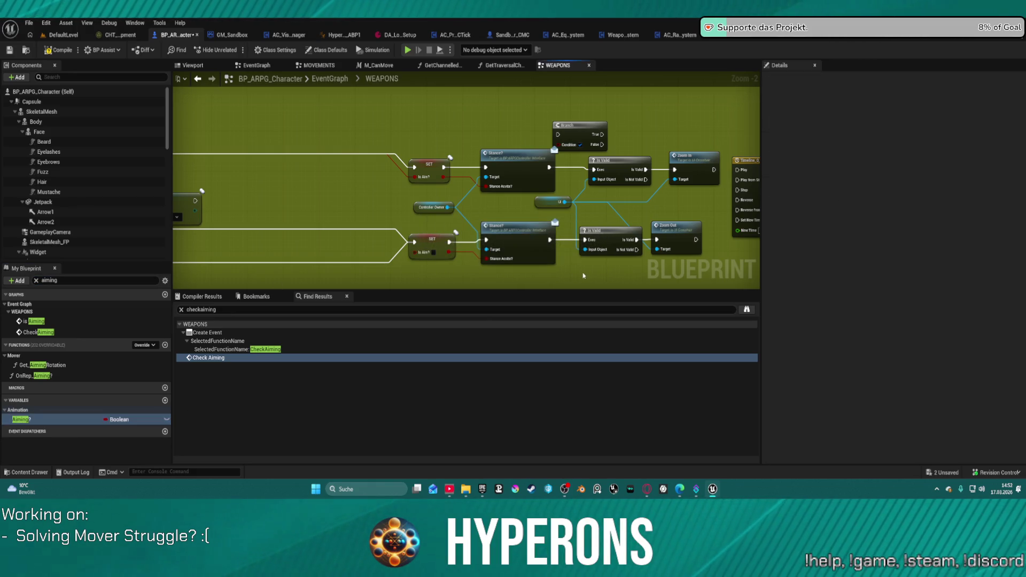
# Step: Connect the Branch's True output to the upper Is Valid node
pyautogui.moveTo(499, 280)
pyautogui.mouseDown()
pyautogui.moveTo(472, 171)
pyautogui.moveTo(717, 175)
pyautogui.mouseUp()
pyautogui.scroll(1, 641, 186)
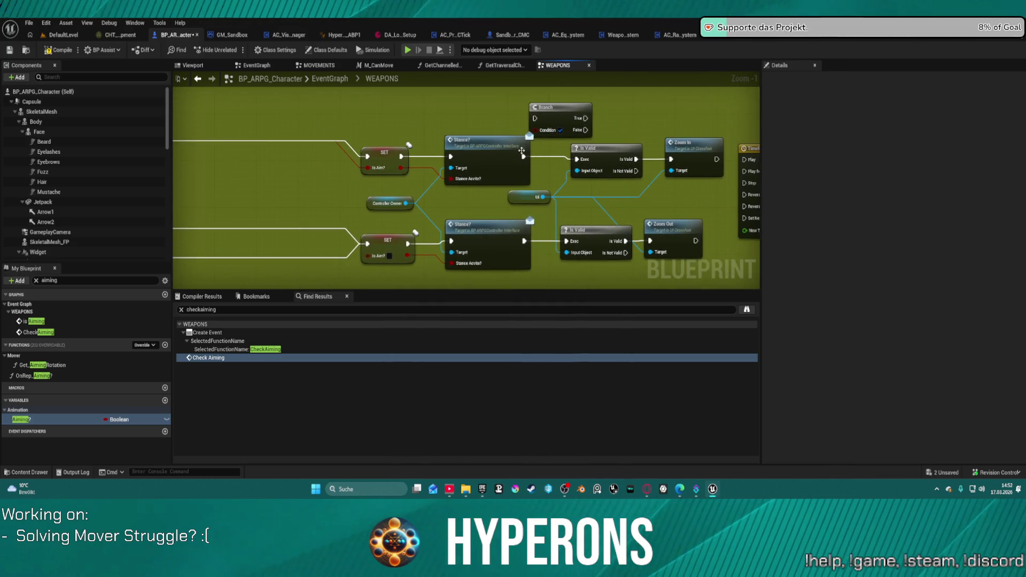
pyautogui.click(522, 151)
pyautogui.click(402, 167)
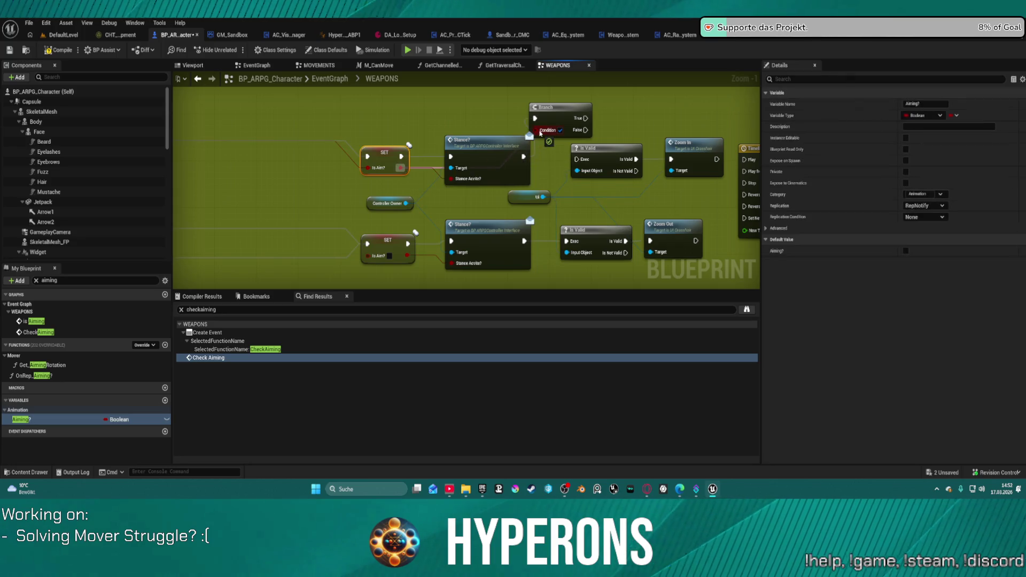
pyautogui.moveTo(577, 119)
pyautogui.mouseDown()
pyautogui.moveTo(575, 159)
pyautogui.moveTo(665, 241)
pyautogui.moveTo(567, 243)
pyautogui.moveTo(401, 183)
pyautogui.moveTo(408, 177)
pyautogui.mouseUp()
pyautogui.click(529, 212)
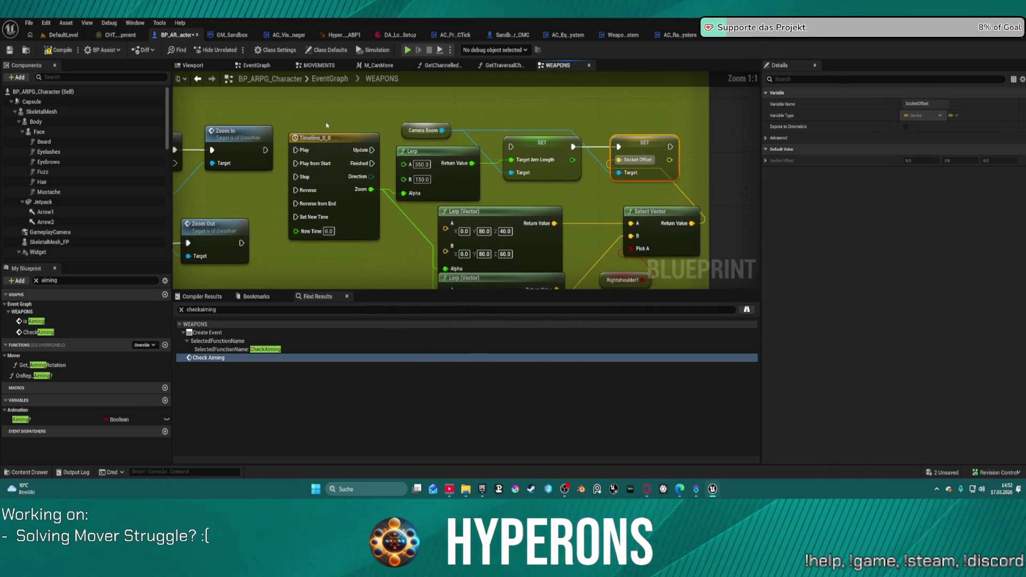
# Step: Box-select and delete the camera zoom Timeline, Lerp, SET and Select Vector nodes
pyautogui.moveTo(325, 120)
pyautogui.mouseDown()
pyautogui.moveTo(668, 251)
pyautogui.moveTo(684, 279)
pyautogui.moveTo(679, 267)
pyautogui.mouseUp()
pyautogui.scroll(-3, 663, 229)
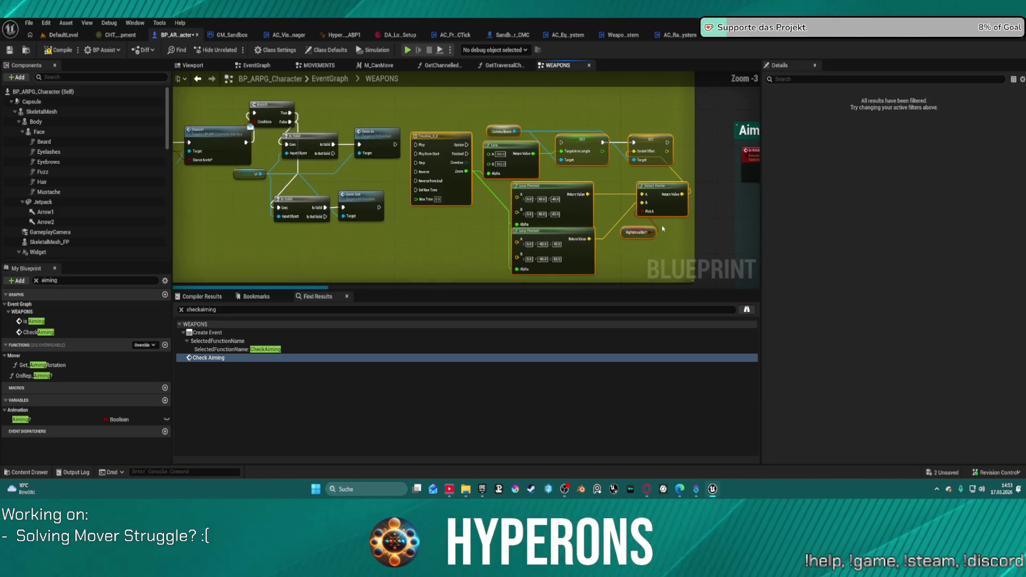
pyautogui.press('Delete')
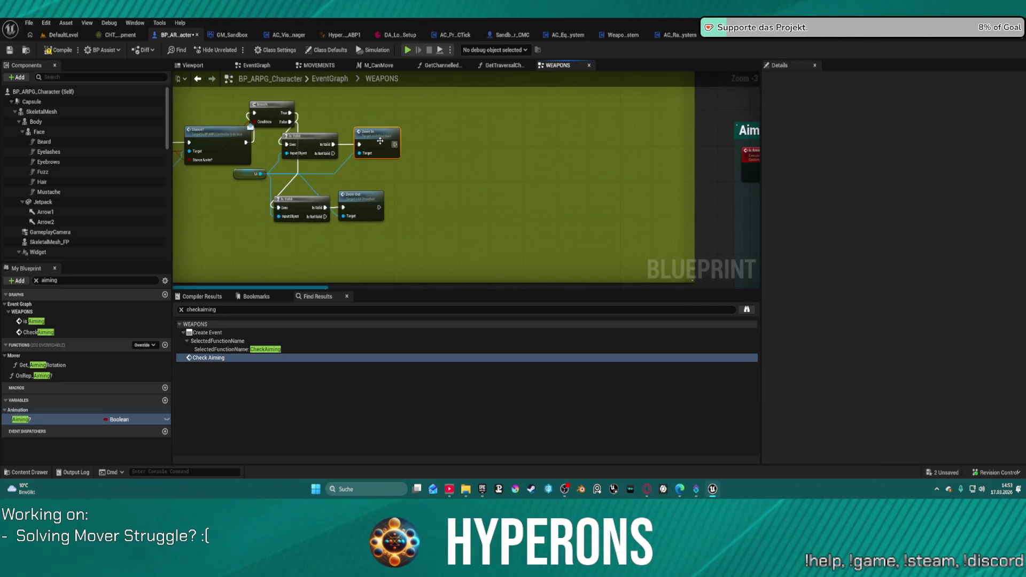
pyautogui.rightClick(487, 153)
pyautogui.write('f')
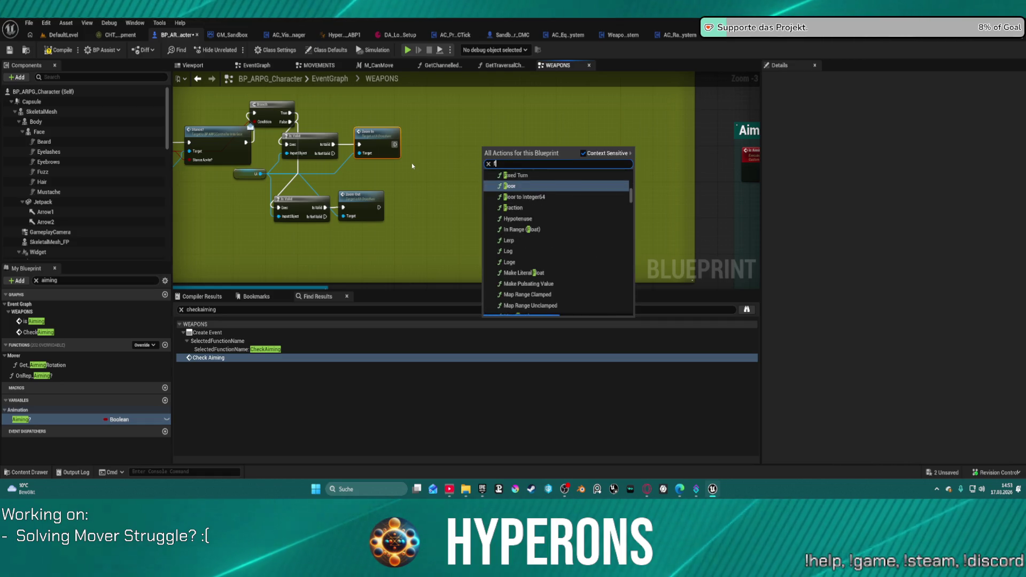
pyautogui.click(416, 155)
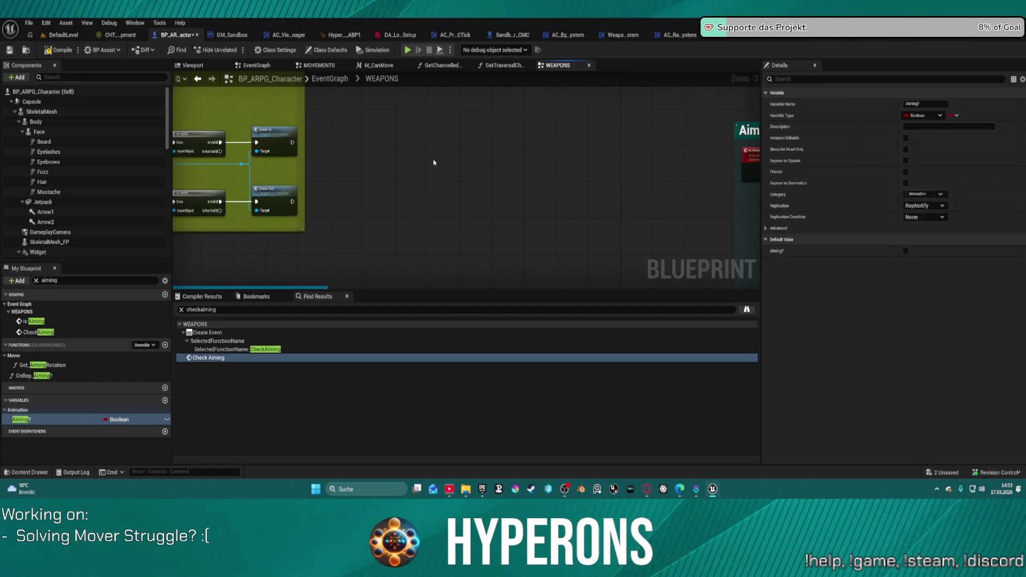
pyautogui.scroll(-3, 434, 162)
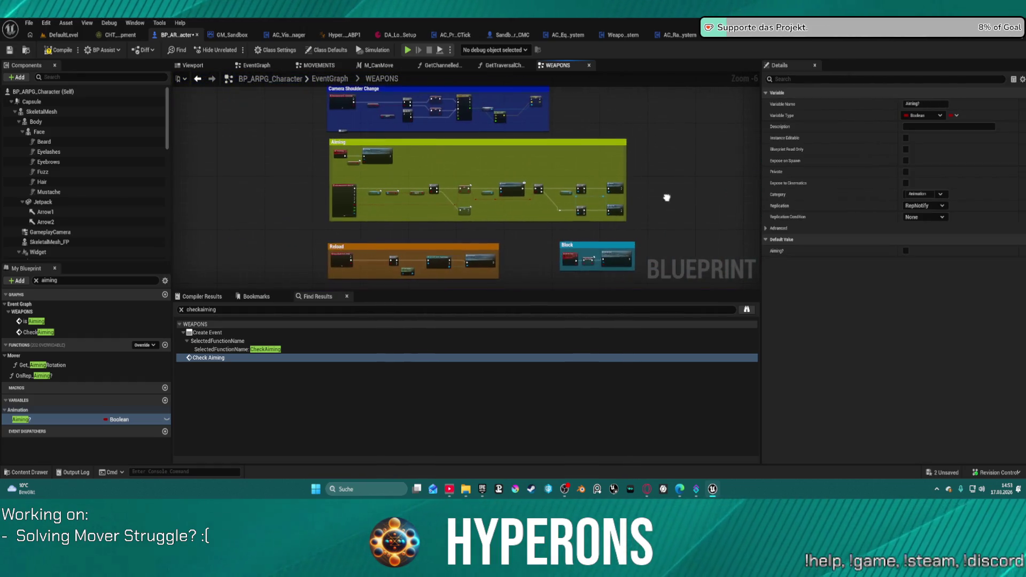
# Step: Delete the CheckAiming and Is Aiming nodes and compile the blueprint
pyautogui.moveTo(666, 198); pyautogui.dragTo(663, 196)
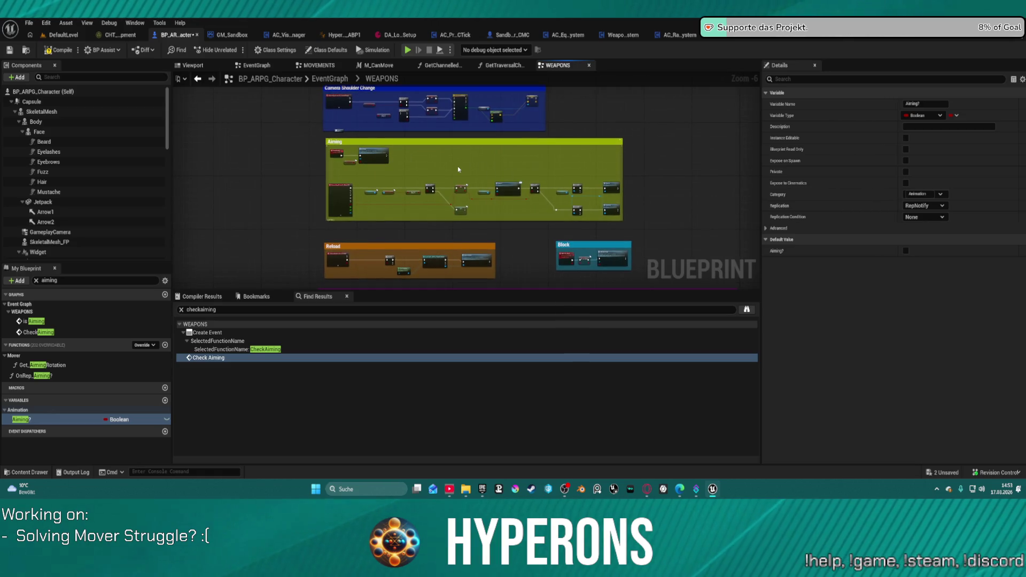
pyautogui.scroll(4, 458, 169)
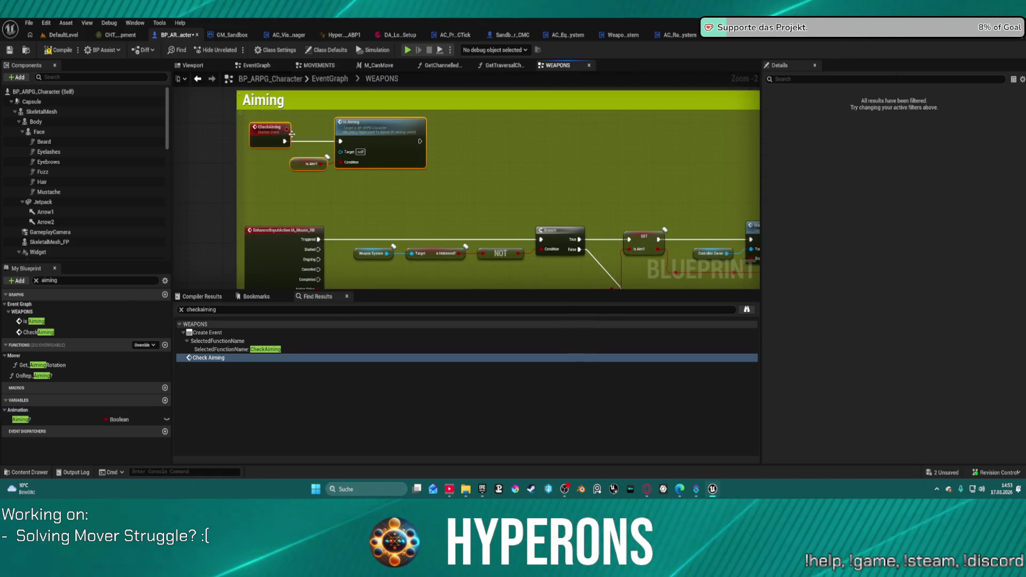
pyautogui.press('Delete')
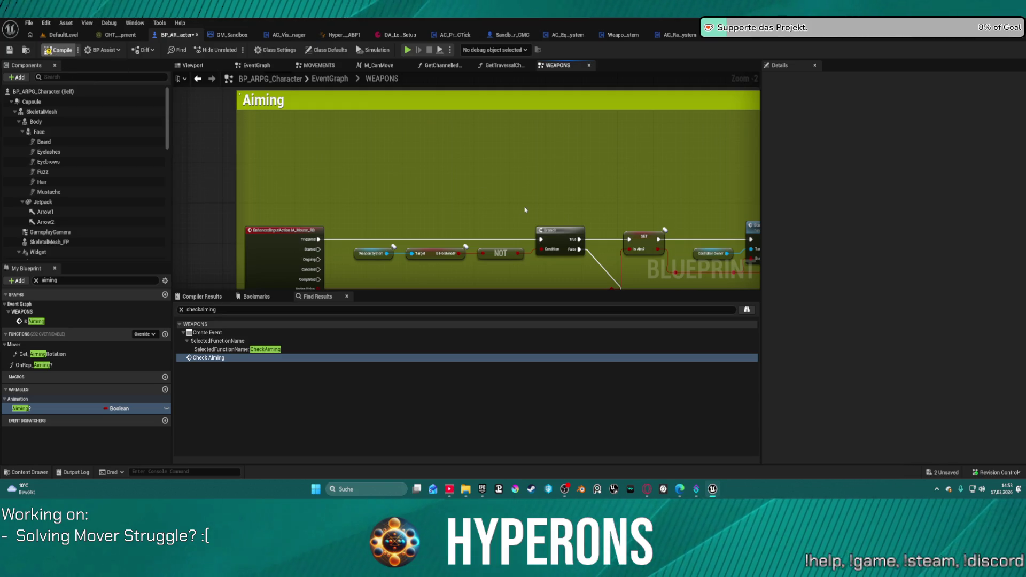
pyautogui.press('F7')
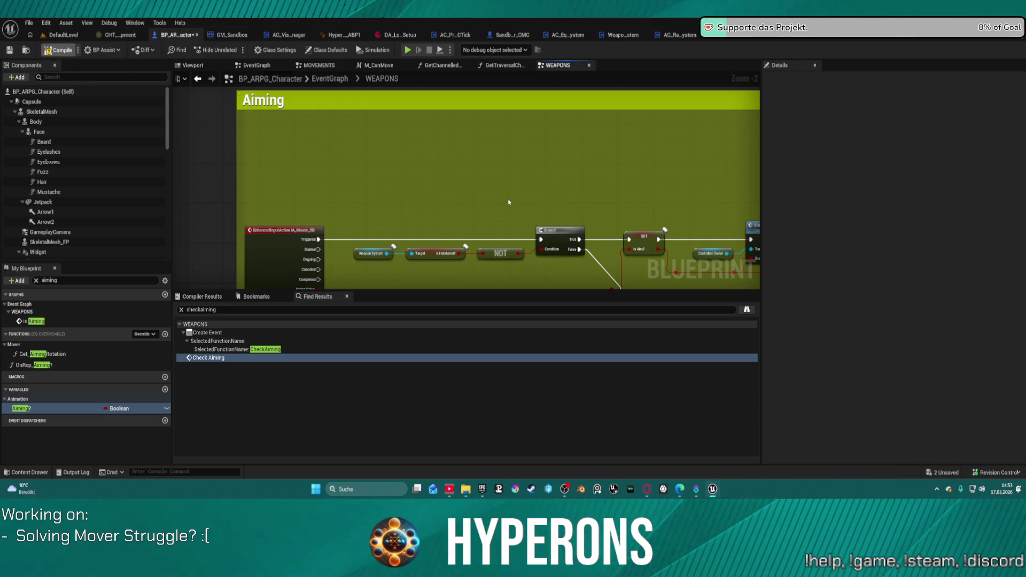
# Step: Clear the selection, recompile the character blueprint and start a play session
pyautogui.scroll(-5, 599, 184)
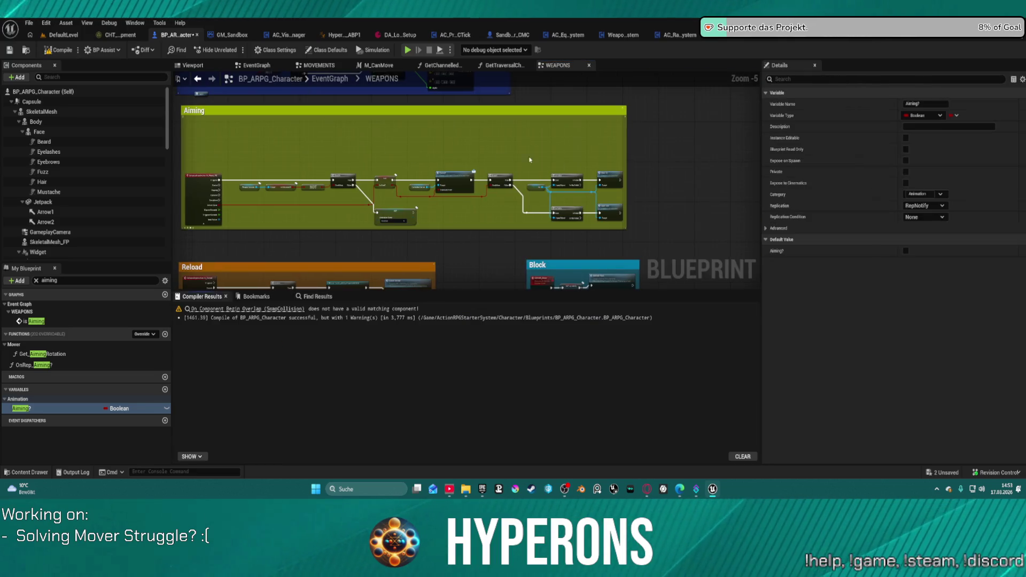
pyautogui.click(349, 191)
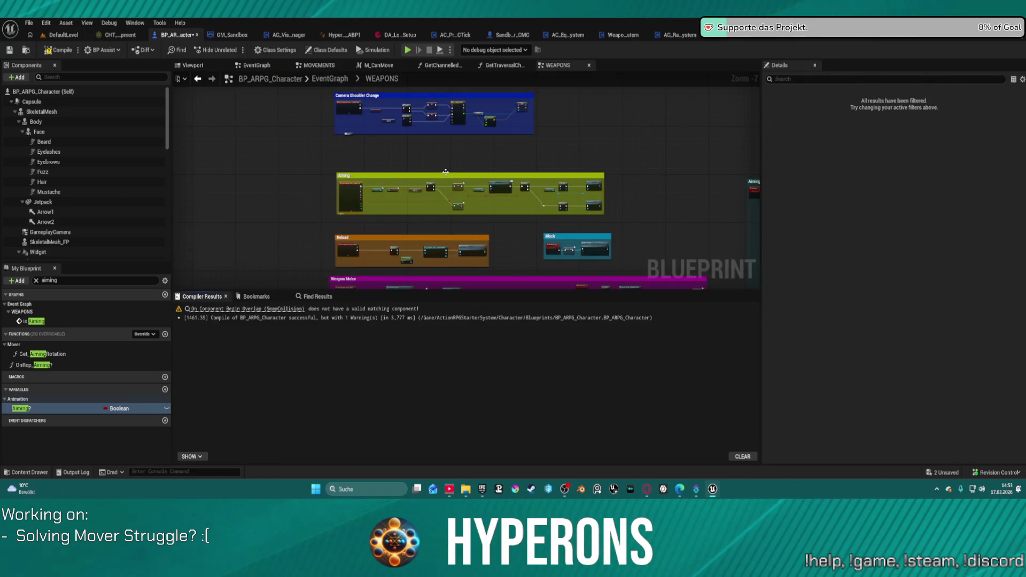
pyautogui.scroll(4, 566, 134)
pyautogui.scroll(1, 477, 158)
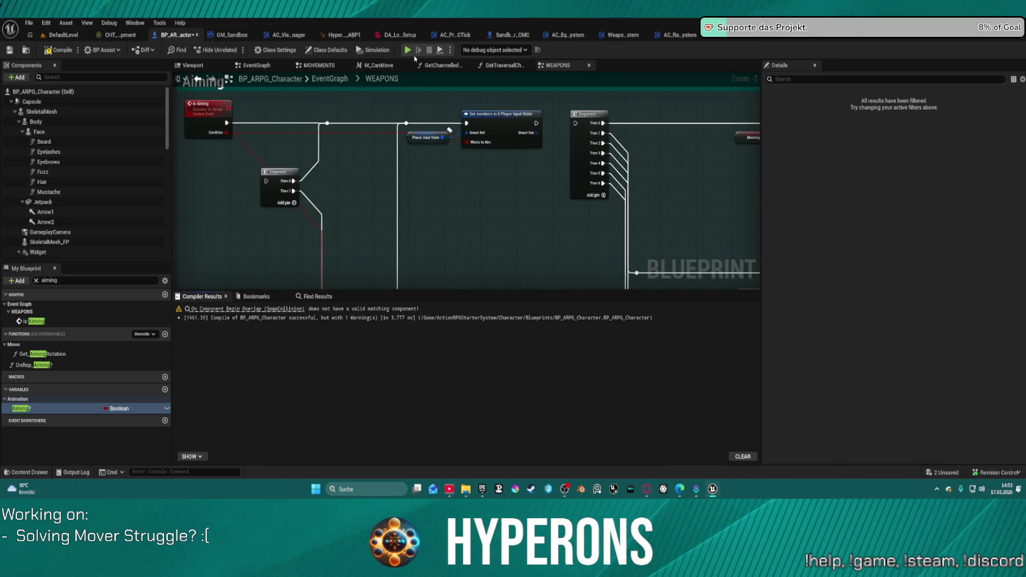
pyautogui.press('F7')
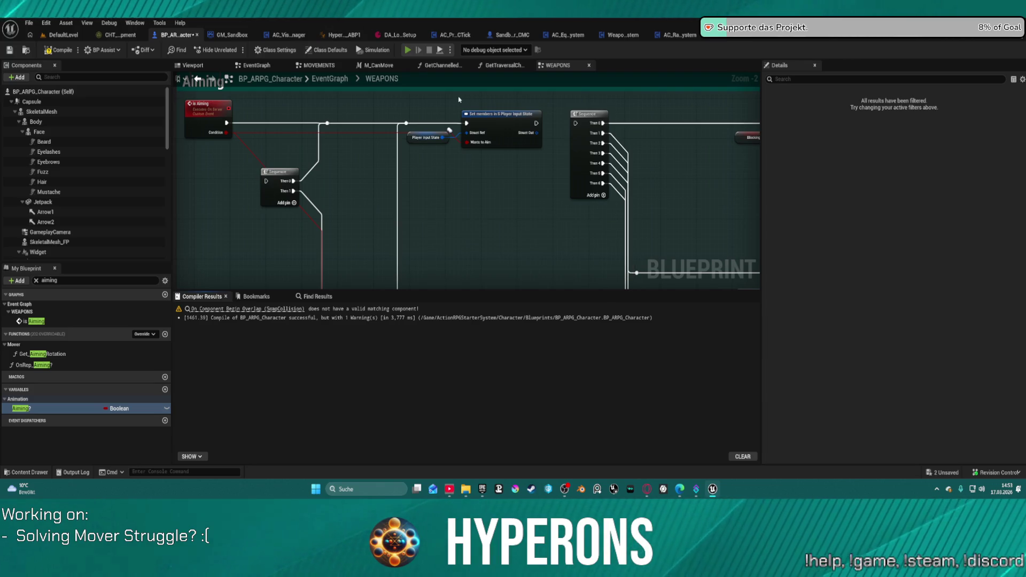
pyautogui.click(408, 51)
# Step: Play despite the compile errors, move the character around the sandbox, then exit the preview
pyautogui.click(592, 272)
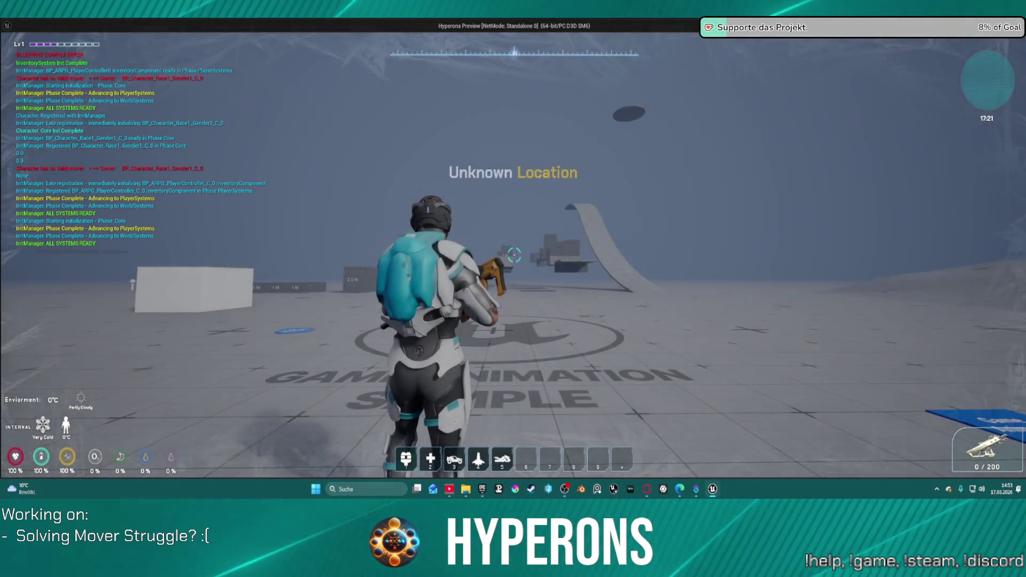
pyautogui.press('s')
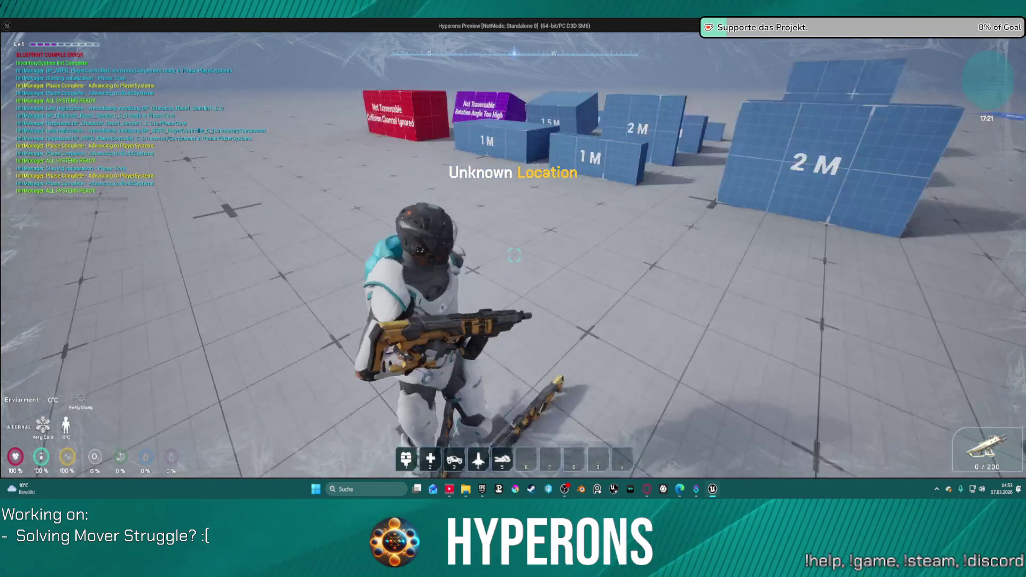
pyautogui.press('s')
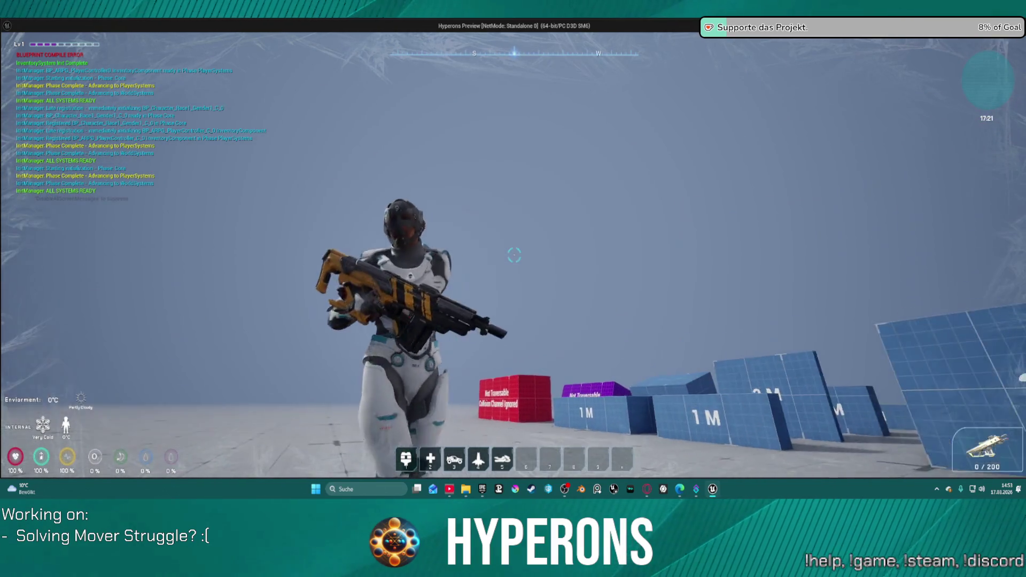
pyautogui.press('w')
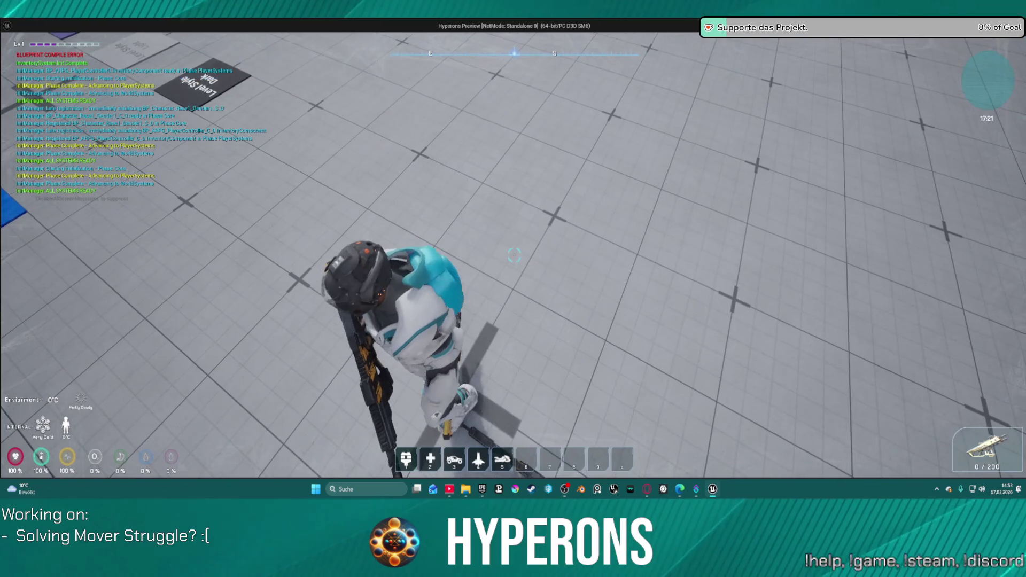
pyautogui.press('s')
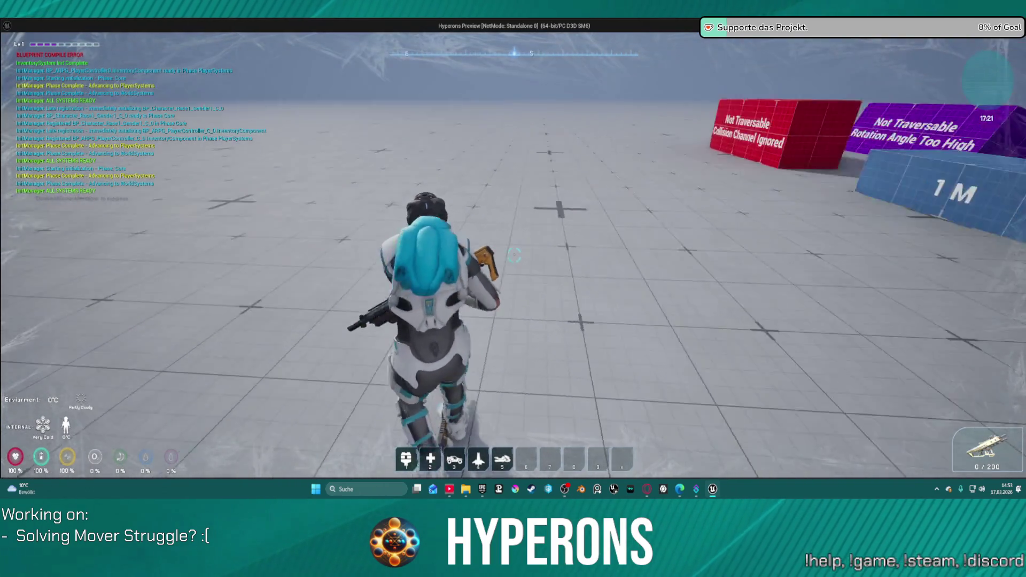
pyautogui.press('s')
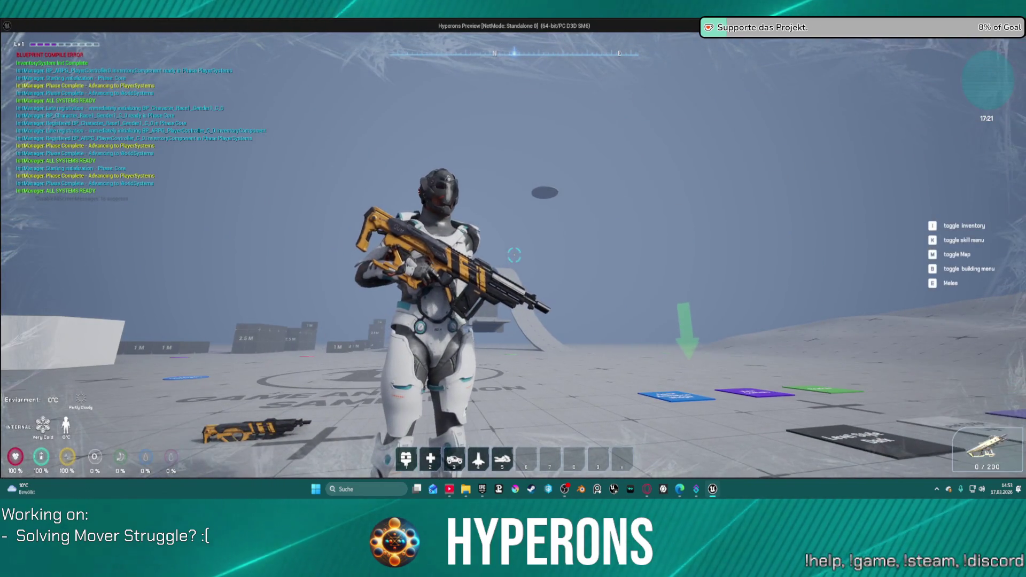
pyautogui.press('Escape')
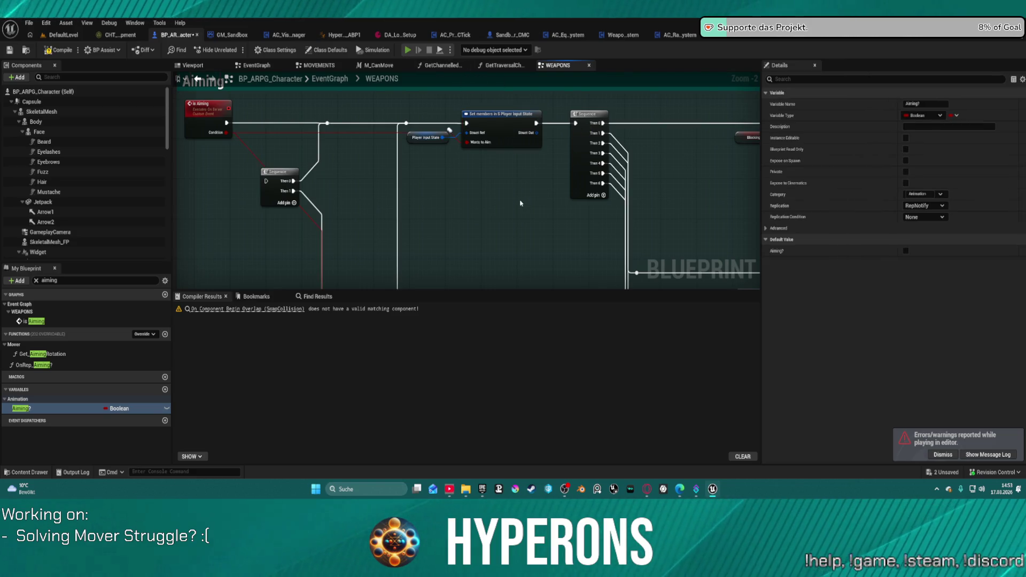
# Step: Recompile the character blueprint, play again despite errors, and stop the preview
pyautogui.press('F7')
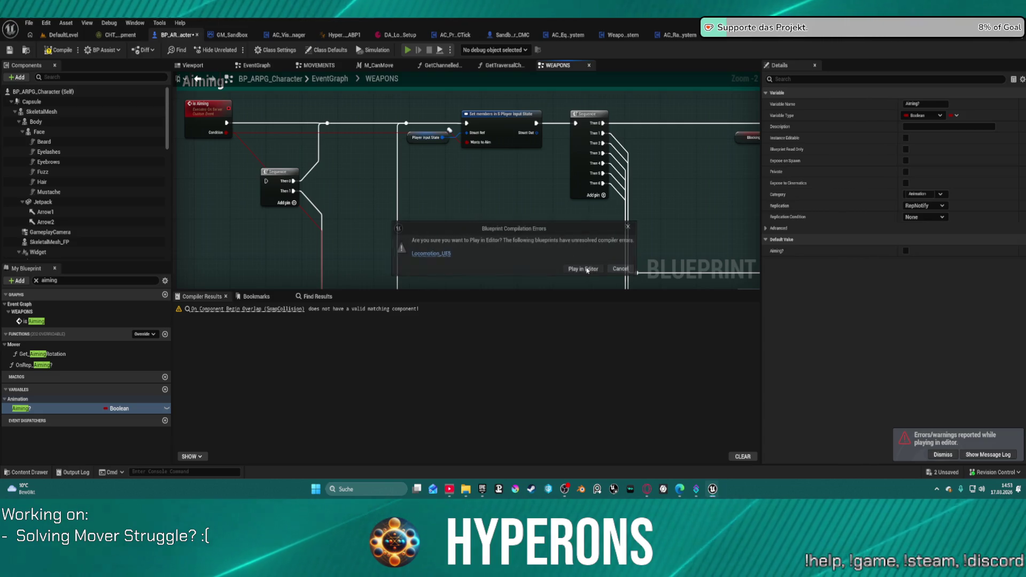
pyautogui.click(584, 268)
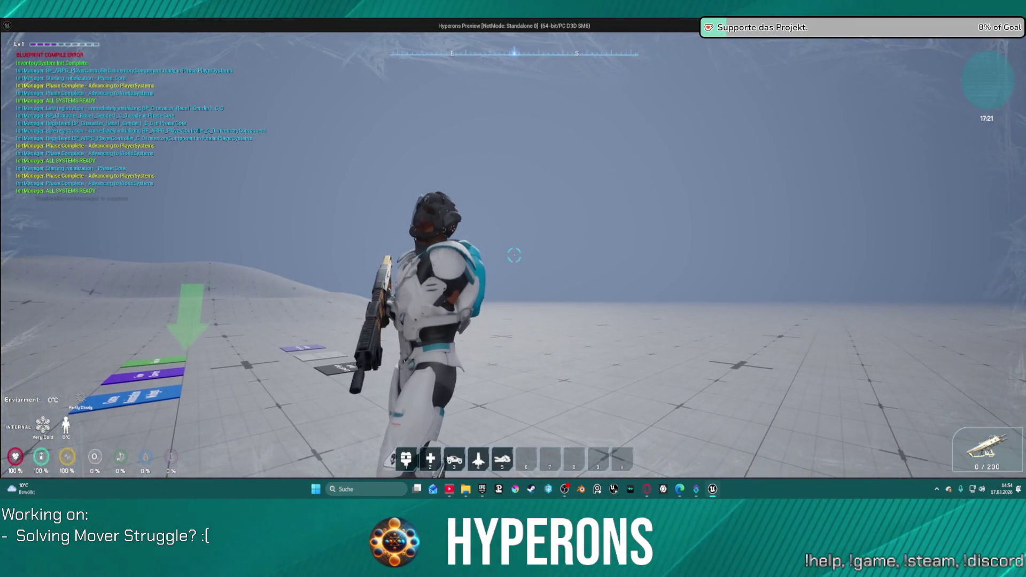
pyautogui.press('Escape')
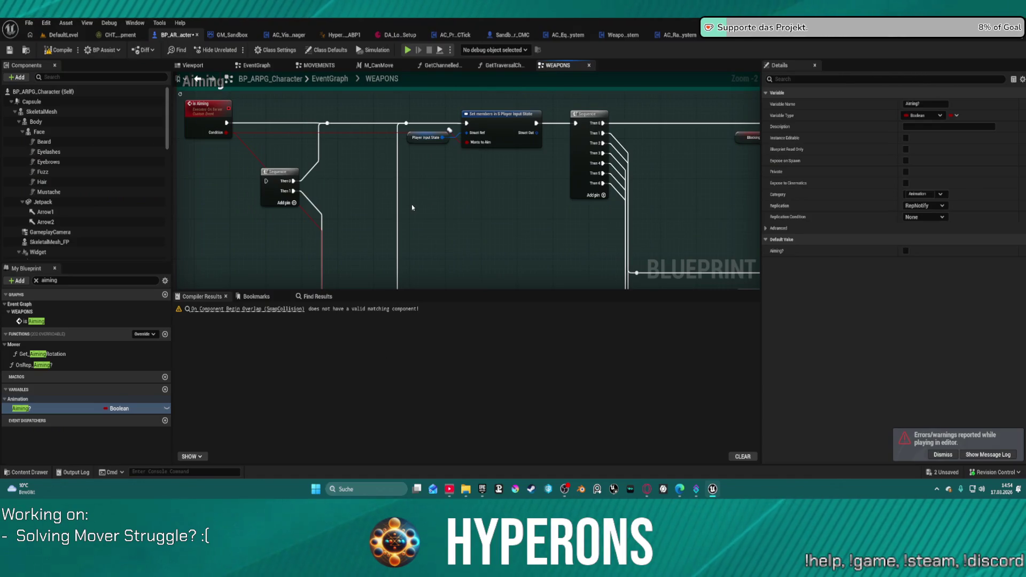
# Step: Bring the Aiming comment into view and undo the recent node formatting and move
pyautogui.scroll(-3, 439, 210)
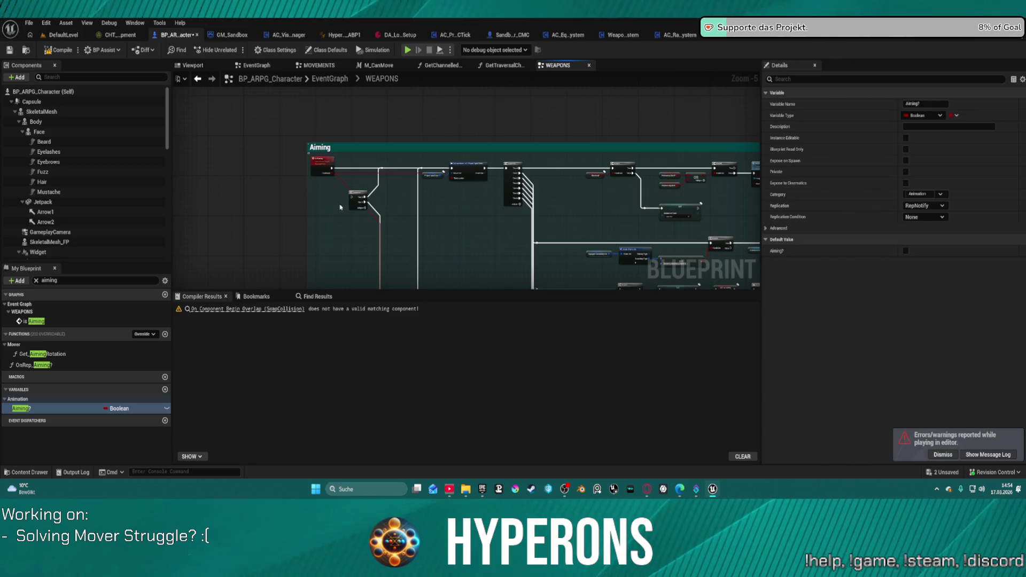
pyautogui.moveTo(499, 221)
pyautogui.mouseDown()
pyautogui.moveTo(294, 159)
pyautogui.moveTo(247, 165)
pyautogui.moveTo(332, 177)
pyautogui.moveTo(304, 130)
pyautogui.moveTo(535, 80)
pyautogui.moveTo(695, 107)
pyautogui.moveTo(704, 152)
pyautogui.mouseUp()
pyautogui.scroll(2, 440, 178)
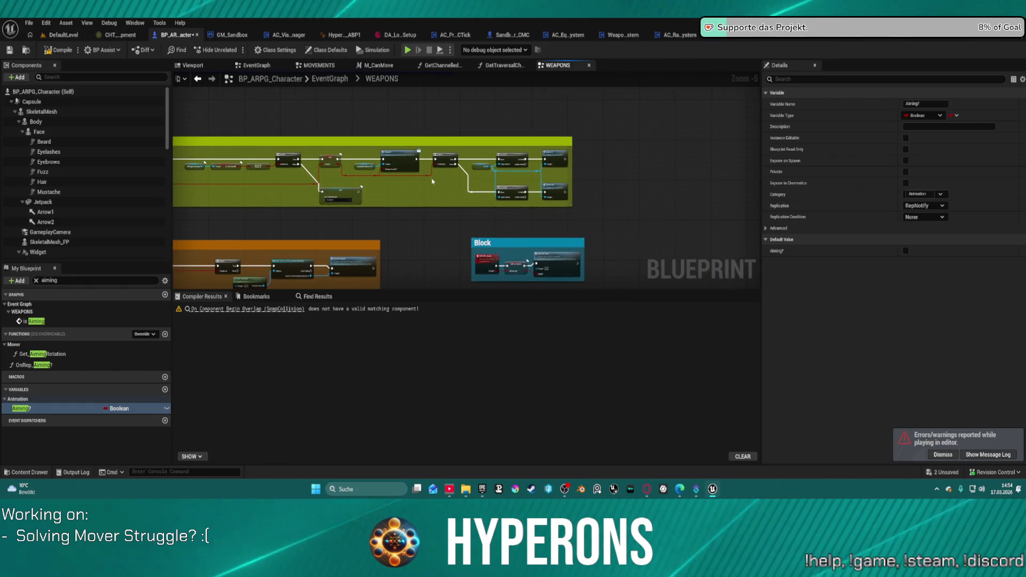
pyautogui.moveTo(399, 182); pyautogui.dragTo(406, 192)
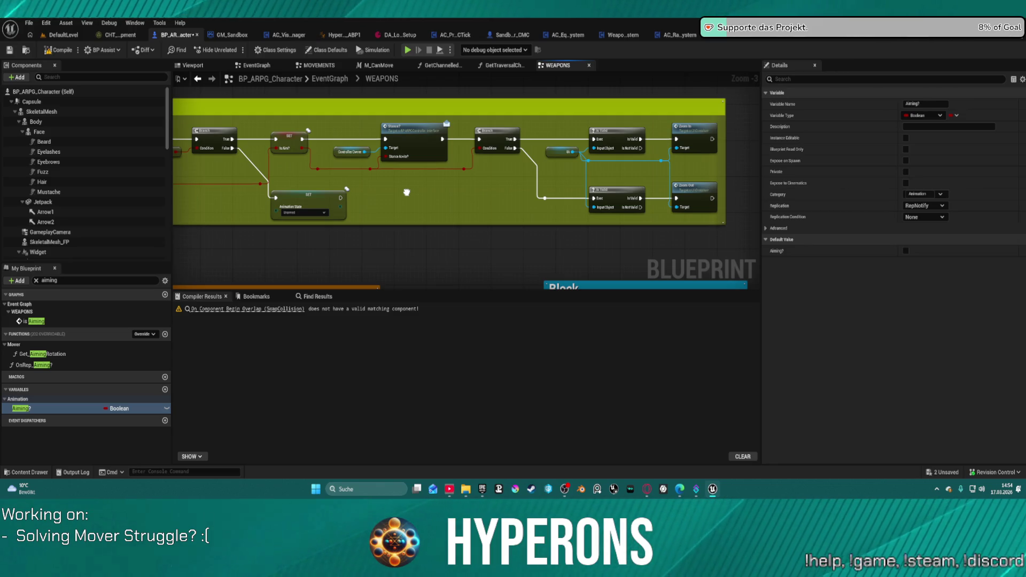
pyautogui.moveTo(407, 192)
pyautogui.mouseDown()
pyautogui.moveTo(643, 189)
pyautogui.moveTo(317, 166)
pyautogui.mouseUp()
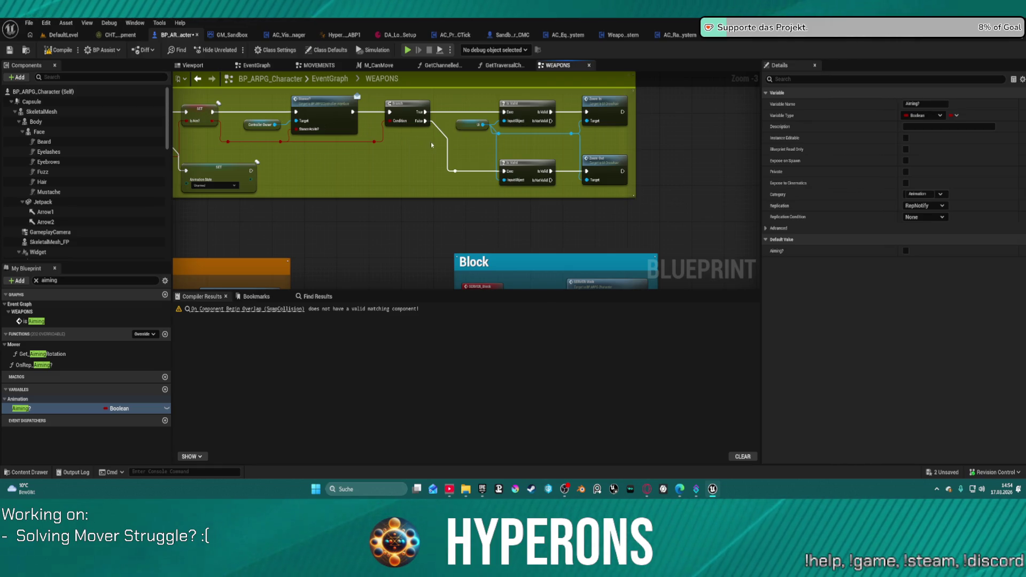
pyautogui.hotkey('ctrl', 'z')
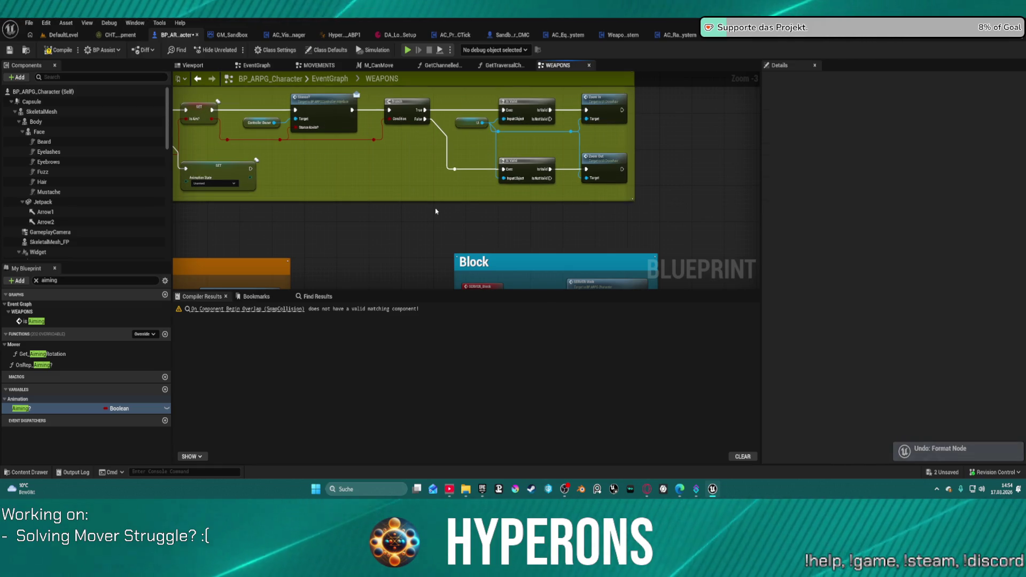
pyautogui.hotkey('ctrl', 'z')
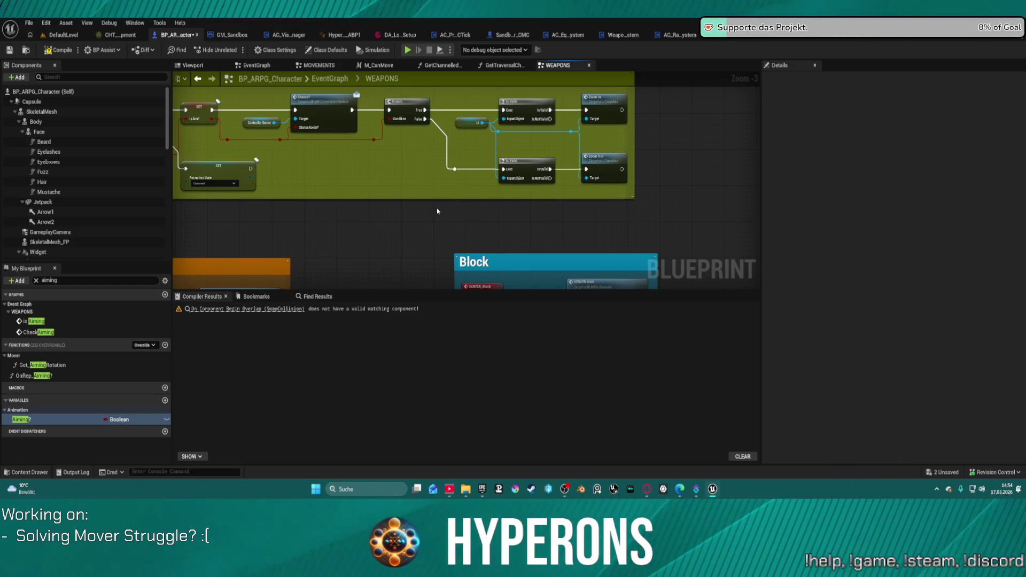
pyautogui.hotkey('ctrl', 'z')
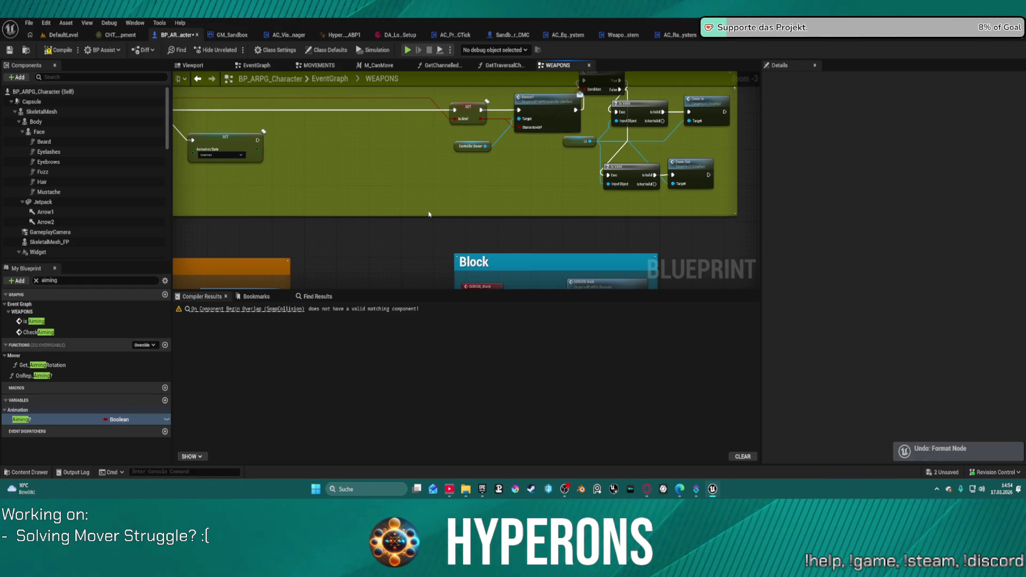
# Step: Restore the deleted SET and Stance nodes and remove the most recent wire
pyautogui.hotkey('ctrl', 'z')
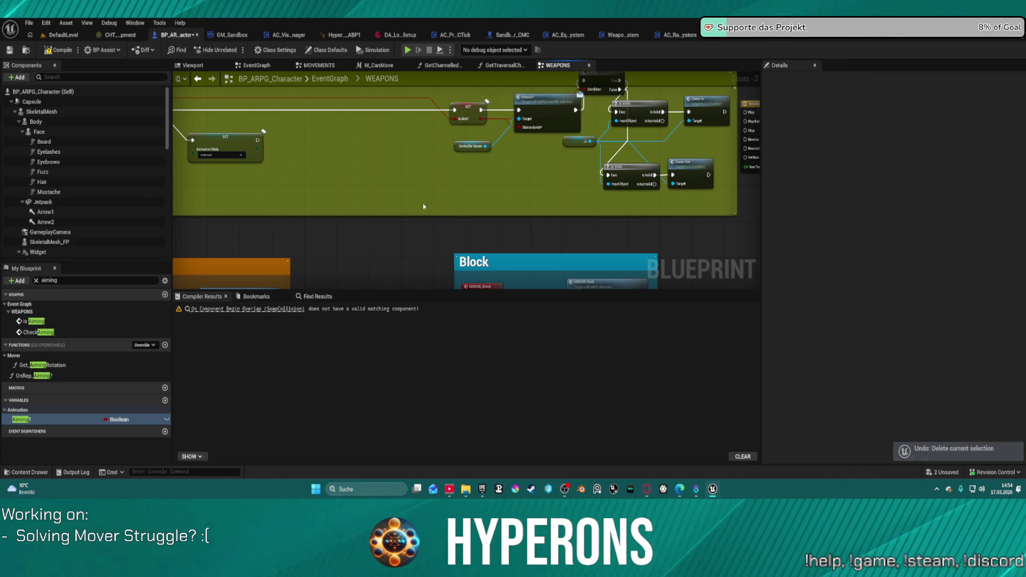
pyautogui.hotkey('ctrl', 'z')
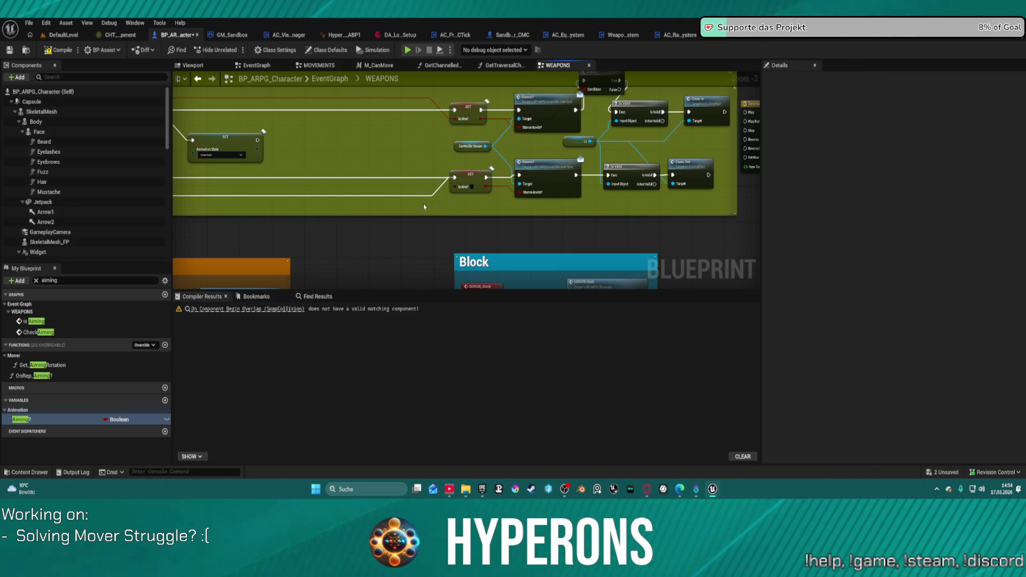
pyautogui.hotkey('ctrl', 'z')
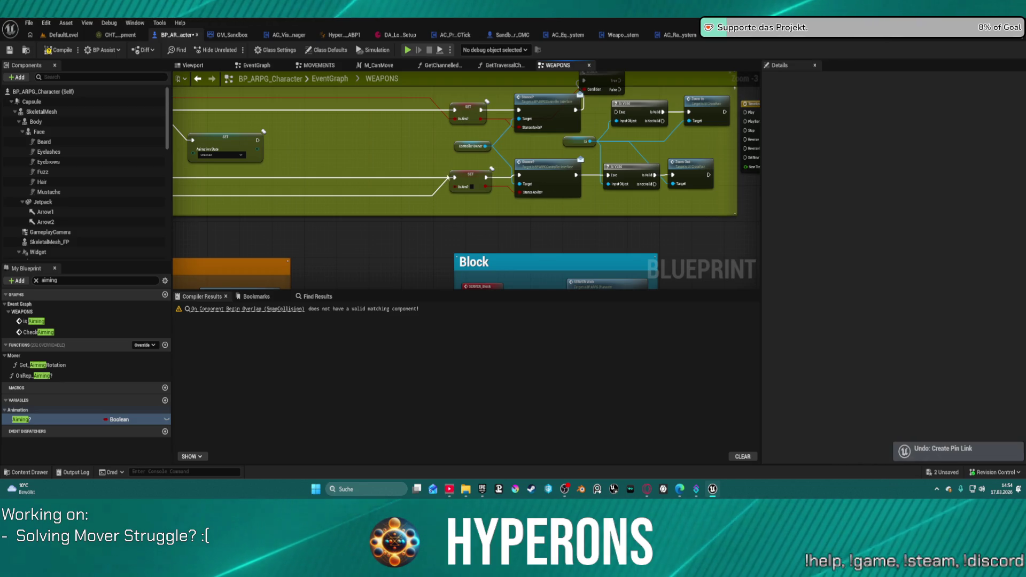
pyautogui.scroll(-2, 447, 159)
pyautogui.scroll(-3, 447, 159)
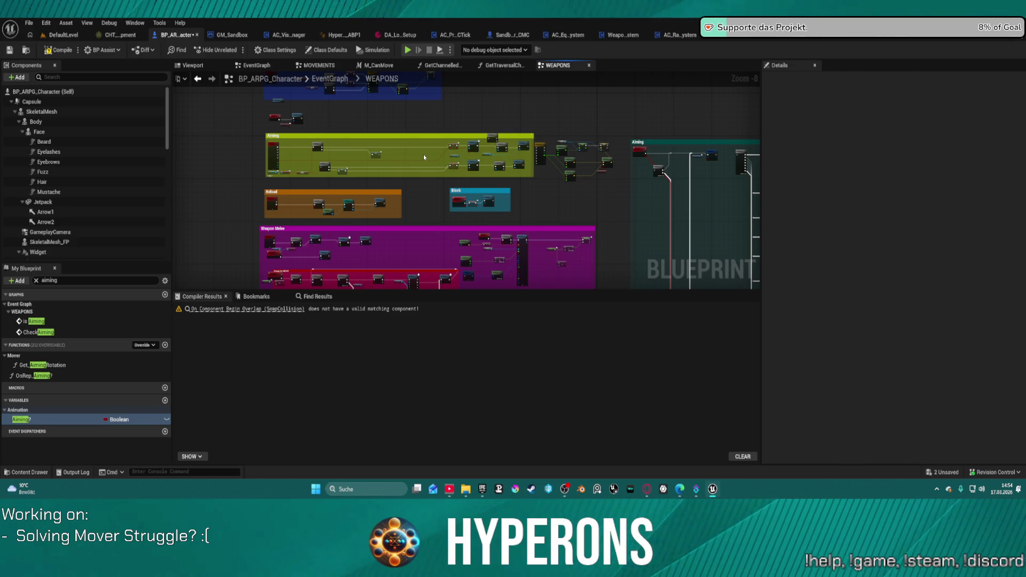
# Step: Restore the Timer_AimingCheck variable, the Set Timer by Event nodes and the Create Event node
pyautogui.hotkey('ctrl', 'z')
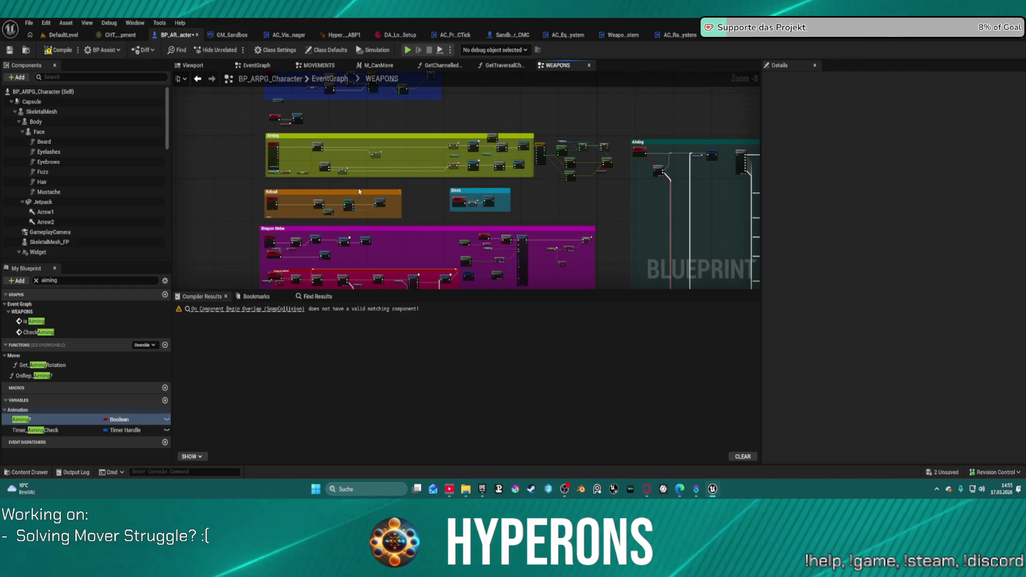
pyautogui.scroll(-1, 360, 156)
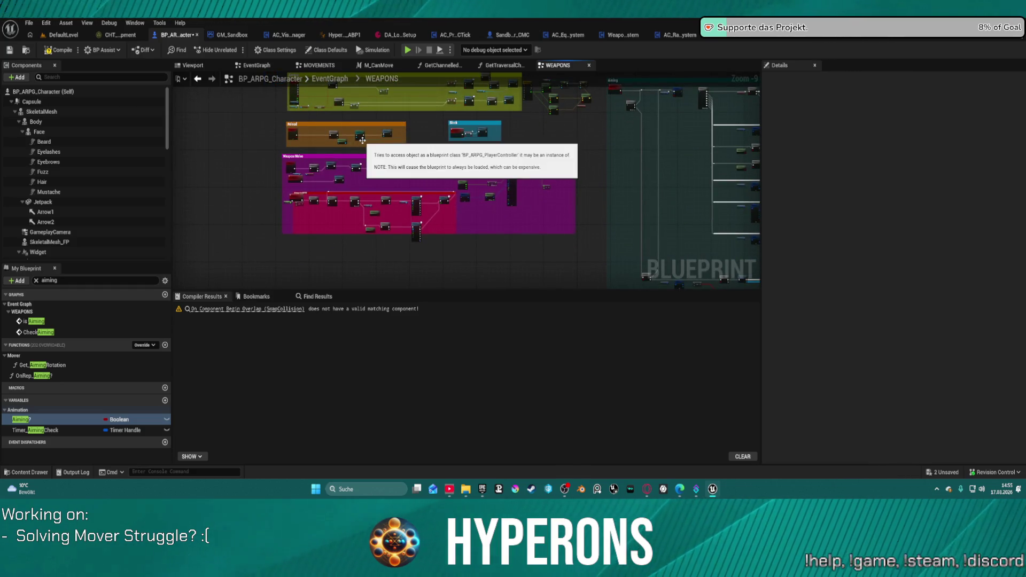
pyautogui.moveTo(463, 125); pyautogui.dragTo(460, 183)
pyautogui.scroll(7, 460, 183)
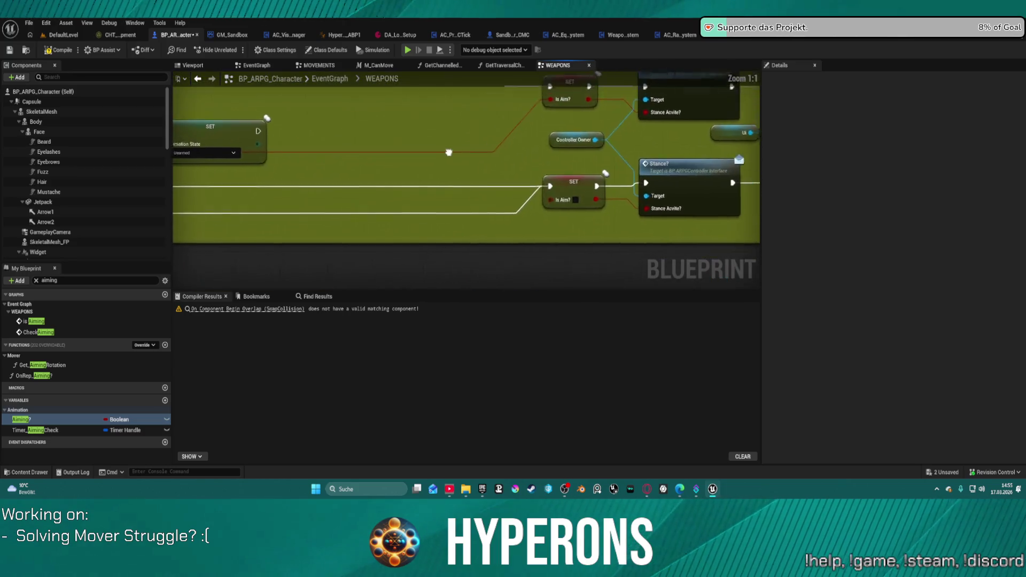
pyautogui.moveTo(593, 179)
pyautogui.mouseDown()
pyautogui.moveTo(749, 179)
pyautogui.moveTo(704, 197)
pyautogui.moveTo(492, 202)
pyautogui.moveTo(450, 177)
pyautogui.mouseUp()
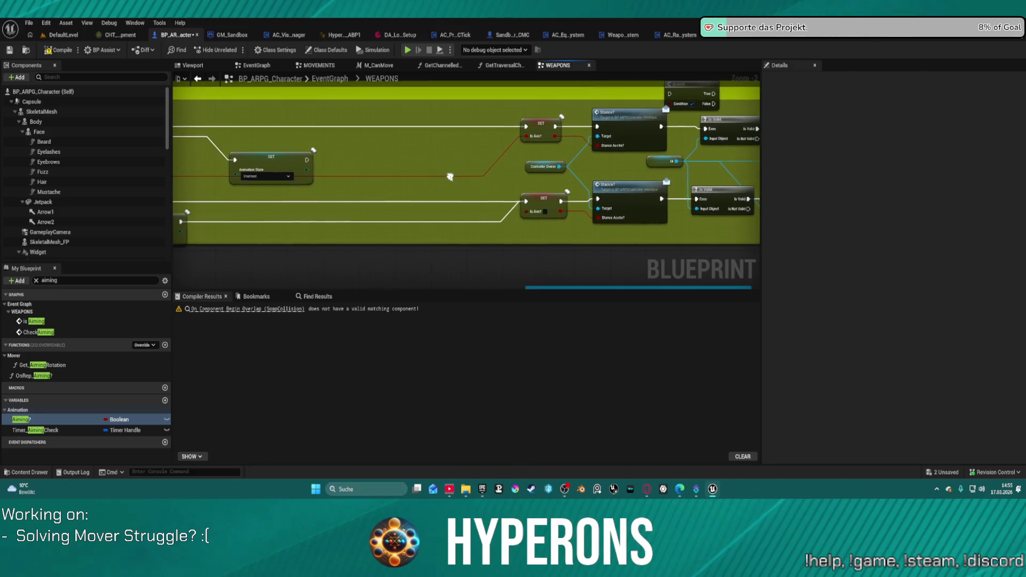
pyautogui.hotkey('ctrl', 'z')
pyautogui.hotkey('ctrl', 'z')
pyautogui.hotkey('ctrl', 'z')
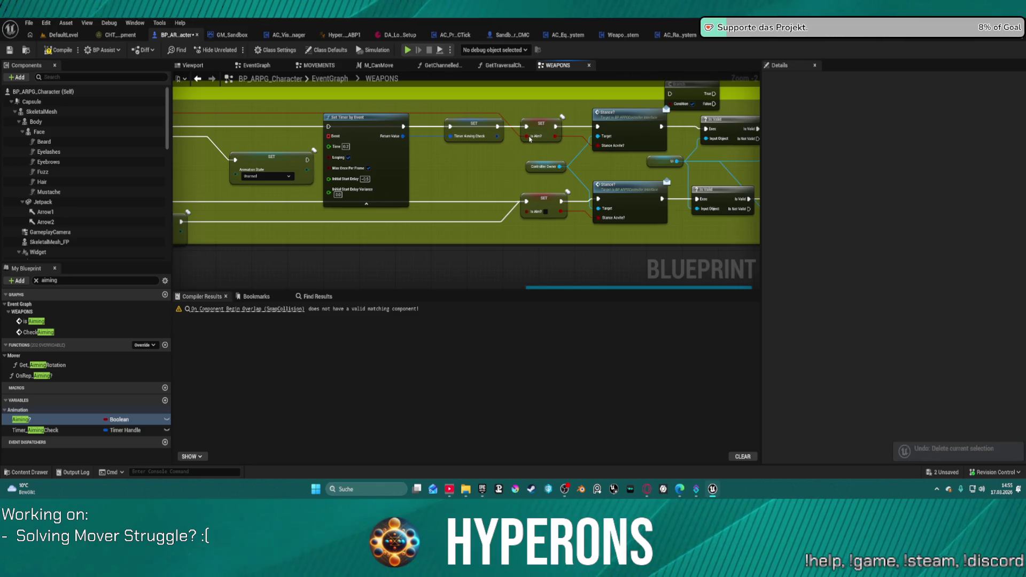
pyautogui.hotkey('ctrl', 'z')
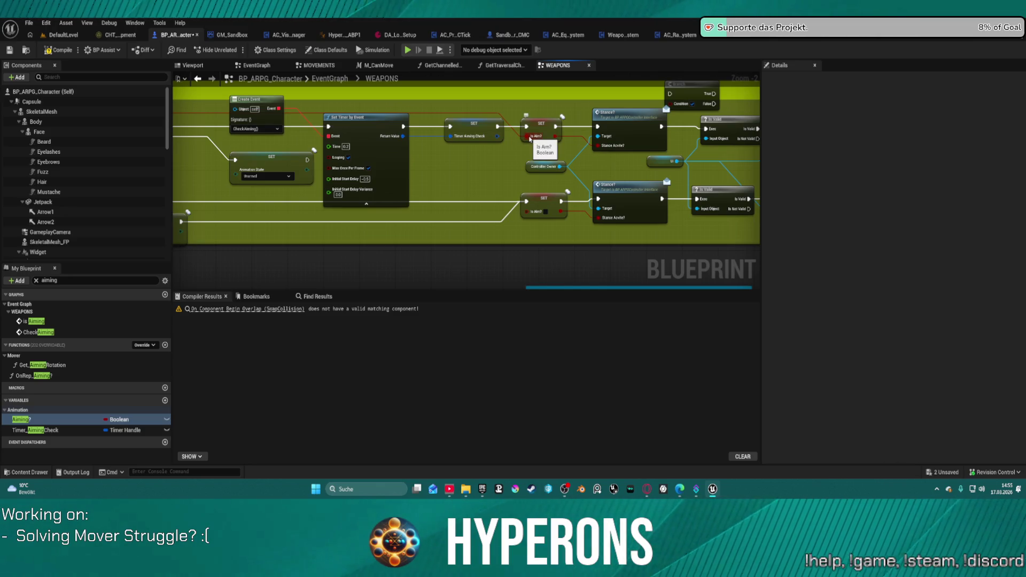
# Step: Undo the Branch and Create Event node moves, then compile and start a play session
pyautogui.hotkey('ctrl', 'z')
pyautogui.hotkey('ctrl', 'z')
pyautogui.hotkey('ctrl', 'z')
pyautogui.hotkey('ctrl', 'z')
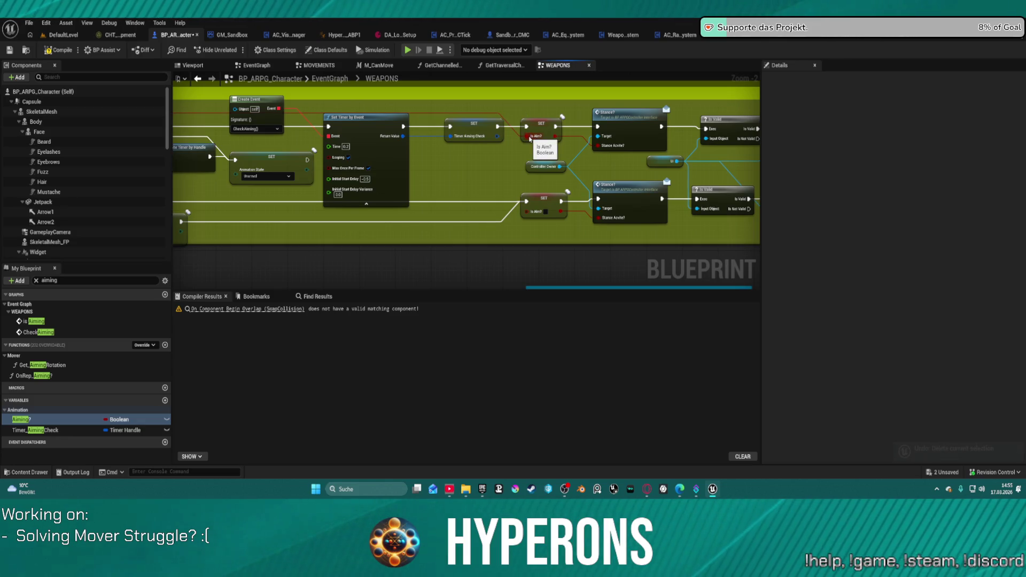
pyautogui.hotkey('ctrl', 'z')
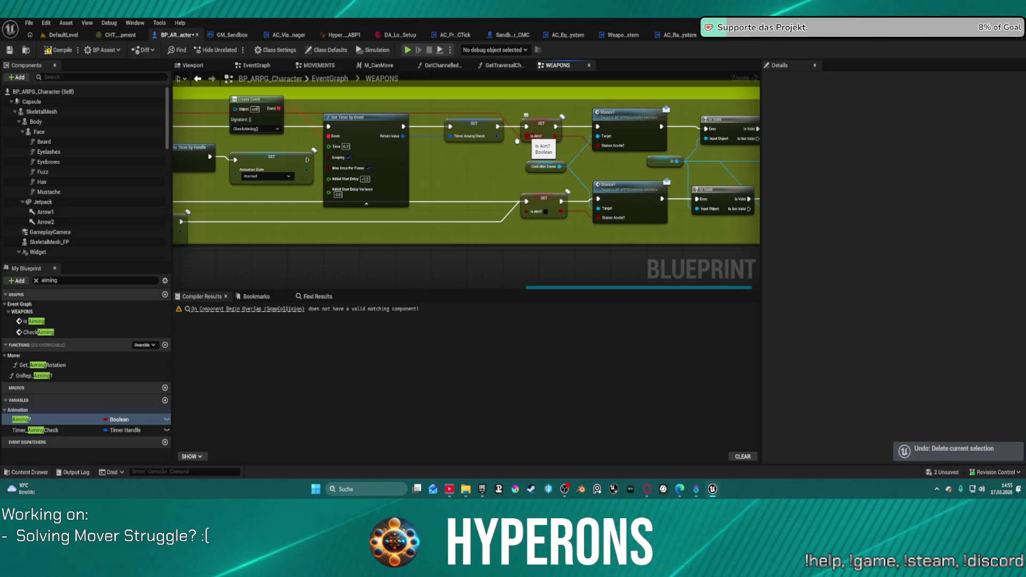
pyautogui.hotkey('ctrl', 'z')
pyautogui.hotkey('ctrl', 'z')
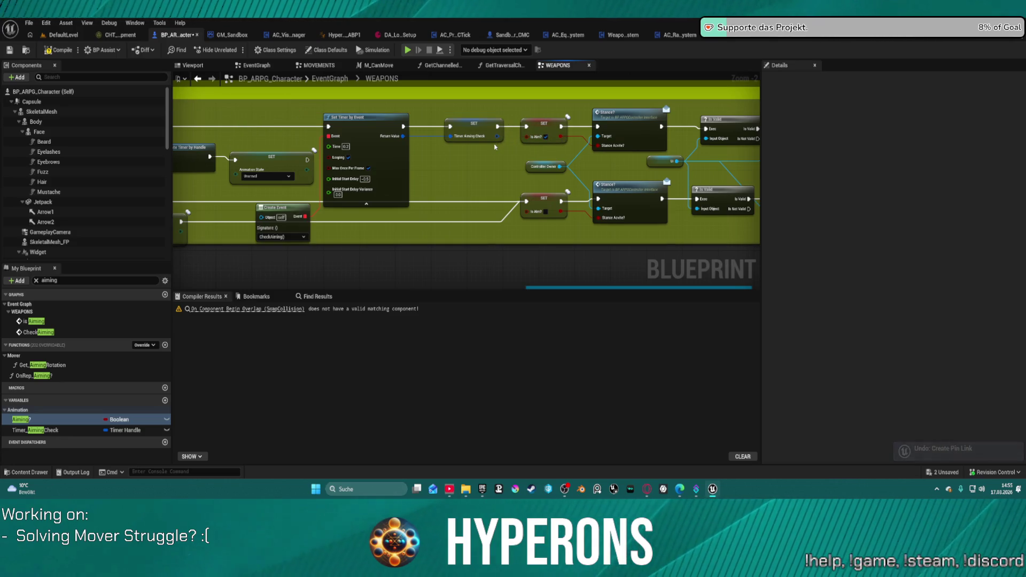
pyautogui.moveTo(486, 154); pyautogui.dragTo(420, 92)
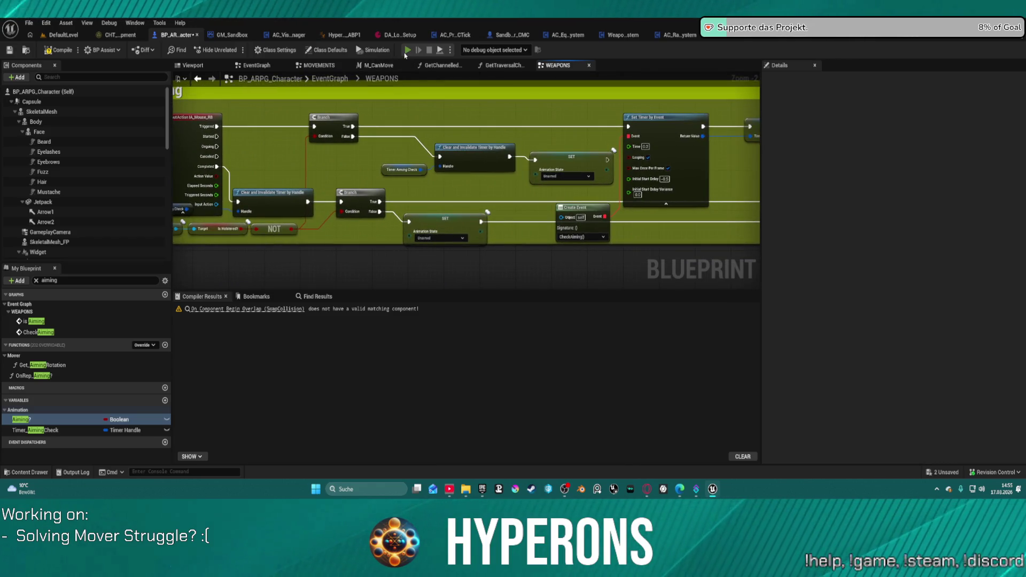
pyautogui.press('F7')
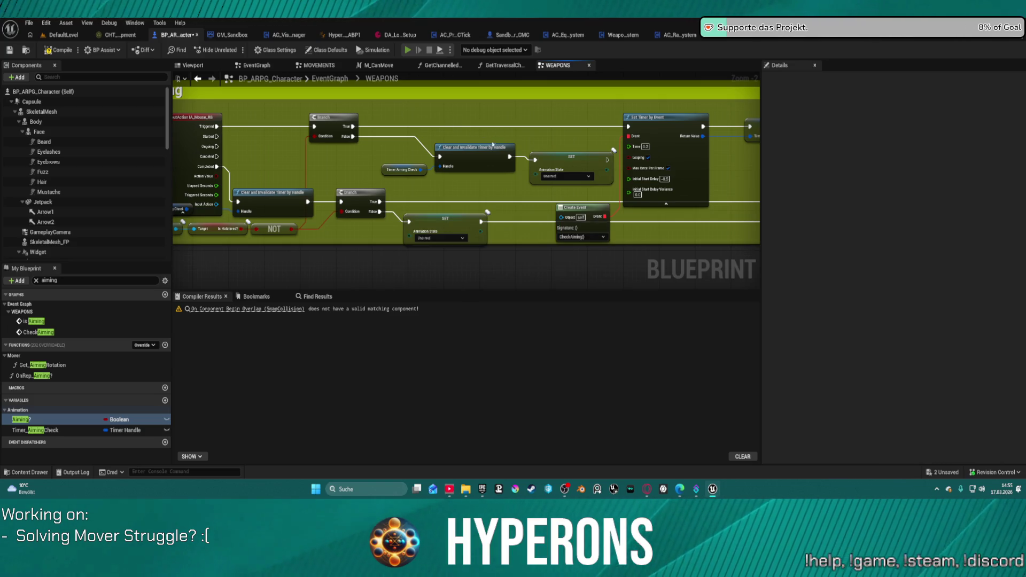
pyautogui.hotkey('alt', 'p')
# Step: Play despite compile errors, walk the character toward the floor pads, then leave the preview
pyautogui.click(593, 269)
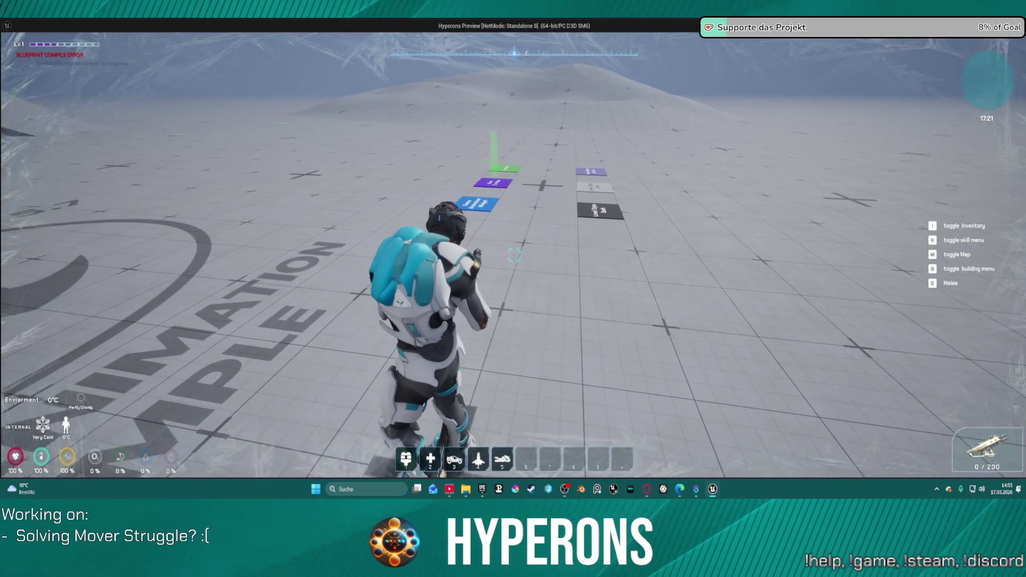
pyautogui.press('w')
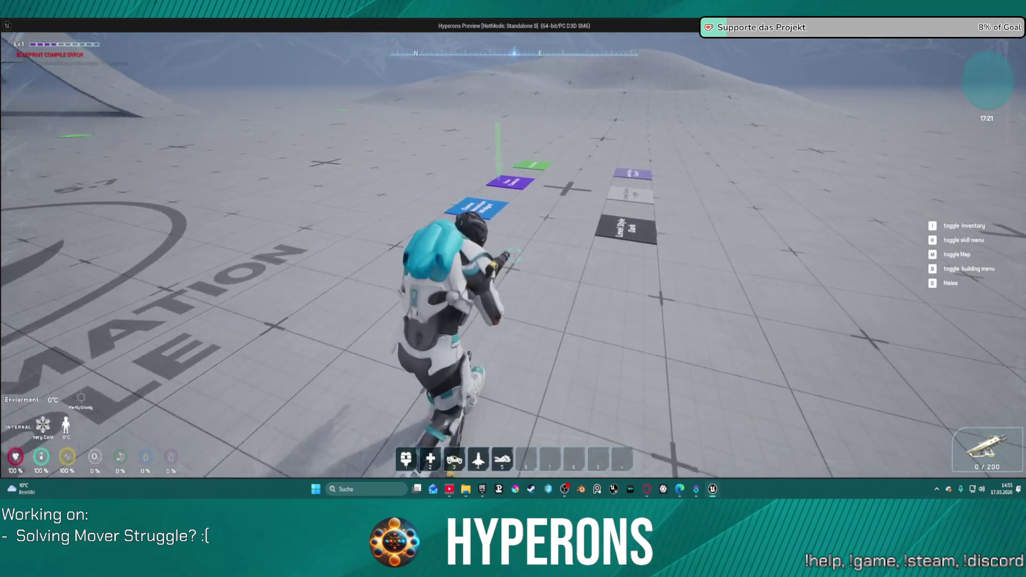
pyautogui.press('Escape')
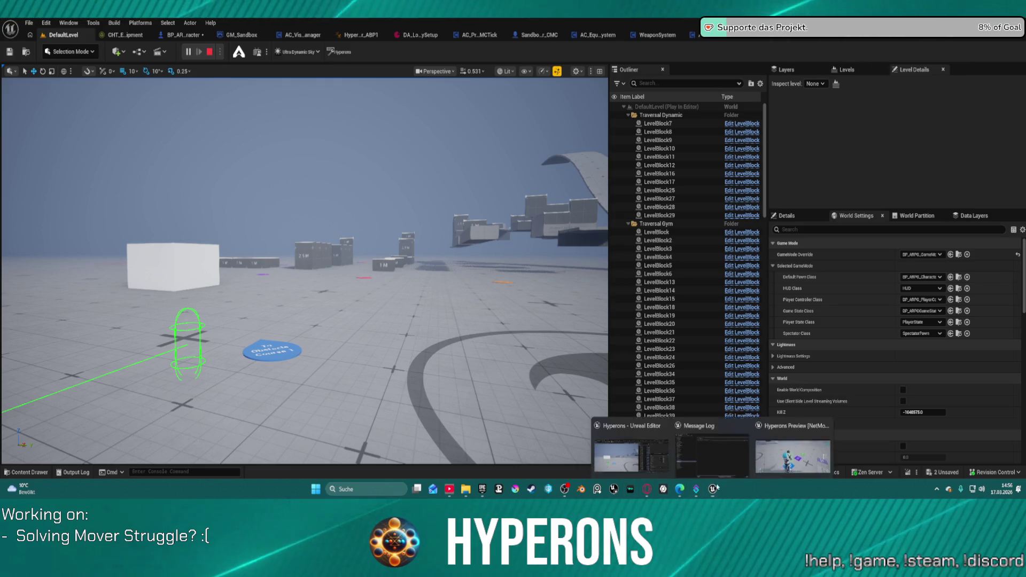
# Step: Fire the weapon several times to test shooting in the preview
pyautogui.moveTo(781, 446)
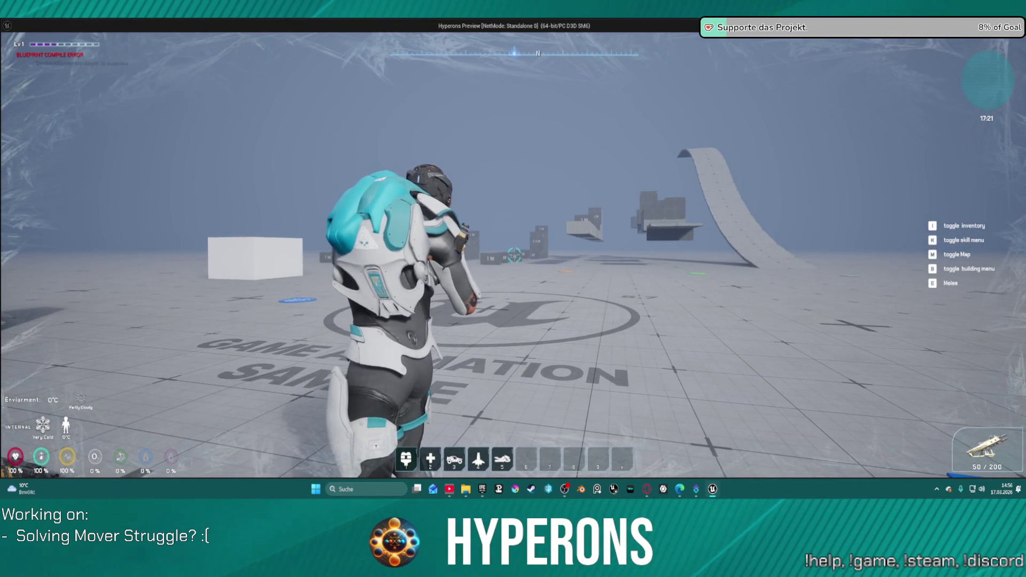
pyautogui.click(514, 255)
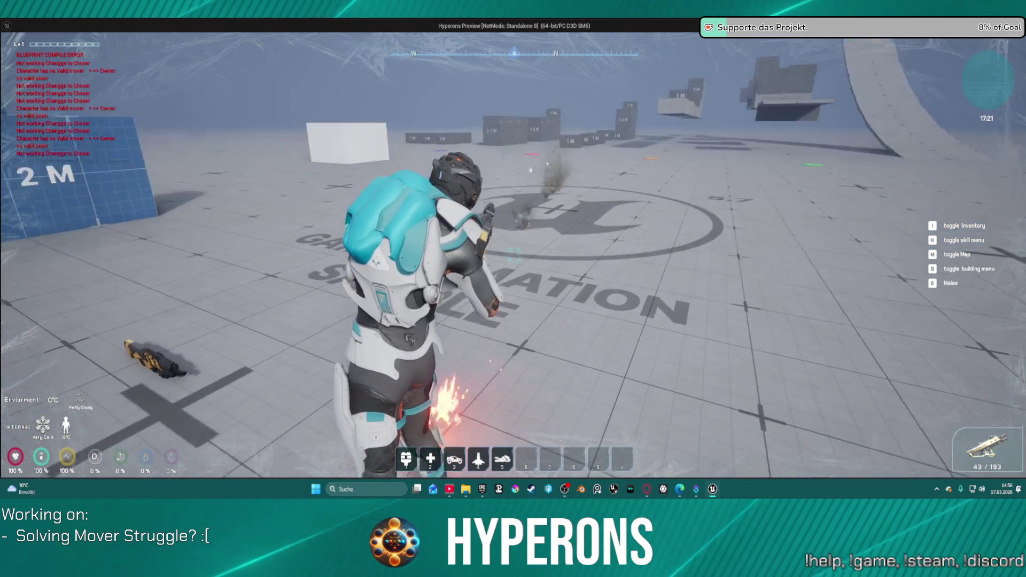
pyautogui.click(514, 256)
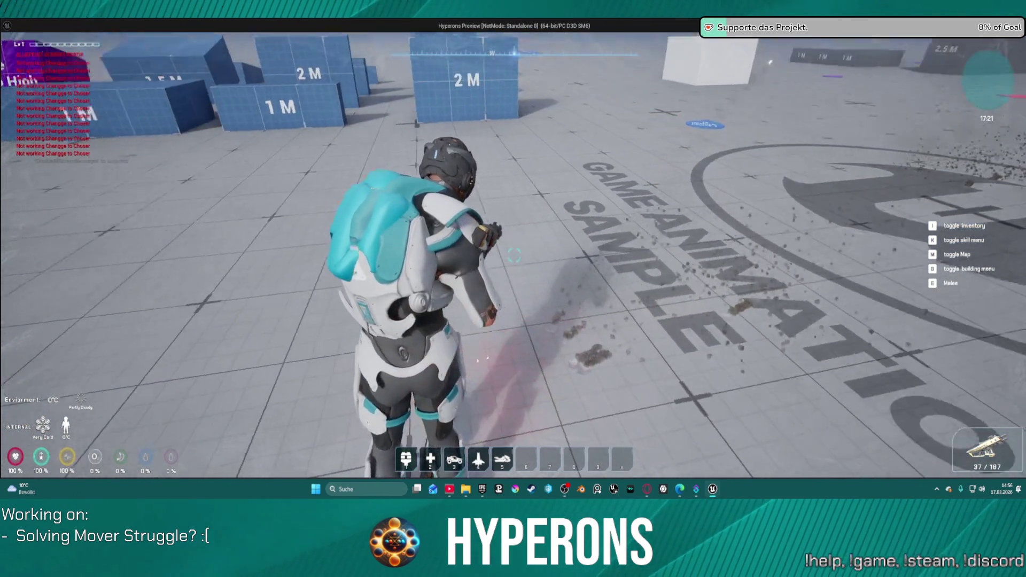
pyautogui.click(514, 255)
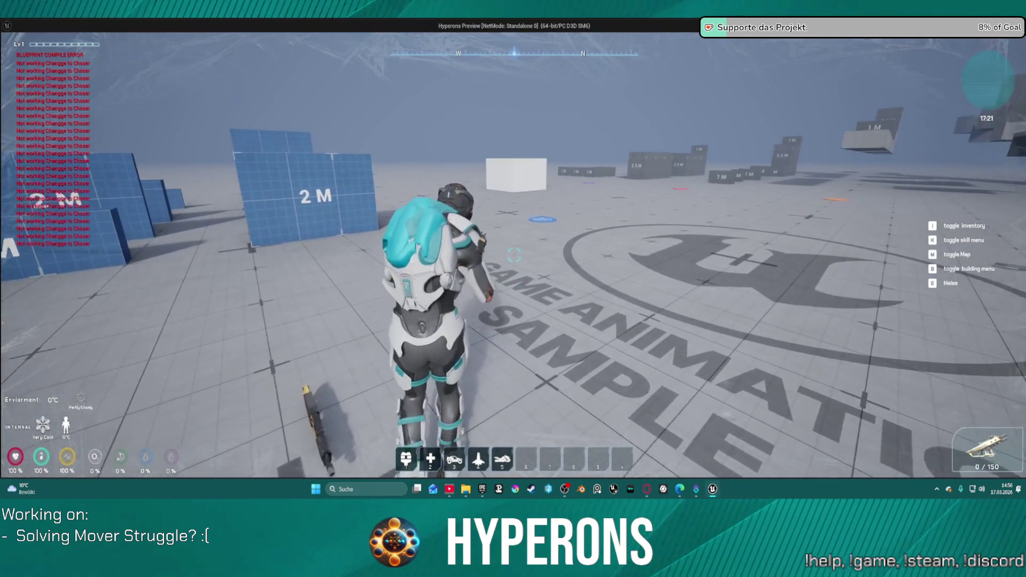
# Step: Open the inventory, move MG 01 from Primary into the inventory, close it and end the preview
pyautogui.press('i')
pyautogui.click(877, 258)
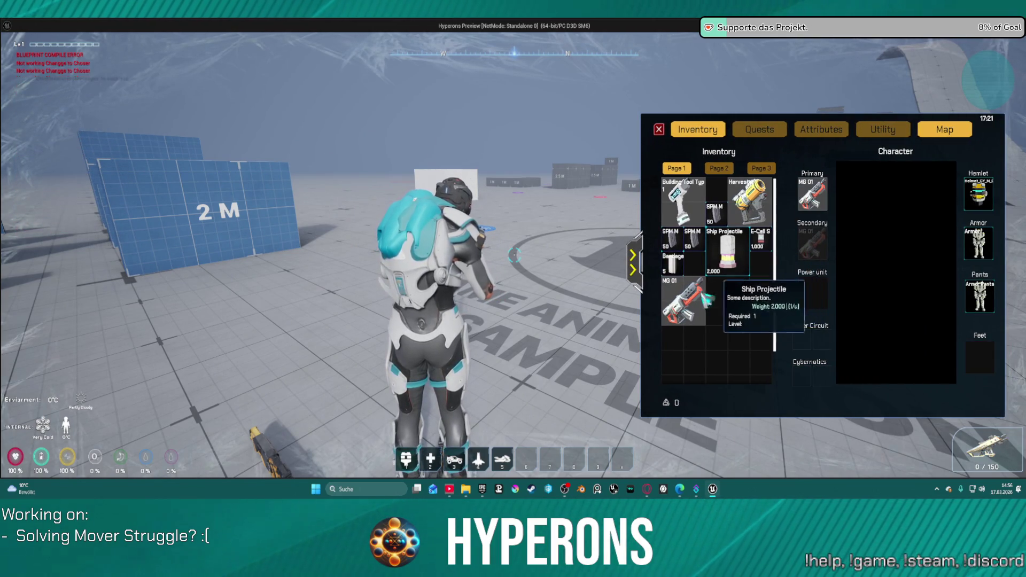
pyautogui.moveTo(733, 303); pyautogui.dragTo(731, 306)
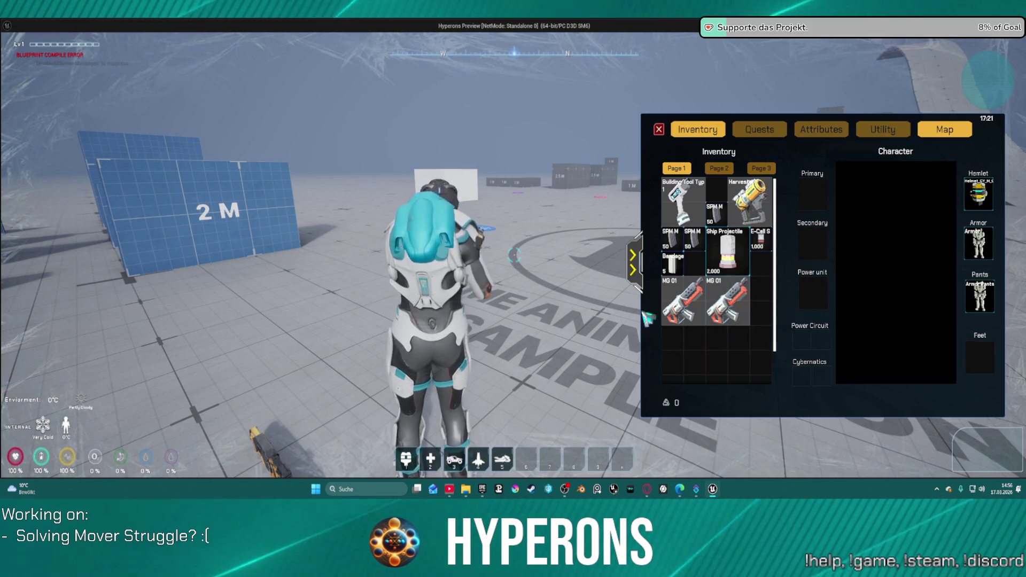
pyautogui.click(643, 256)
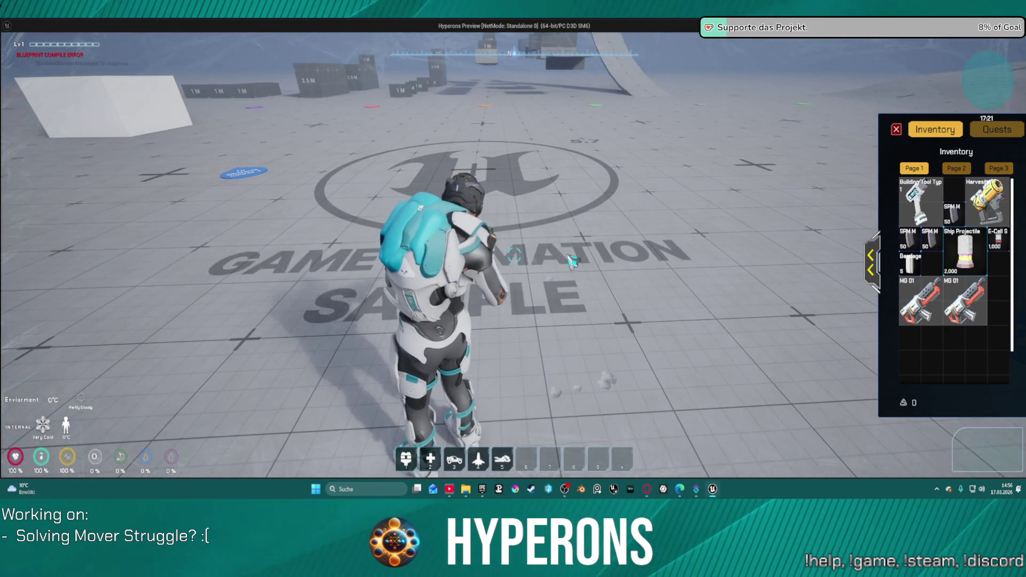
pyautogui.press('w')
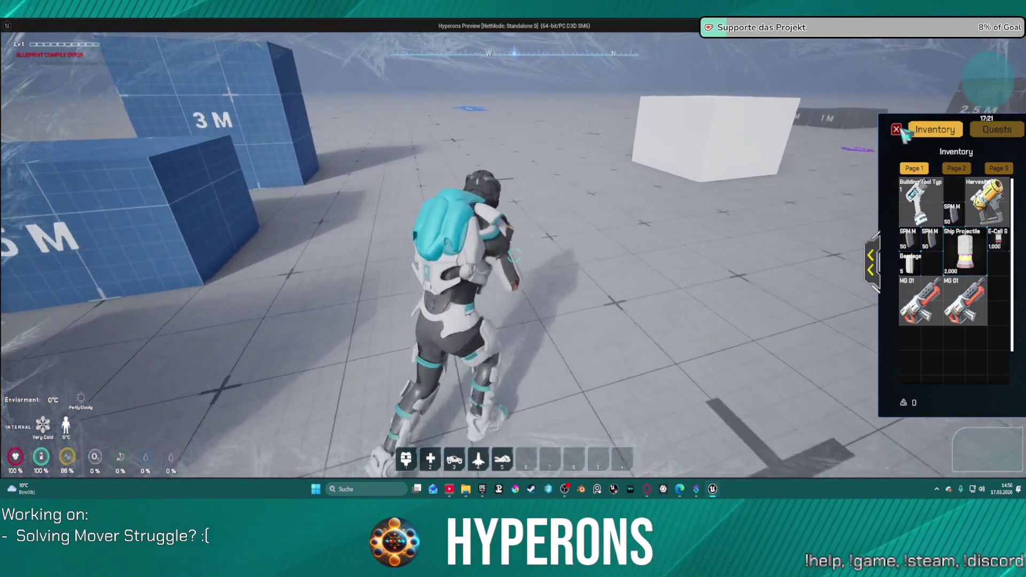
pyautogui.click(898, 130)
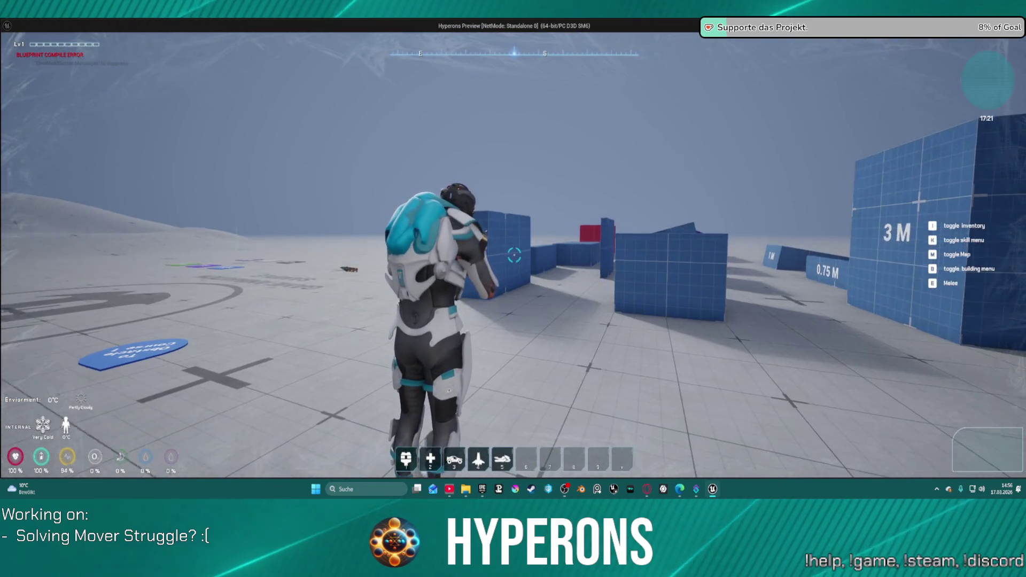
pyautogui.press('Escape')
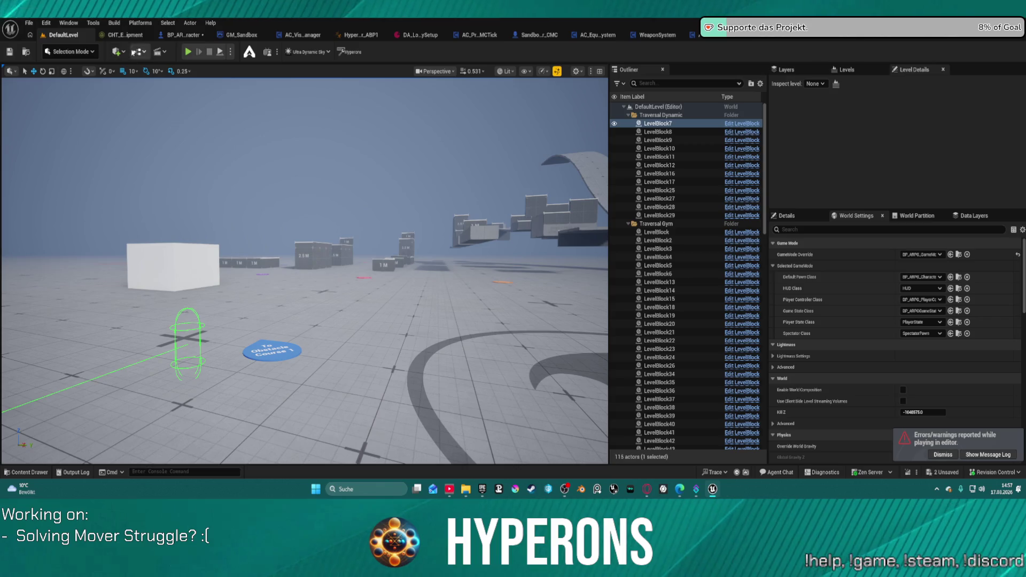
# Step: Set the level's GameMode Override to GM_Sandbox
pyautogui.click(933, 254)
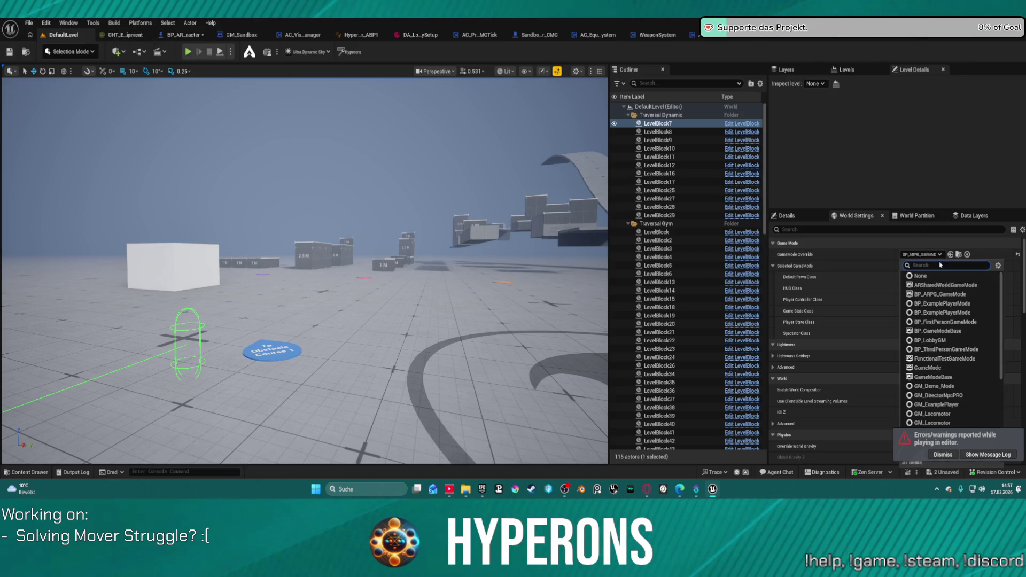
pyautogui.scroll(-5, 949, 377)
pyautogui.click(946, 371)
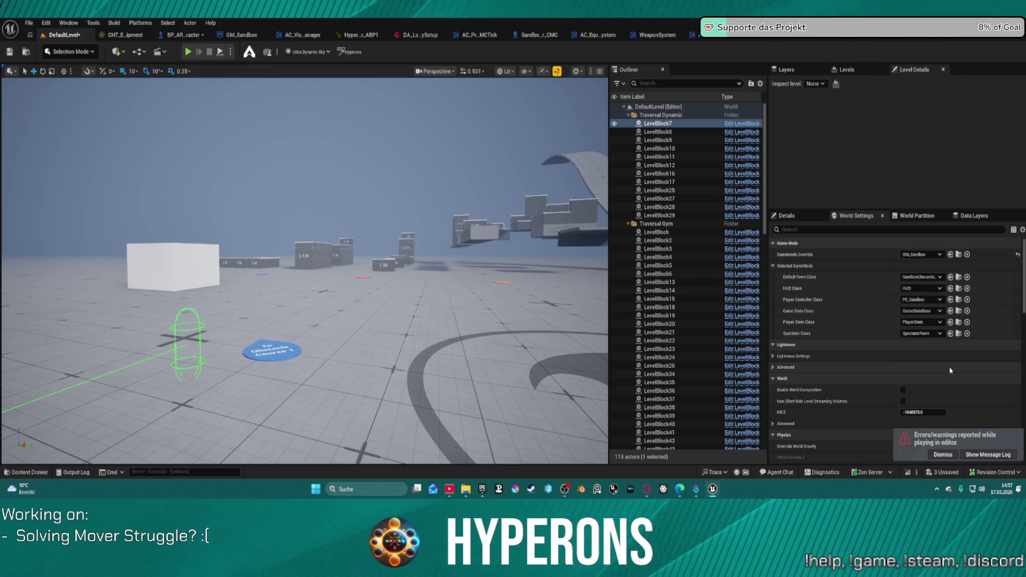
# Step: Play the level in the editor and run the character toward the floor pads
pyautogui.hotkey('alt', 'p')
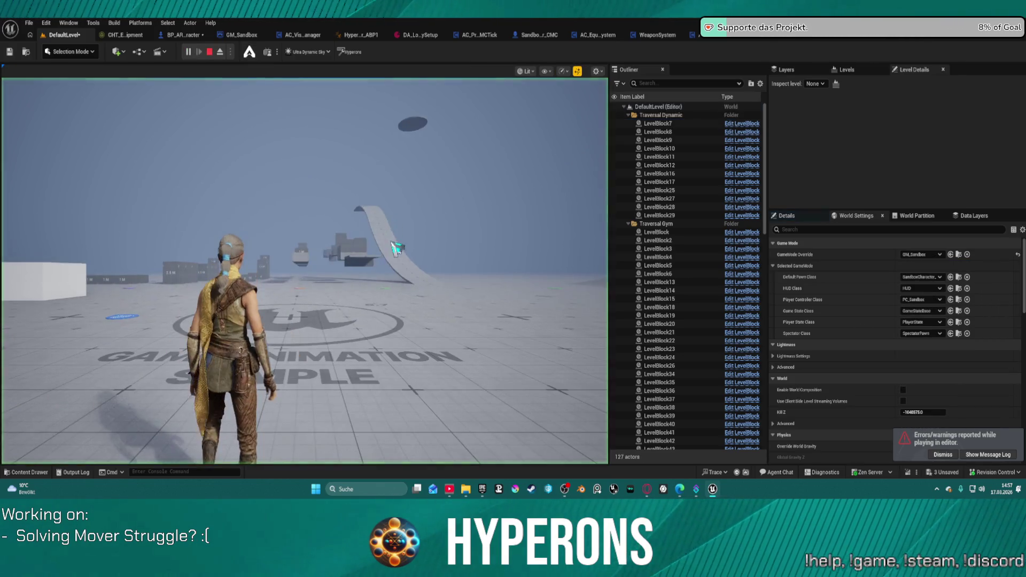
pyautogui.press('w')
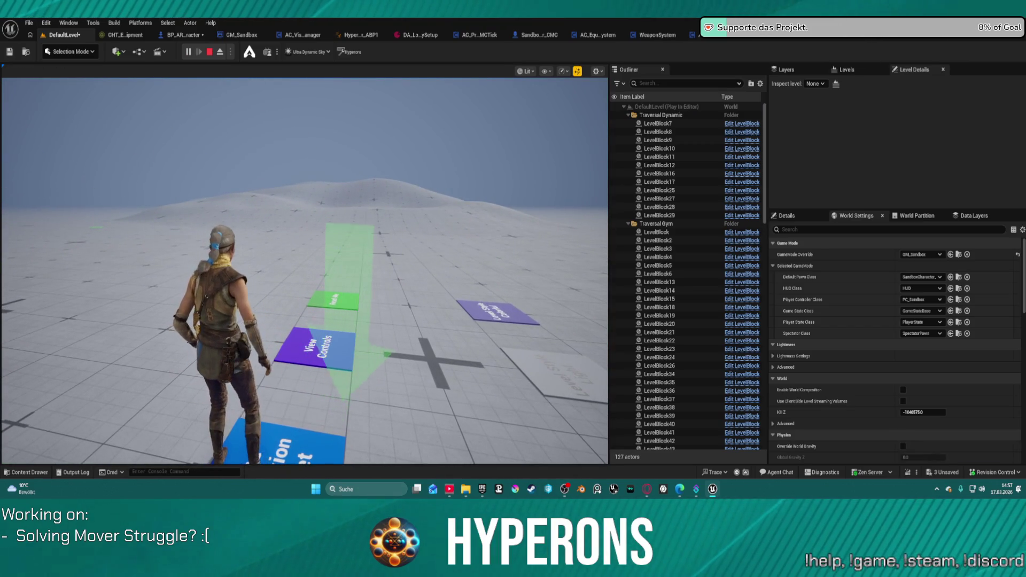
pyautogui.scroll(-2, 504, 225)
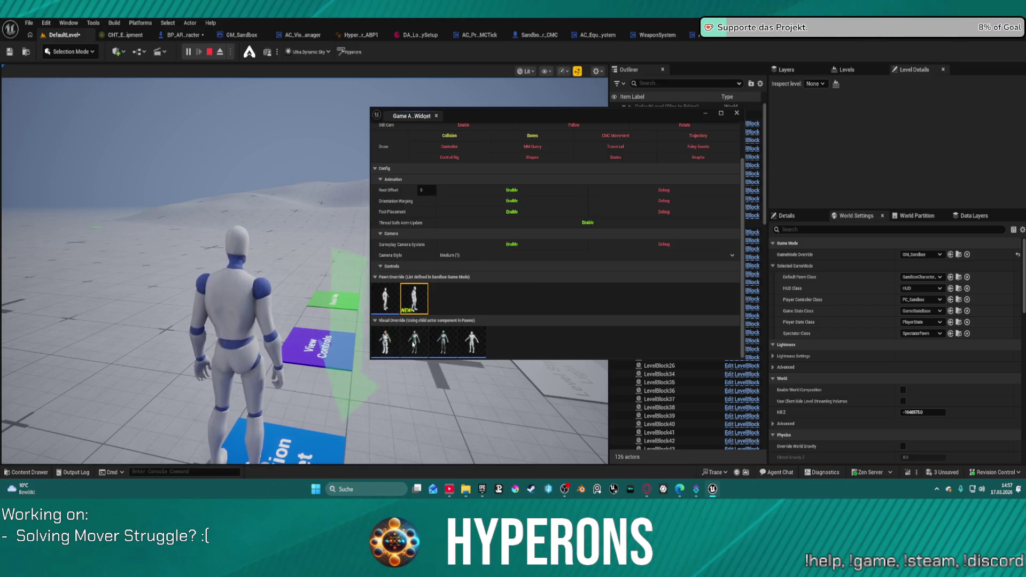
# Step: Try several visual override characters including the silver mannequin, close the widget, and stop playing
pyautogui.click(447, 345)
pyautogui.click(471, 342)
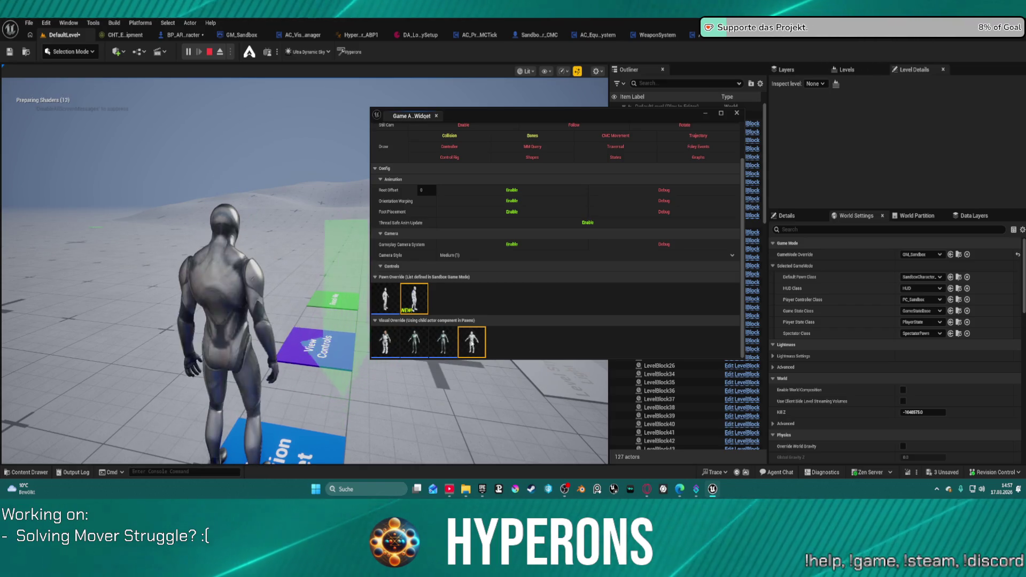
pyautogui.click(385, 342)
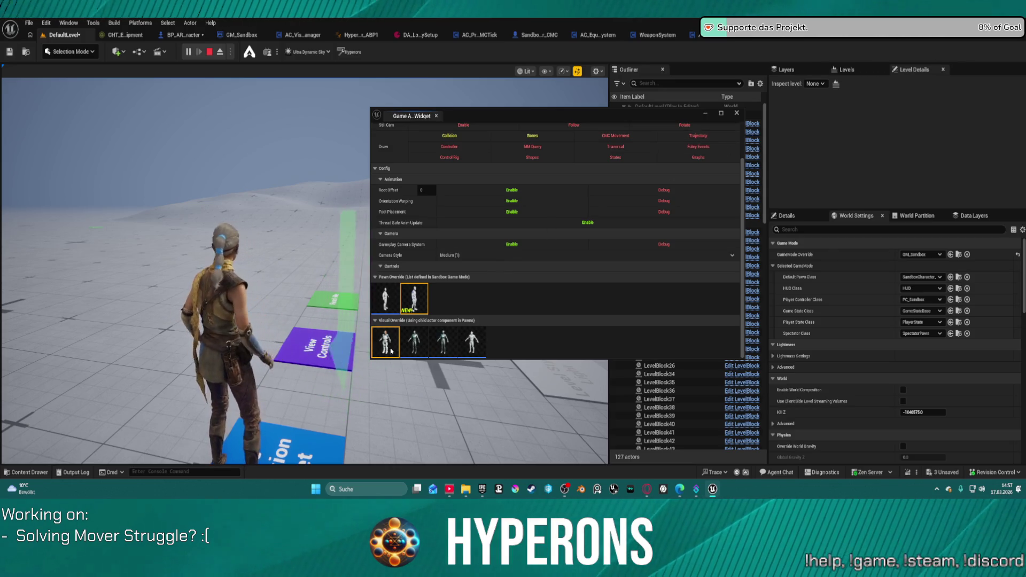
pyautogui.click(736, 113)
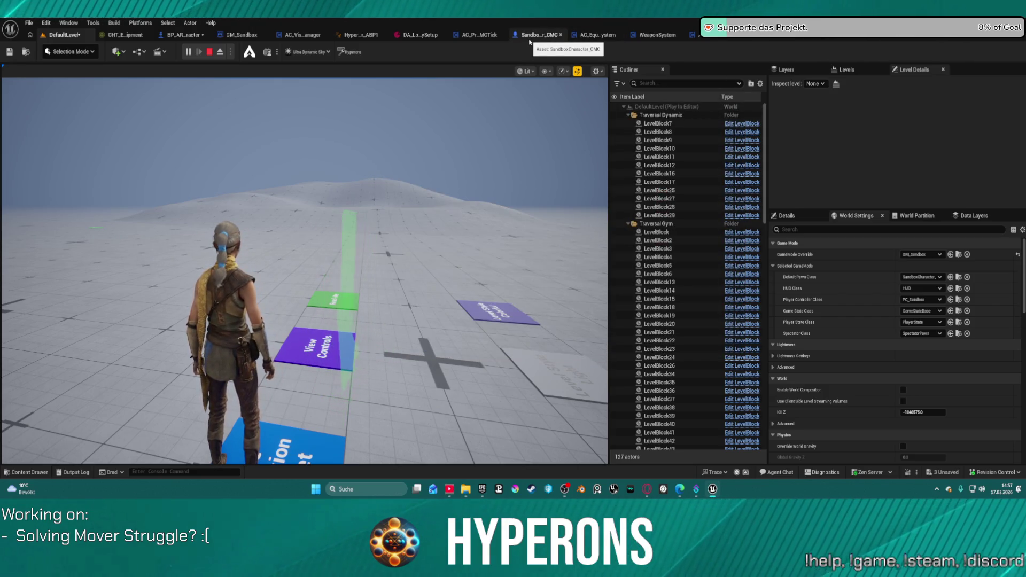
pyautogui.click(209, 52)
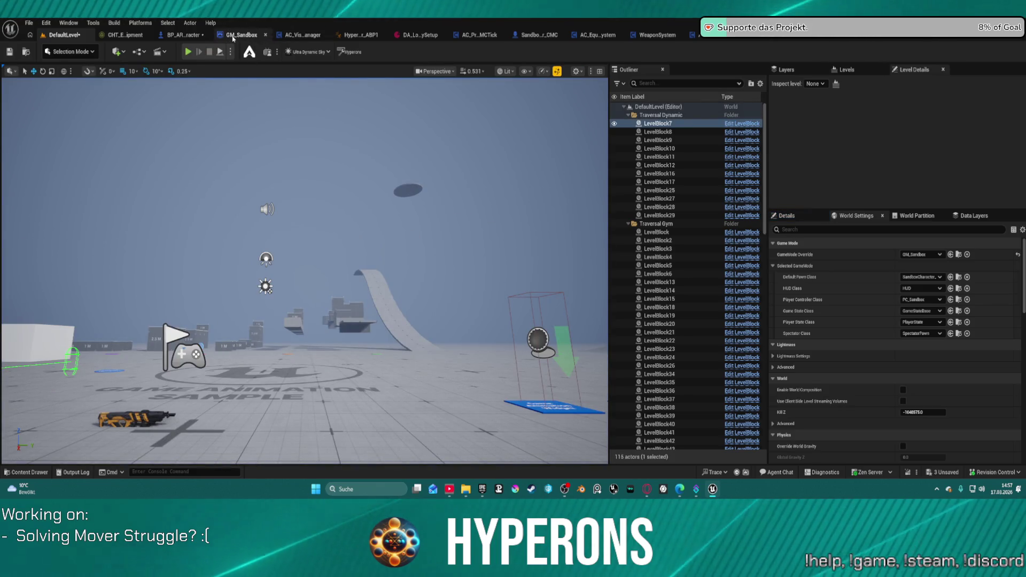
# Step: Open GM_Sandbox, locate it in the Content Browser, then play DefaultLevel again
pyautogui.click(233, 36)
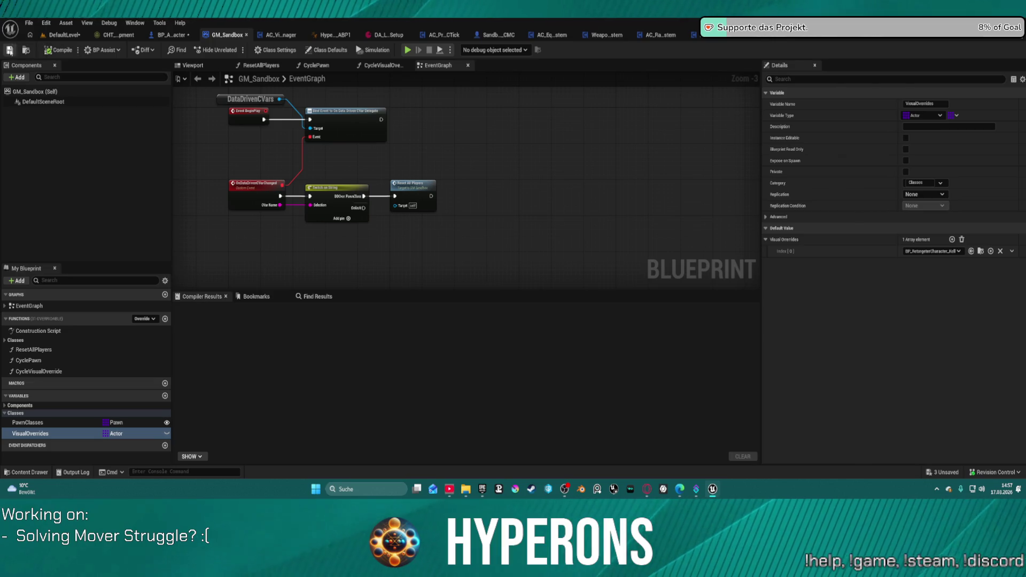
pyautogui.click(25, 50)
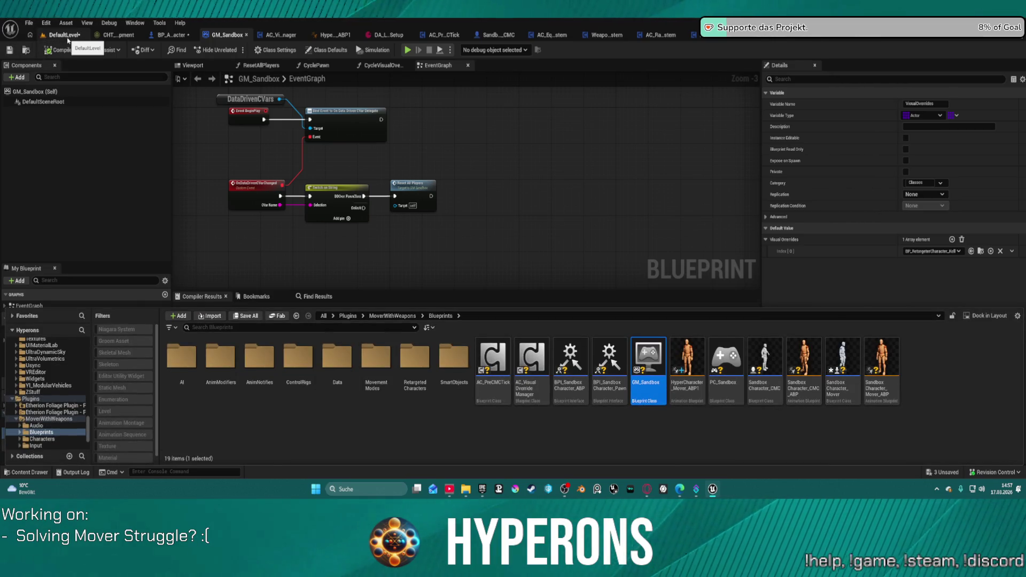
pyautogui.click(68, 40)
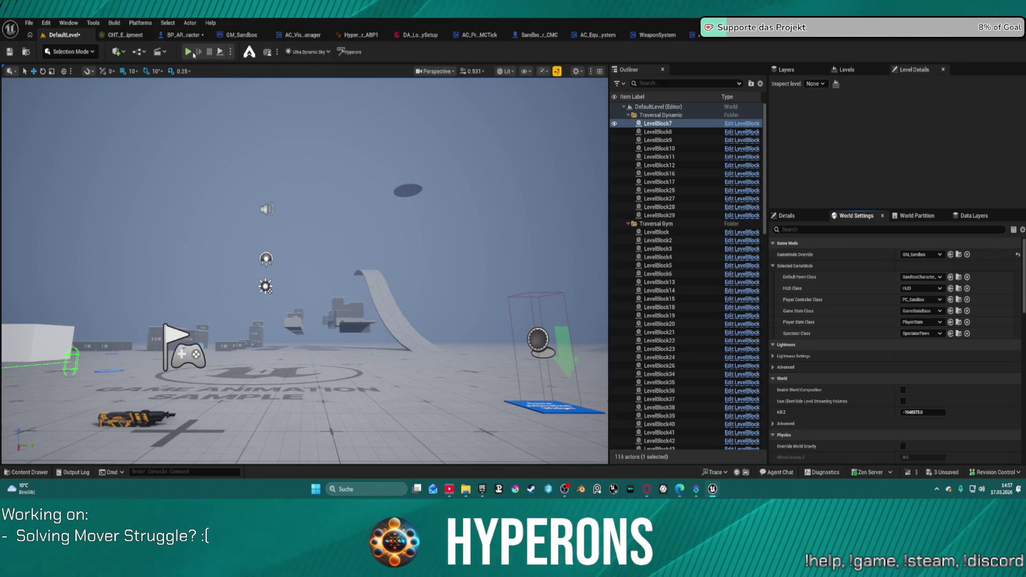
pyautogui.hotkey('alt', 'p')
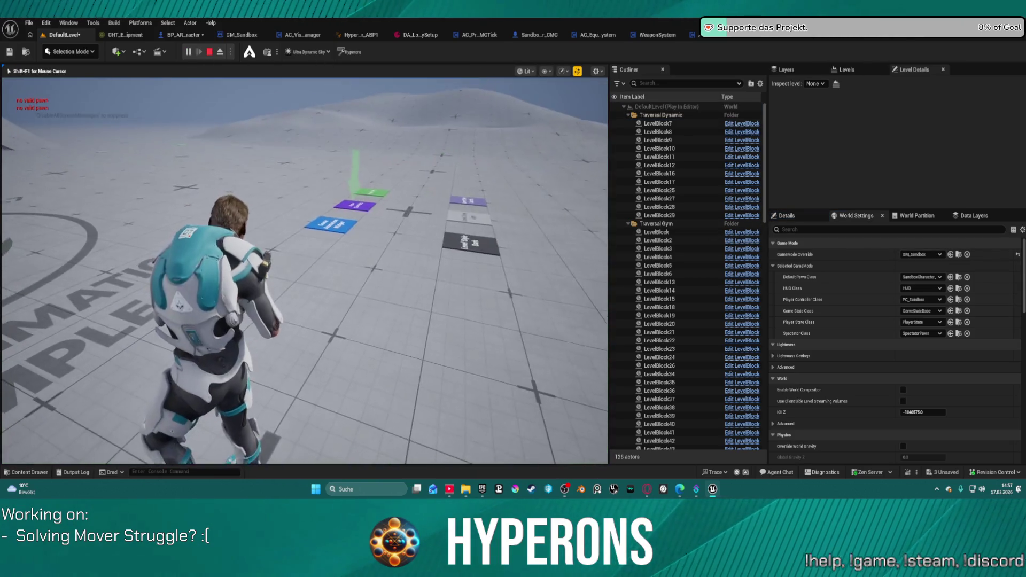
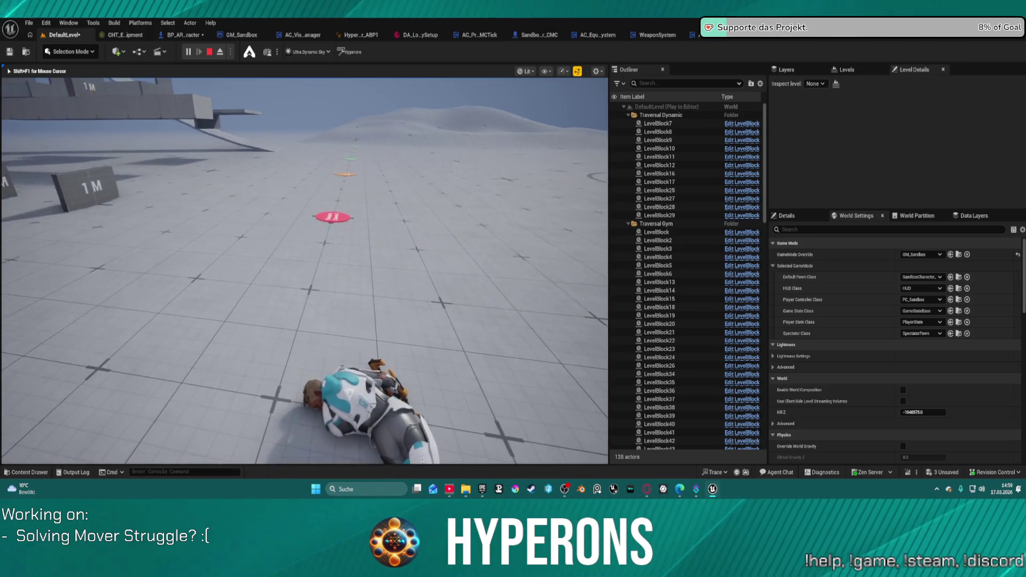
# Step: Restart play-in-editor and run the character up the ramp and onto a raised block in the gym
pyautogui.press('Escape')
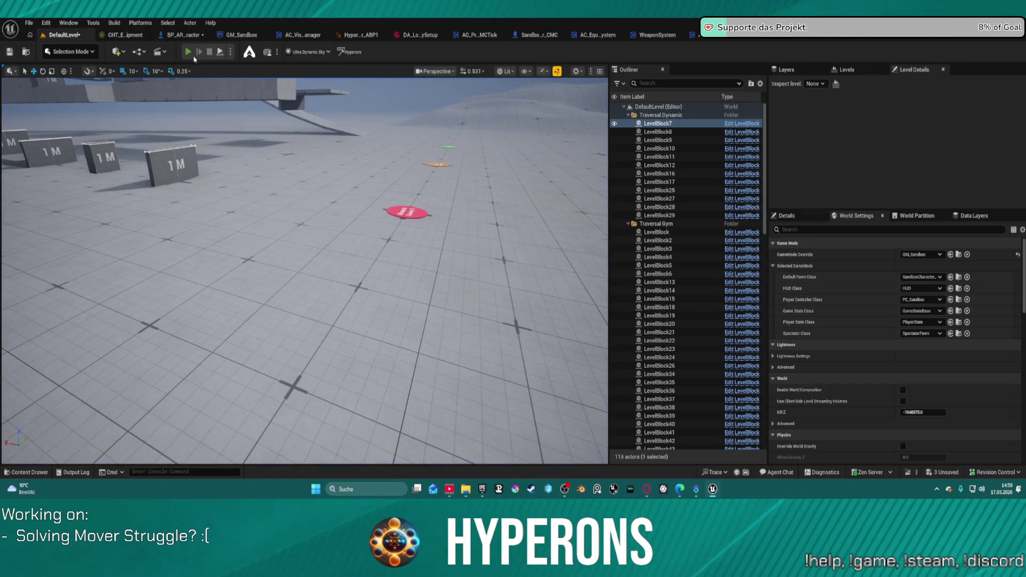
pyautogui.click(188, 52)
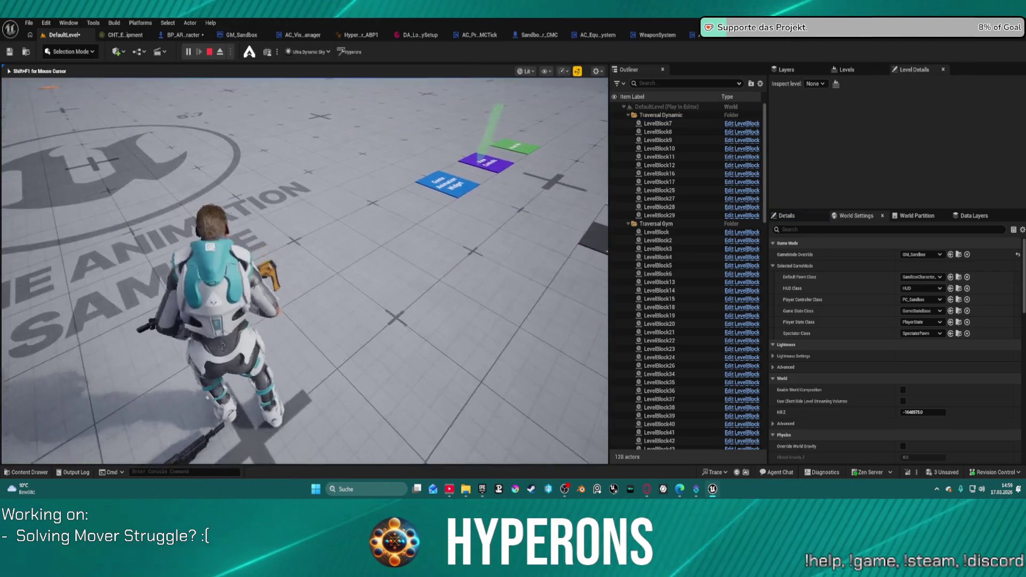
pyautogui.press('w')
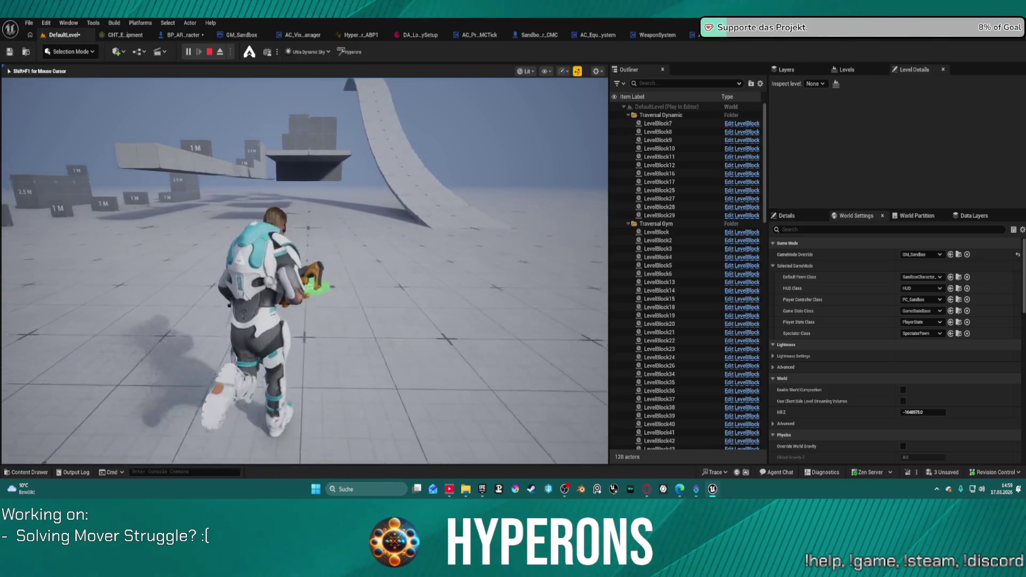
pyautogui.press('space')
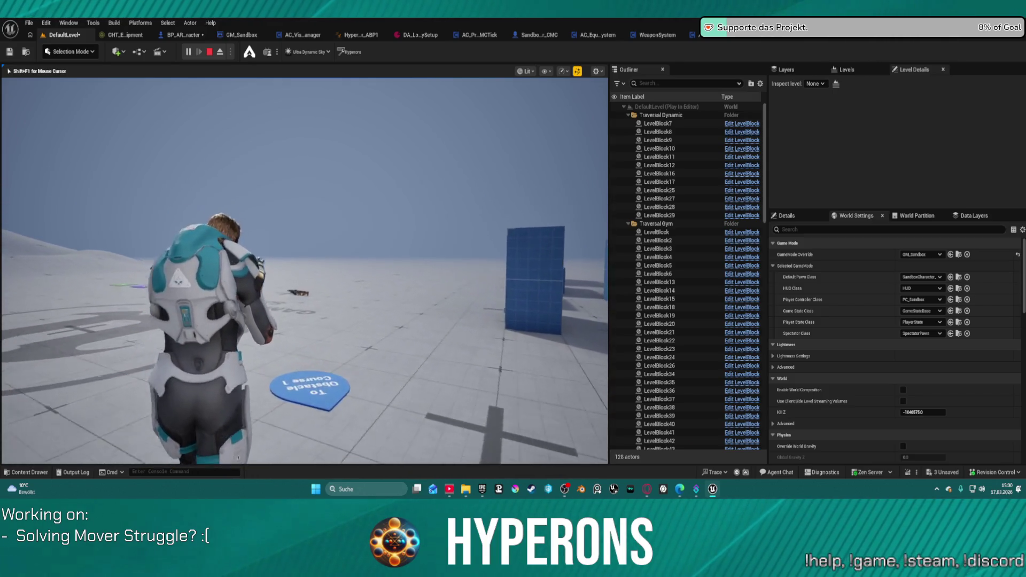
pyautogui.press('s')
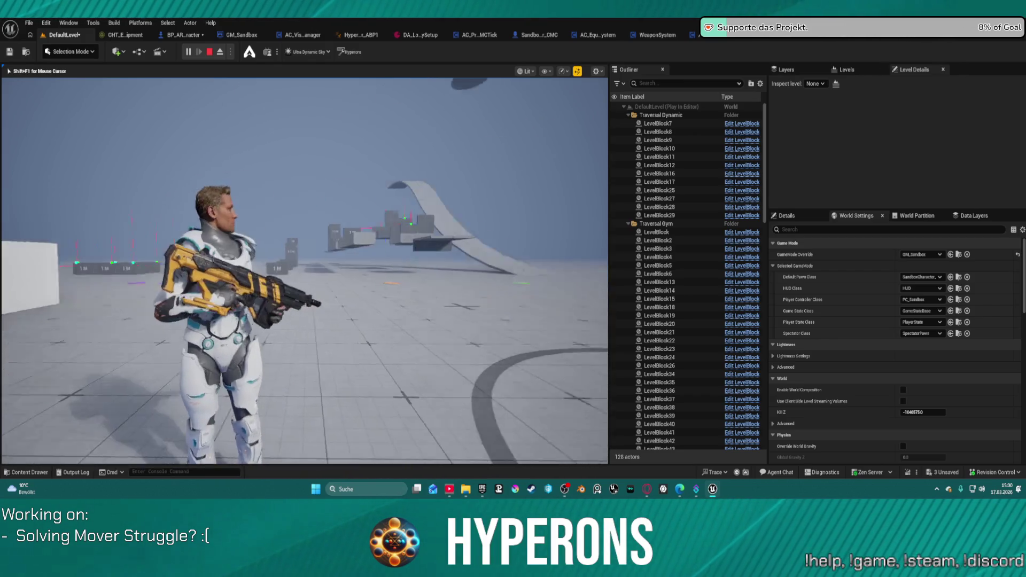
pyautogui.press('w')
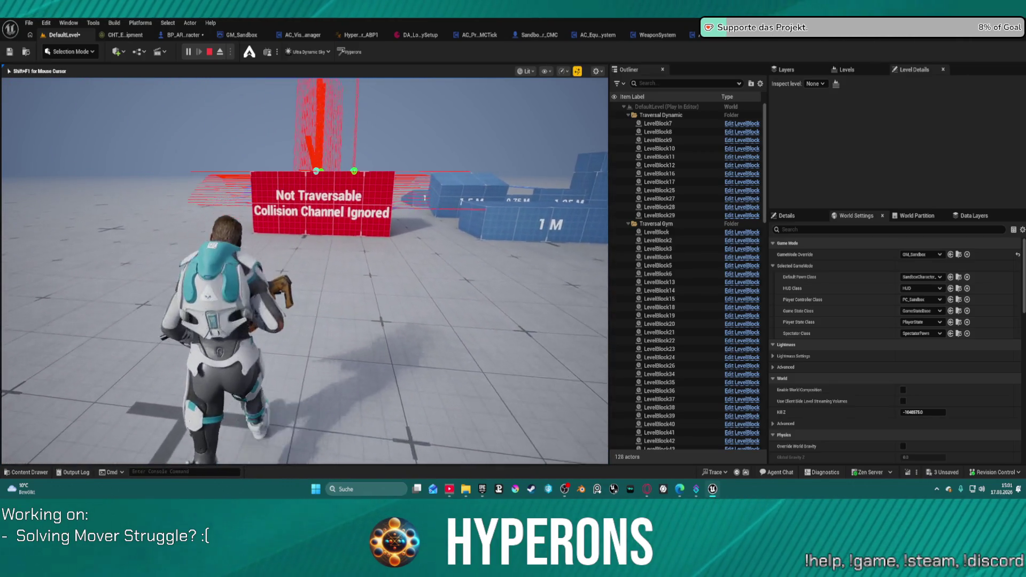
# Step: Climb onto the red wall, run along it, cross the blue block, then stop the play session
pyautogui.press('w')
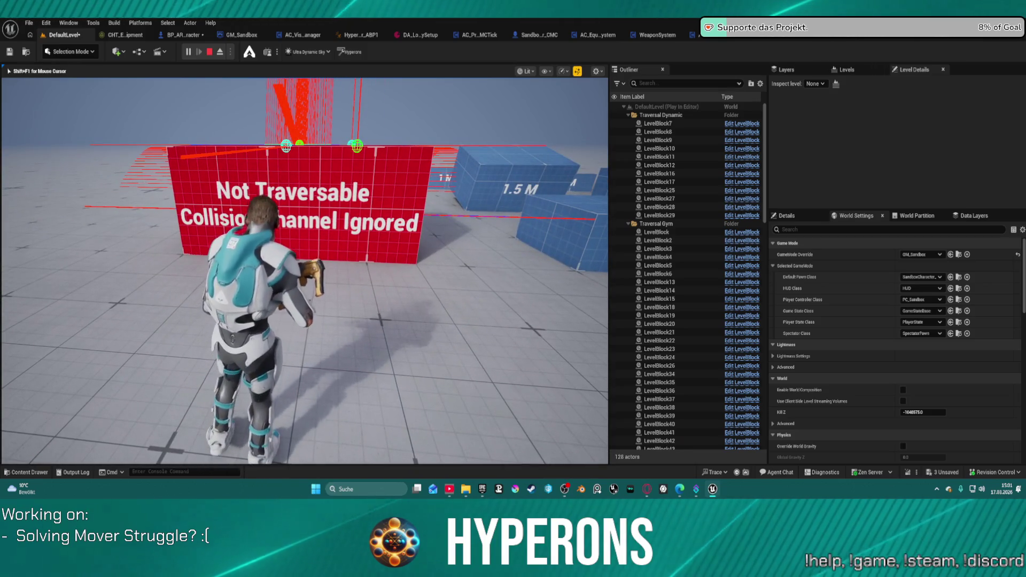
pyautogui.press('w')
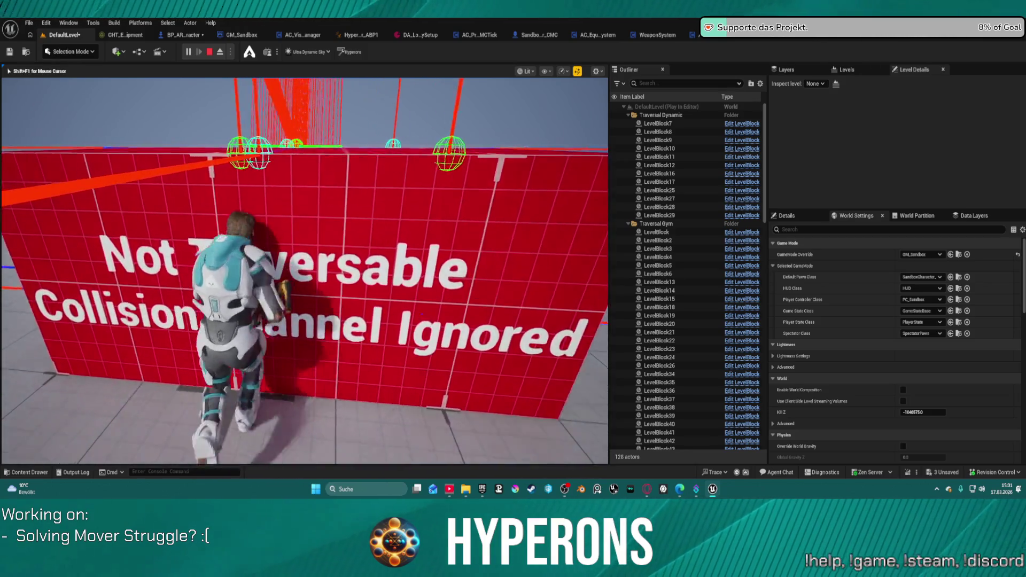
pyautogui.press('d')
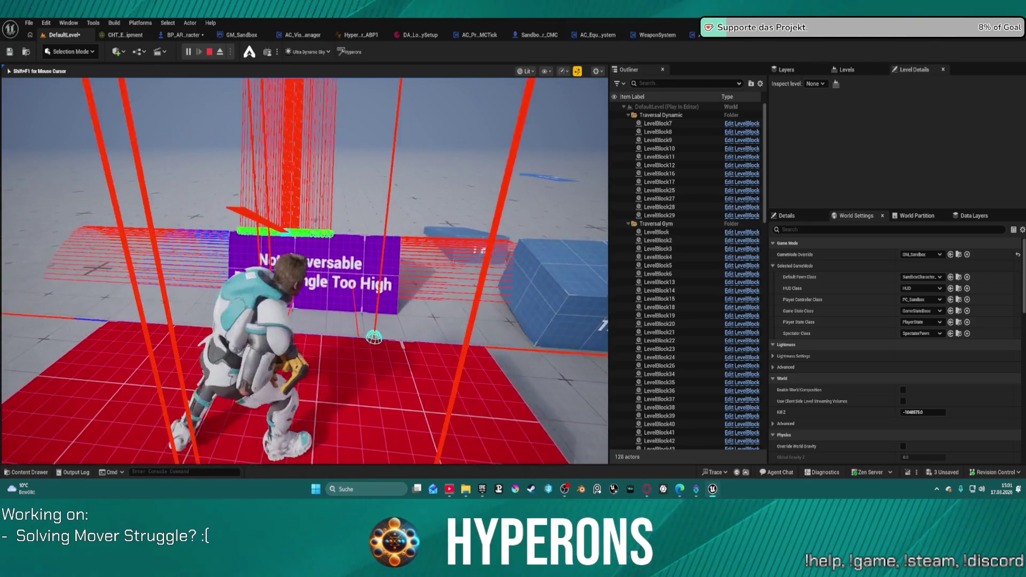
pyautogui.press('d')
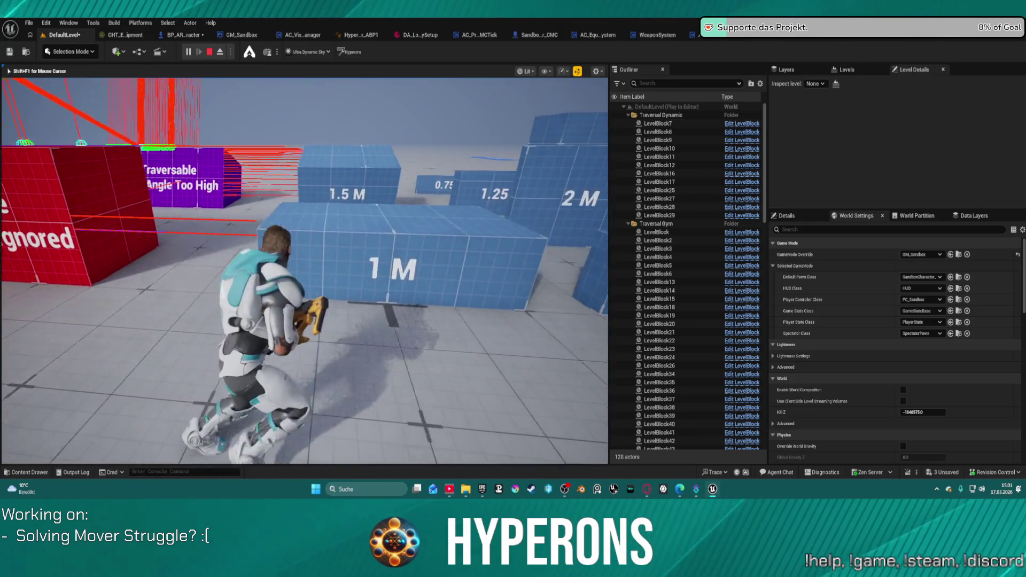
pyautogui.press('w')
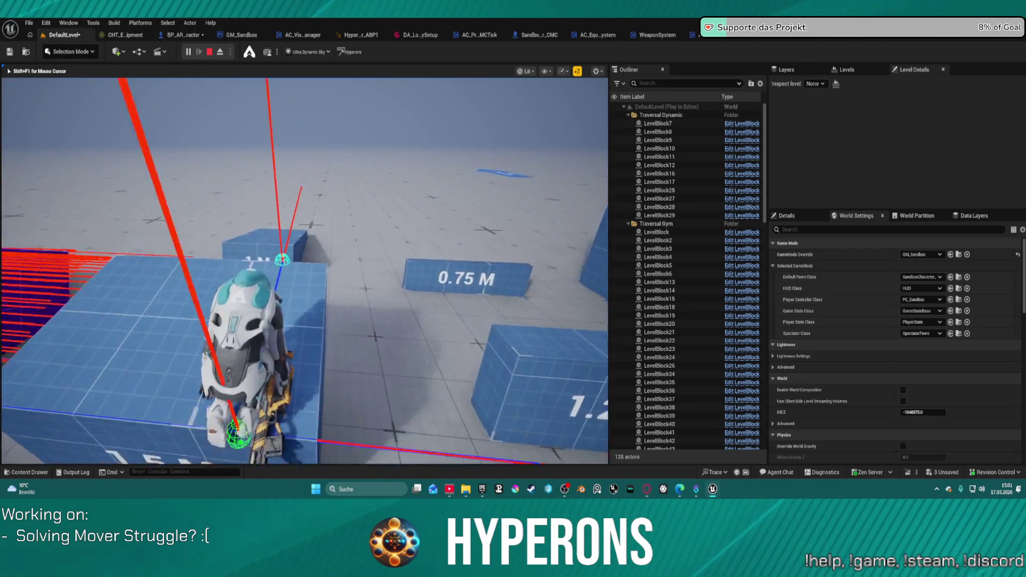
pyautogui.press('w')
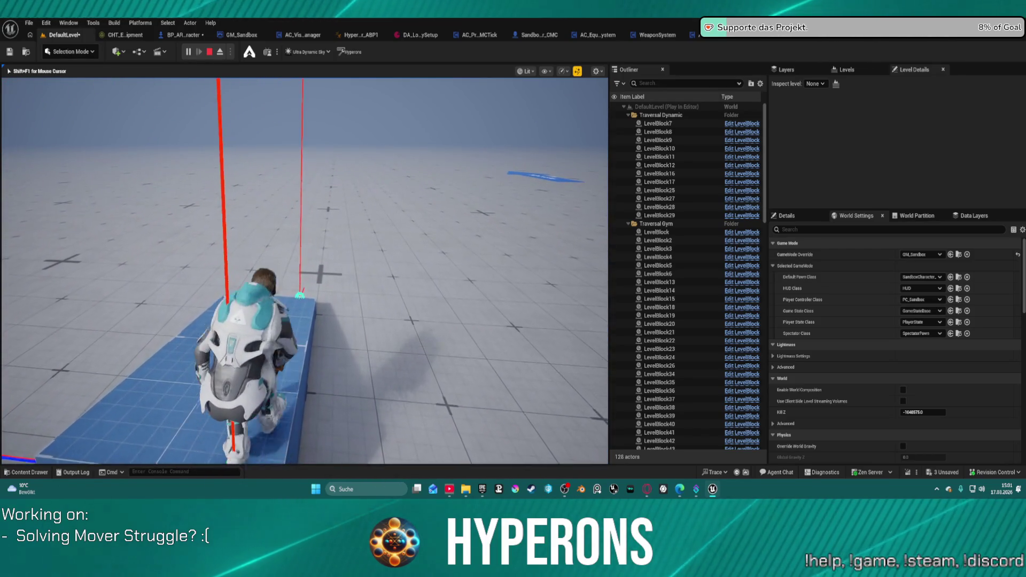
pyautogui.press('w')
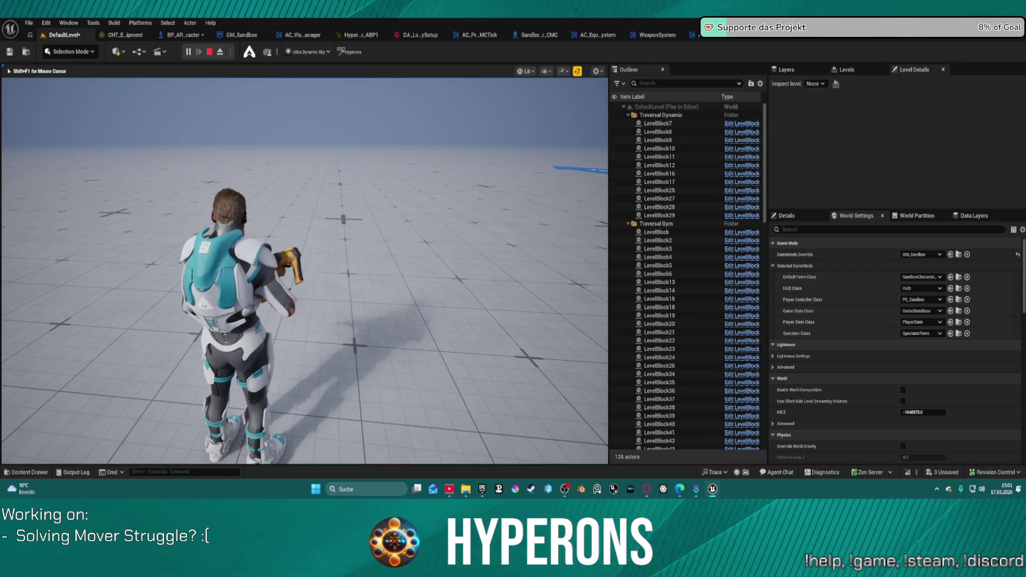
pyautogui.press('Escape')
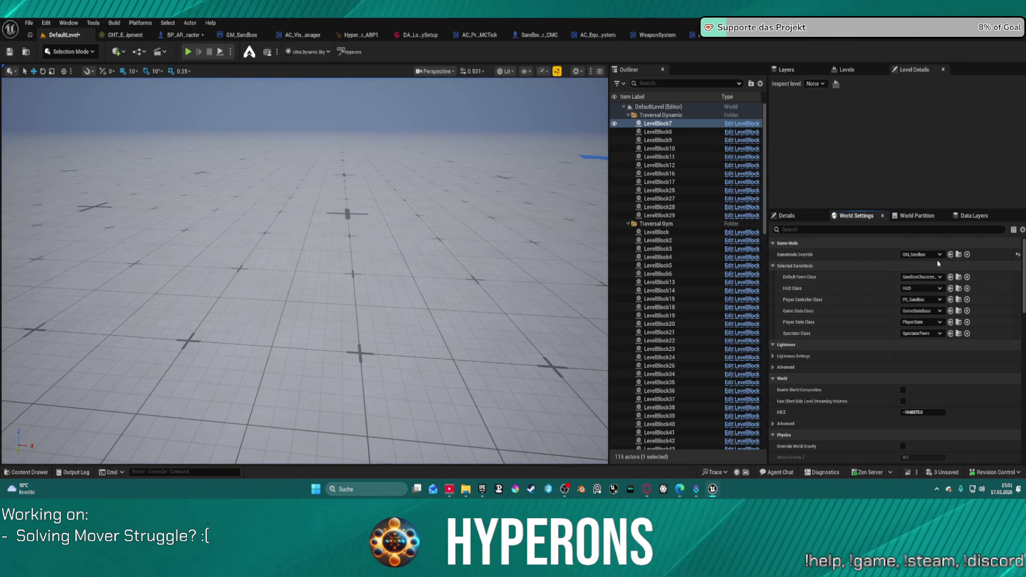
# Step: Set the level's GameMode Override to BP_ARPG_GameMode and compile BP_ARPG_Character
pyautogui.click(934, 255)
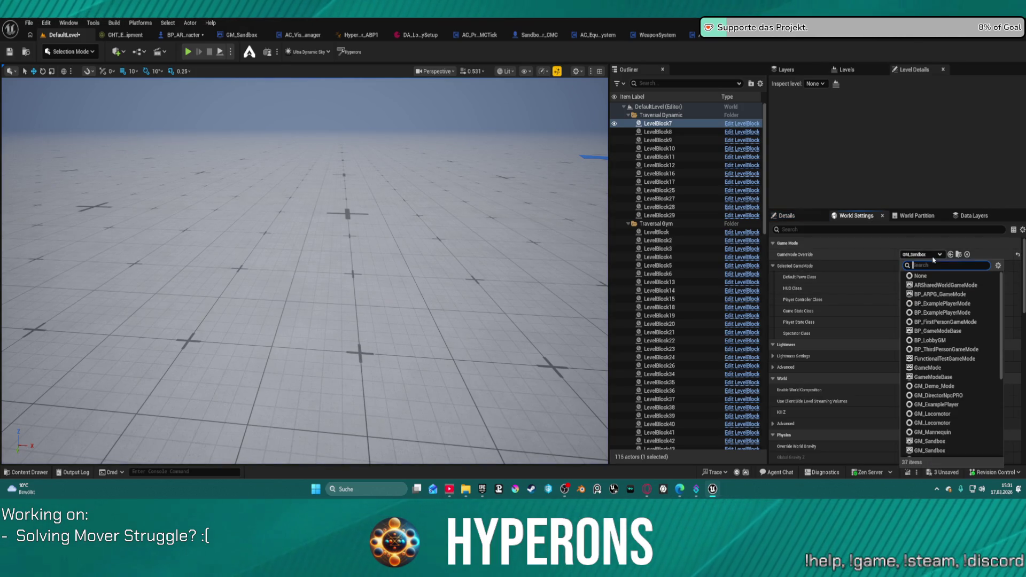
pyautogui.click(950, 295)
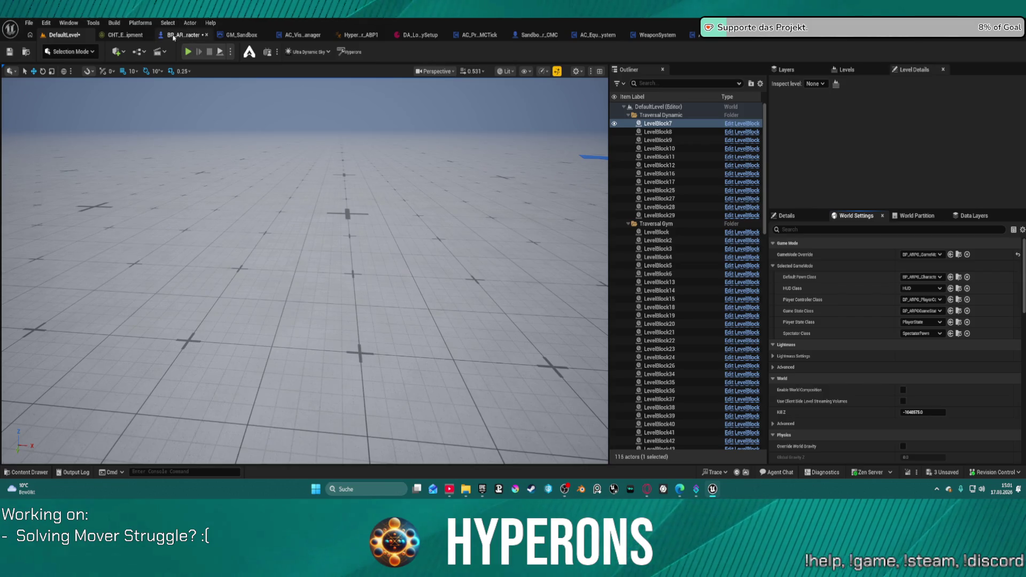
pyautogui.click(173, 35)
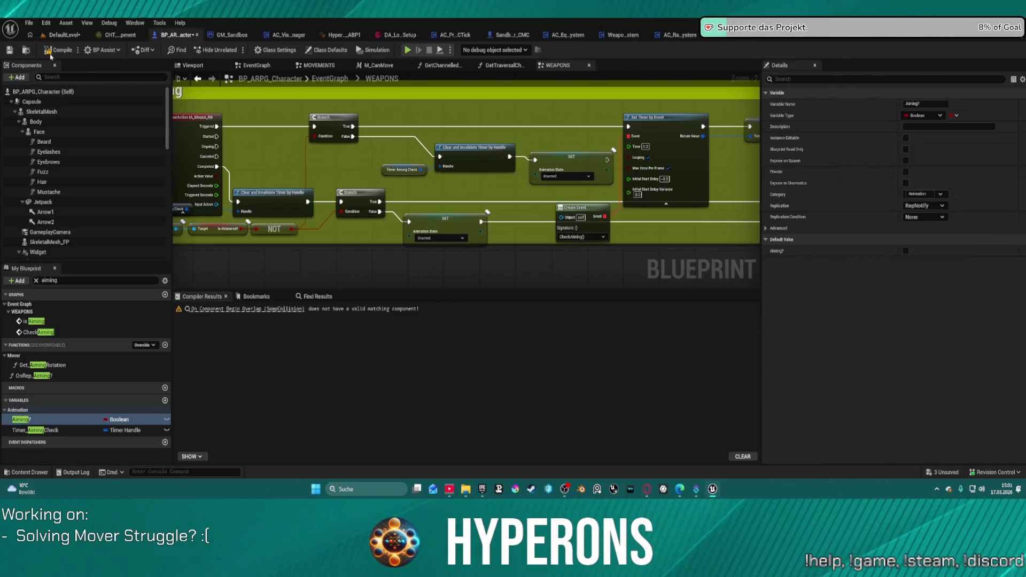
pyautogui.press('F7')
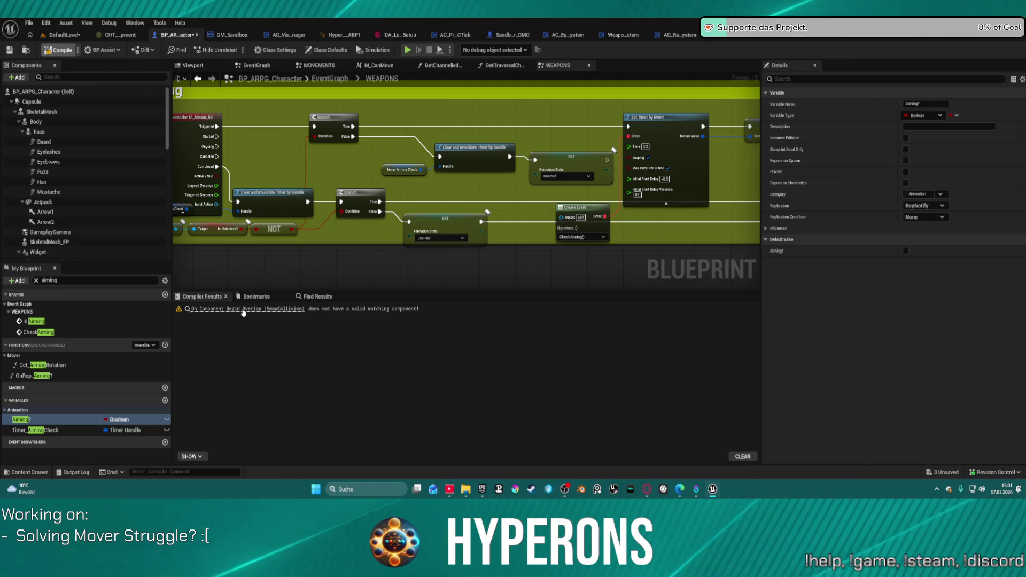
# Step: Jump to the node behind the compiler warning, recompile, and launch Play despite the errors
pyautogui.click(246, 309)
pyautogui.scroll(-8, 399, 110)
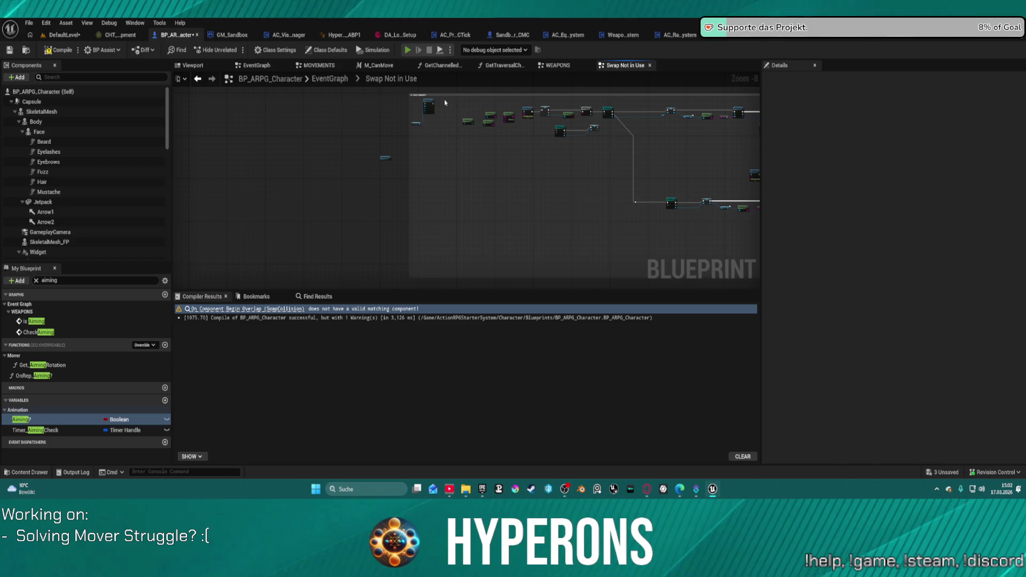
pyautogui.press('F7')
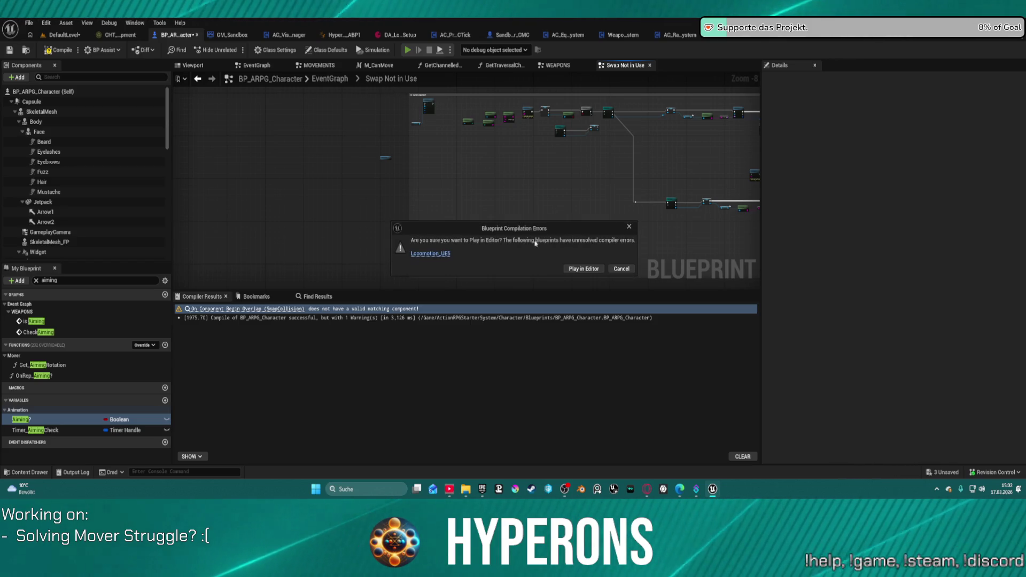
pyautogui.click(564, 270)
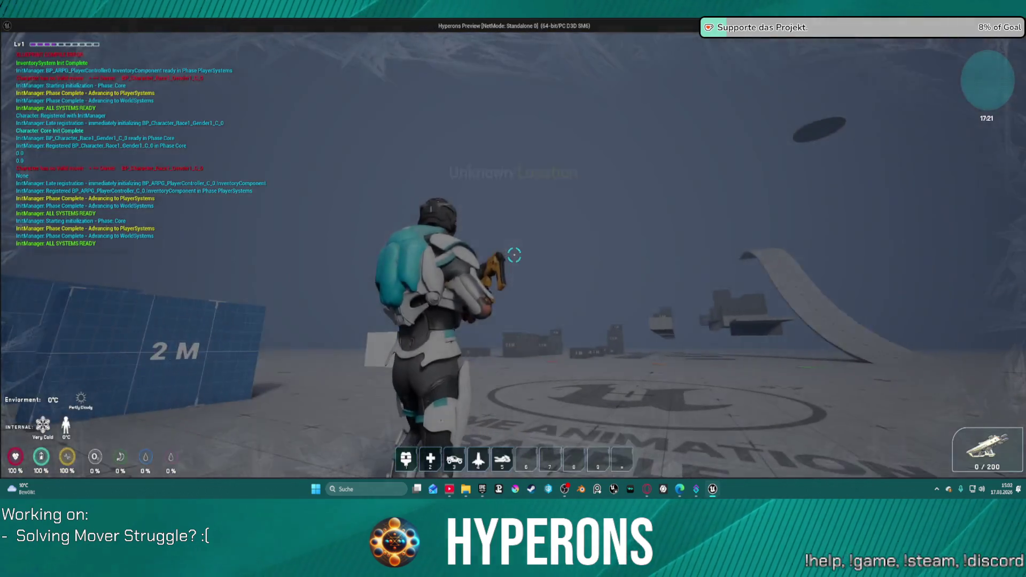
# Step: Walk the ARPG character around the traversal blocks, turning the camera, then close the preview
pyautogui.press('w')
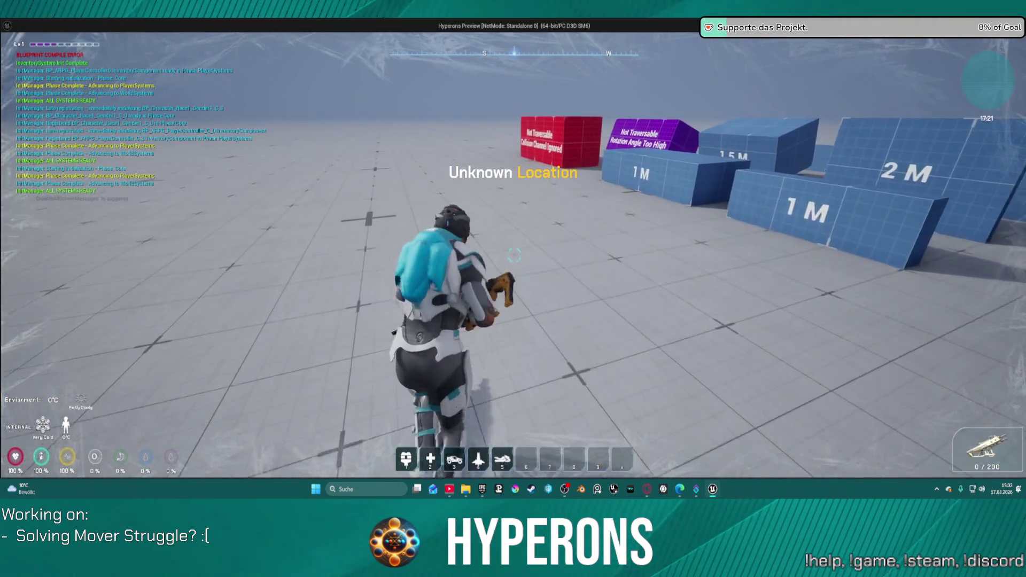
pyautogui.press('w')
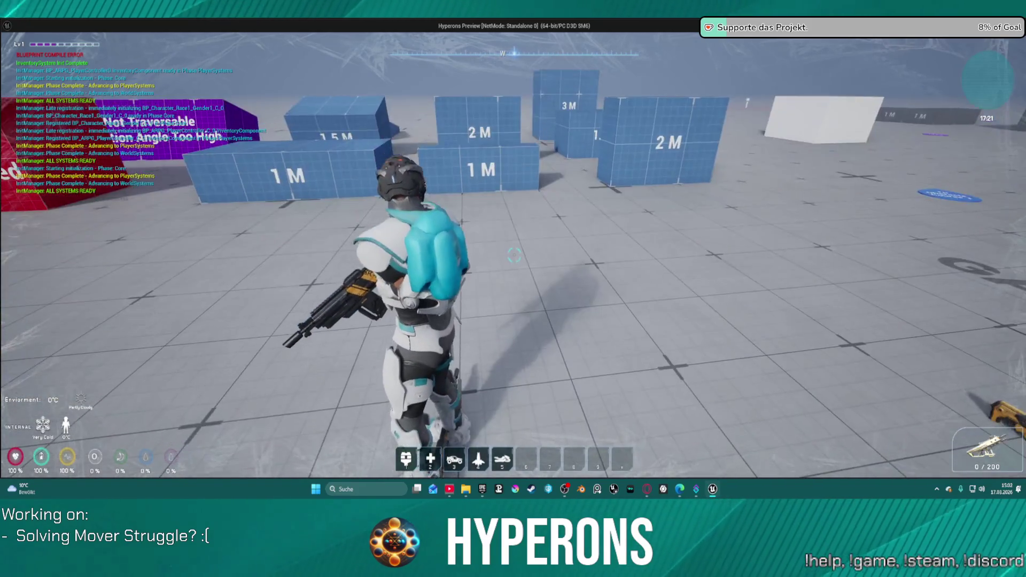
pyautogui.press('w')
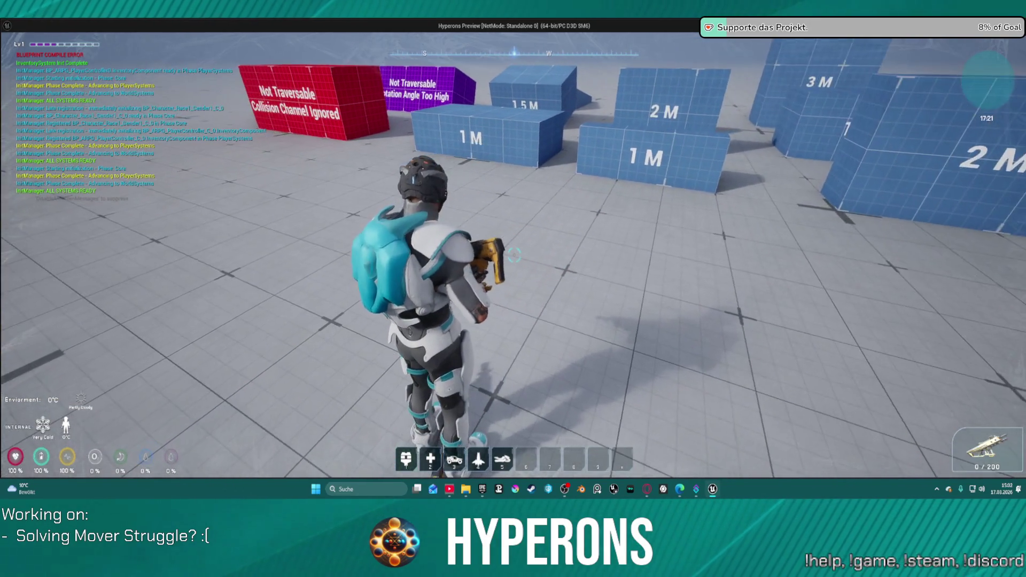
pyautogui.press('s')
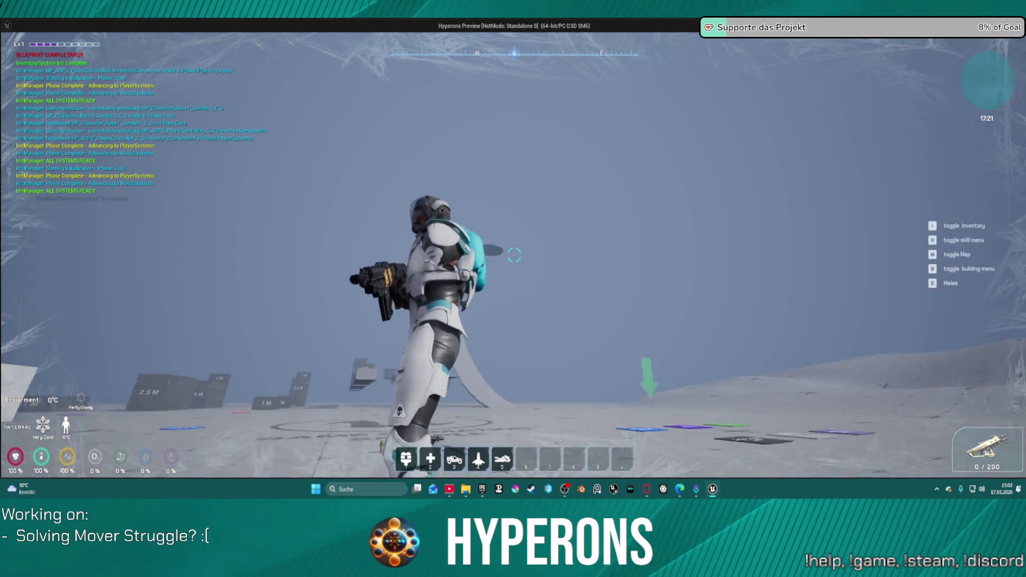
pyautogui.press('s')
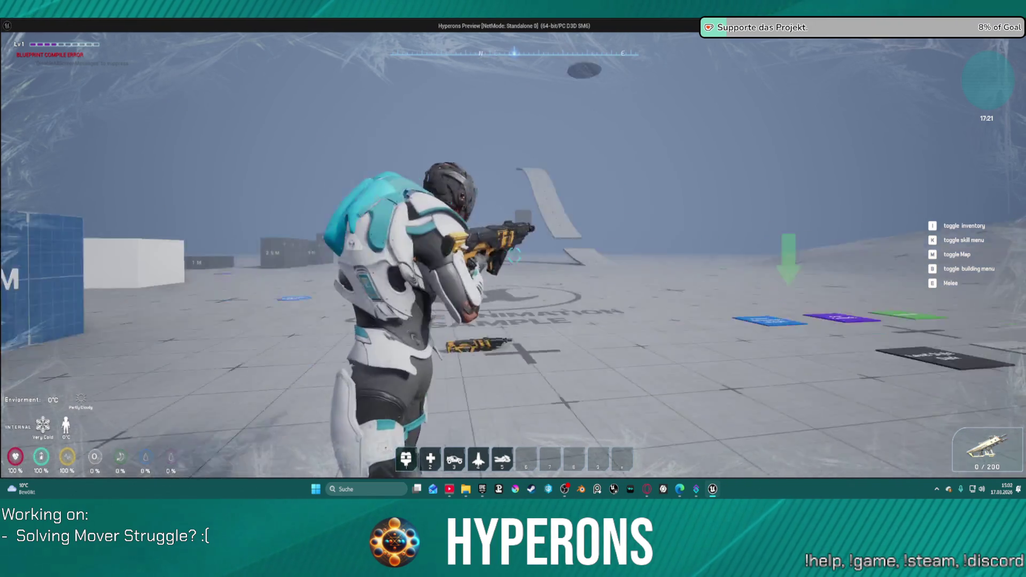
pyautogui.press('w')
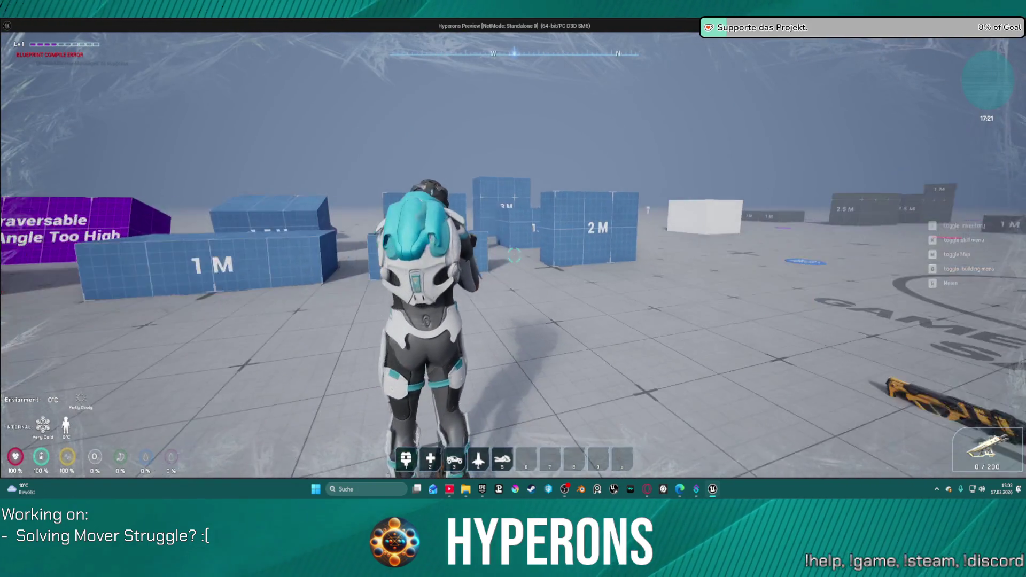
pyautogui.press('Escape')
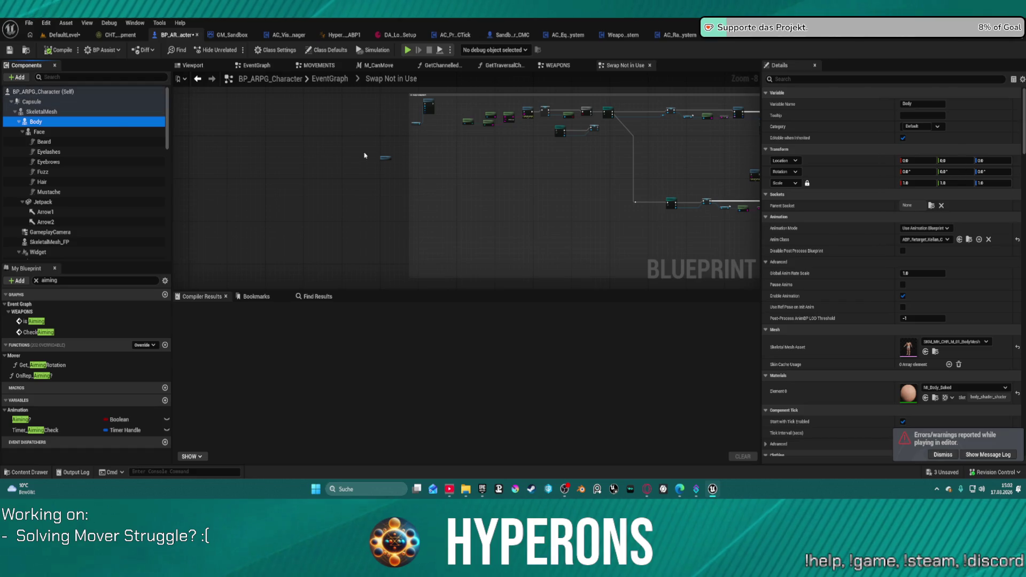
# Step: Open the SkeletalMesh's anim class HyperCharacter_Mover_ABP1 and pan its EventGraph to the update logic
pyautogui.click(970, 240)
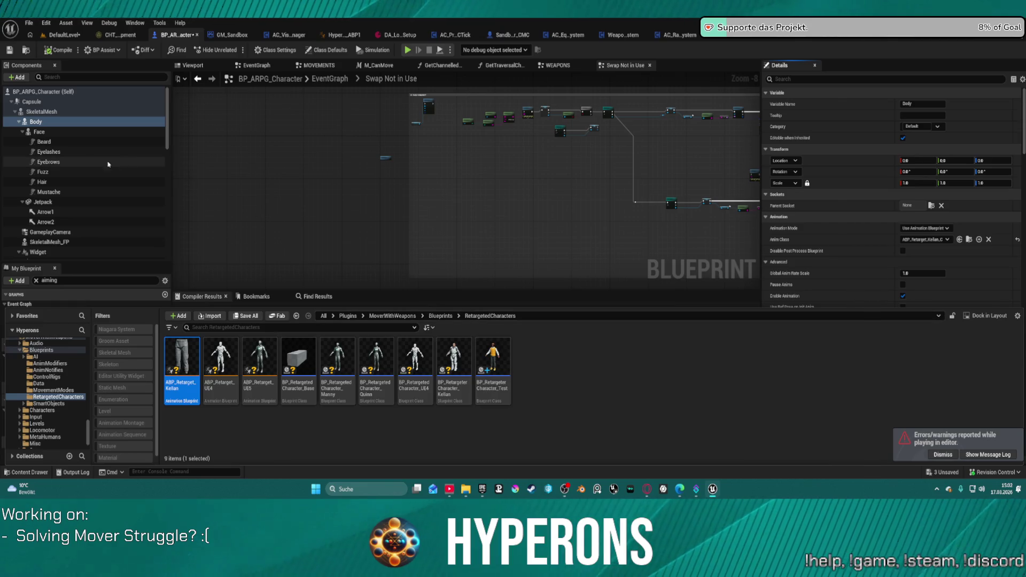
pyautogui.click(71, 112)
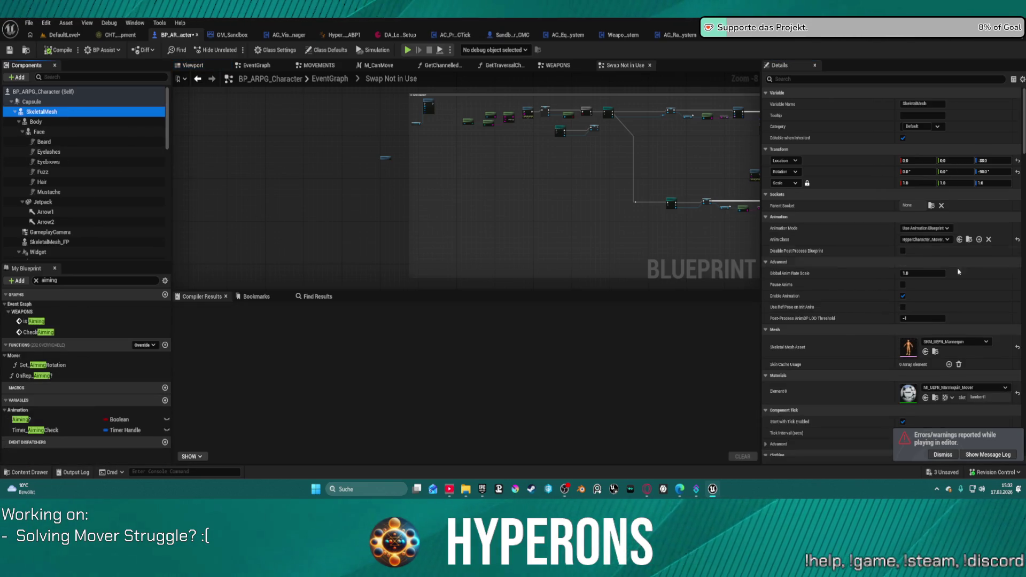
pyautogui.click(970, 240)
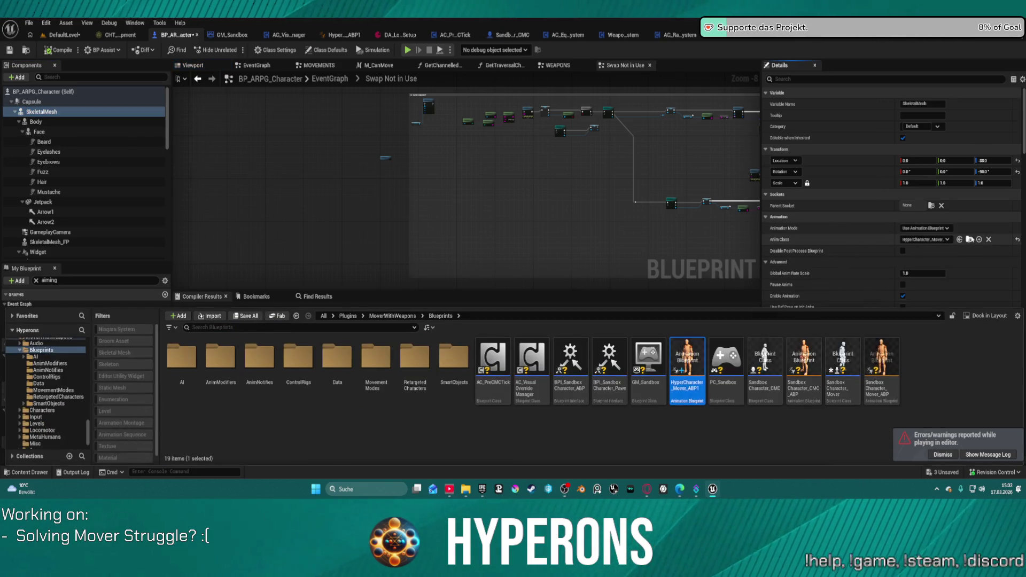
pyautogui.doubleClick(688, 362)
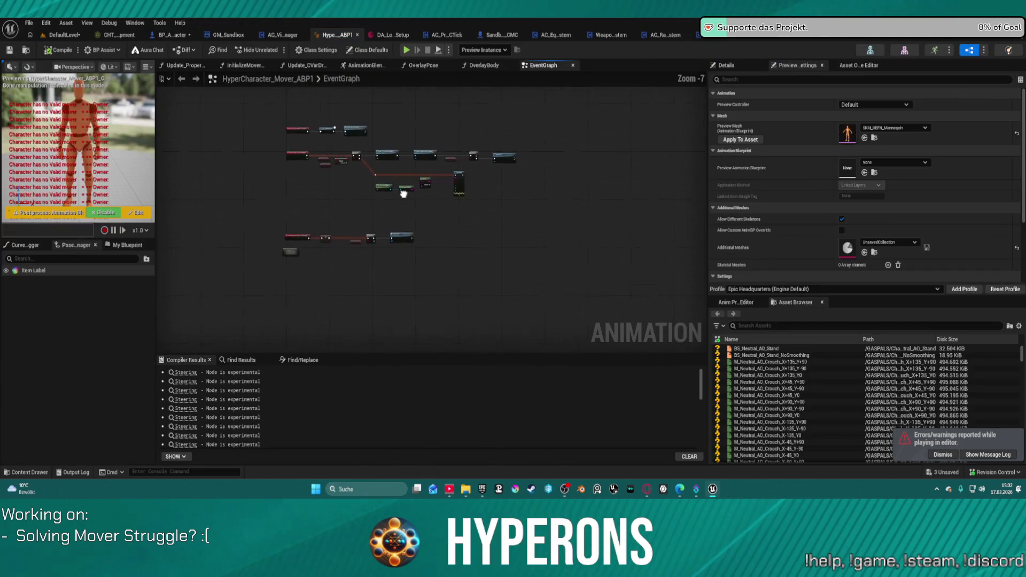
pyautogui.scroll(1, 385, 173)
pyautogui.moveTo(384, 173)
pyautogui.mouseDown()
pyautogui.moveTo(344, 181)
pyautogui.moveTo(394, 174)
pyautogui.mouseUp()
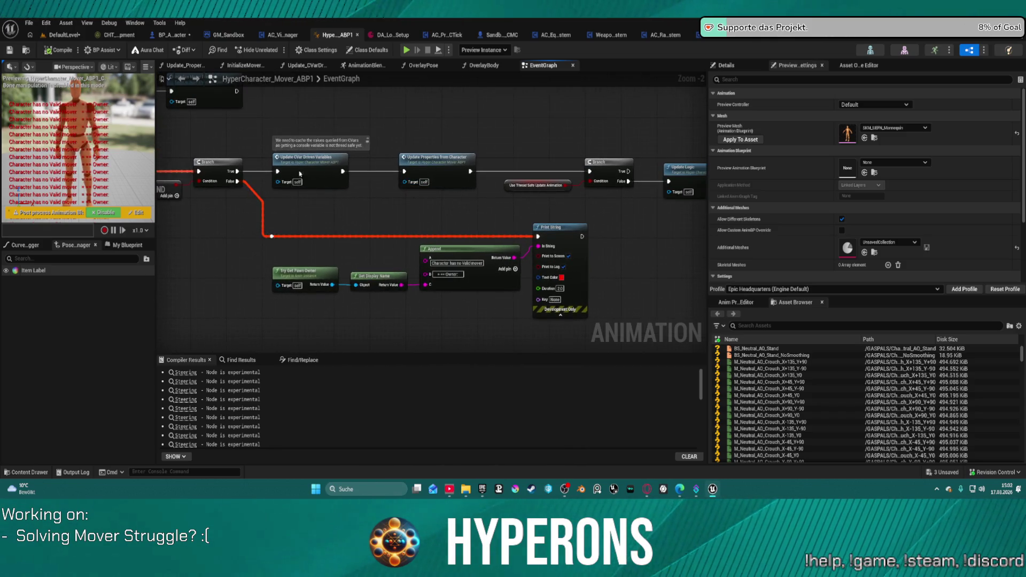
pyautogui.moveTo(300, 174)
pyautogui.mouseDown()
pyautogui.moveTo(335, 225)
pyautogui.moveTo(301, 199)
pyautogui.mouseUp()
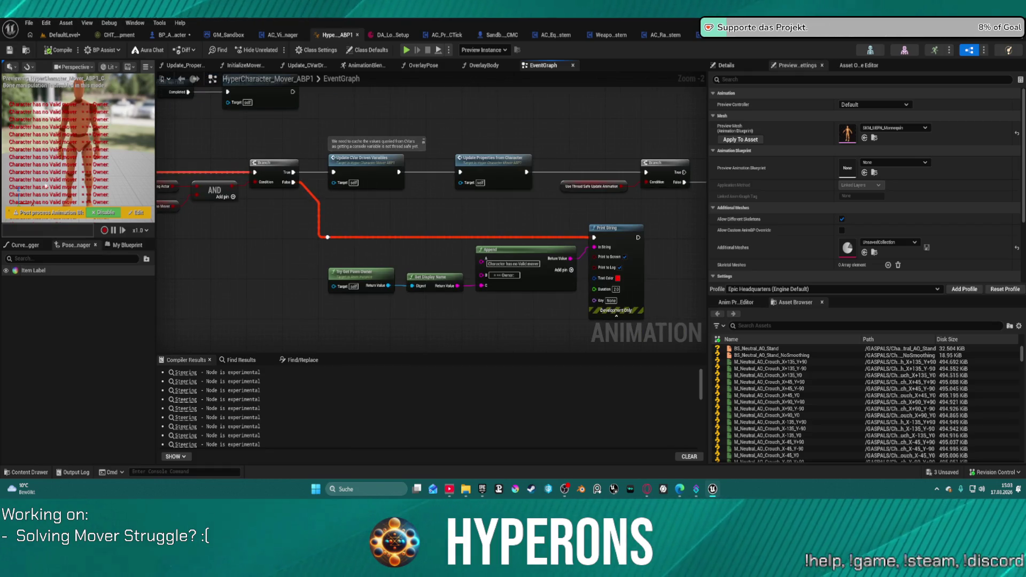
pyautogui.moveTo(350, 220)
pyautogui.mouseDown()
pyautogui.moveTo(480, 228)
pyautogui.moveTo(487, 289)
pyautogui.mouseUp()
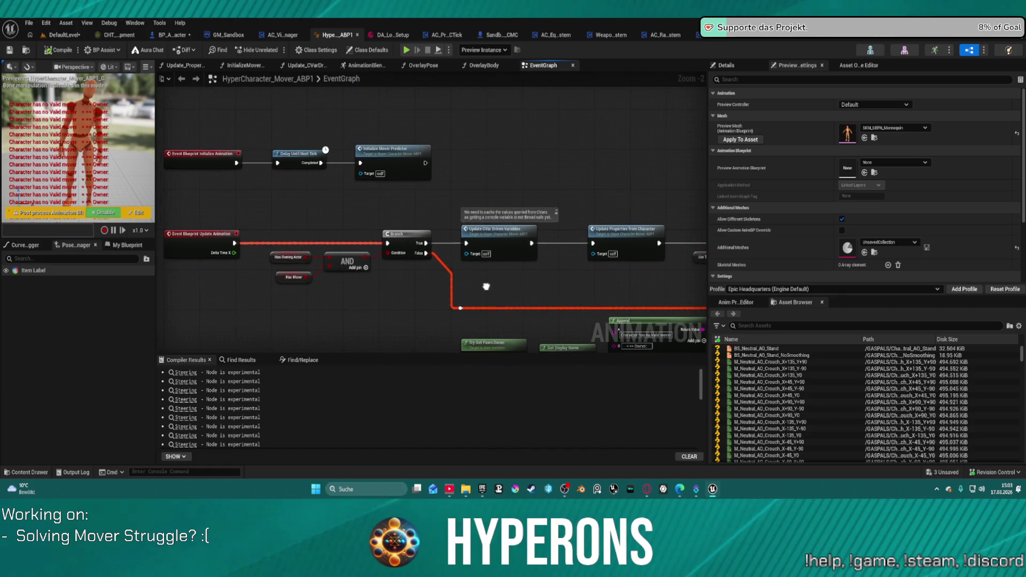
# Step: In InitializeMoverPredictor, move the breakpoint from Is Valid to the SET node, then return to the level
pyautogui.doubleClick(394, 156)
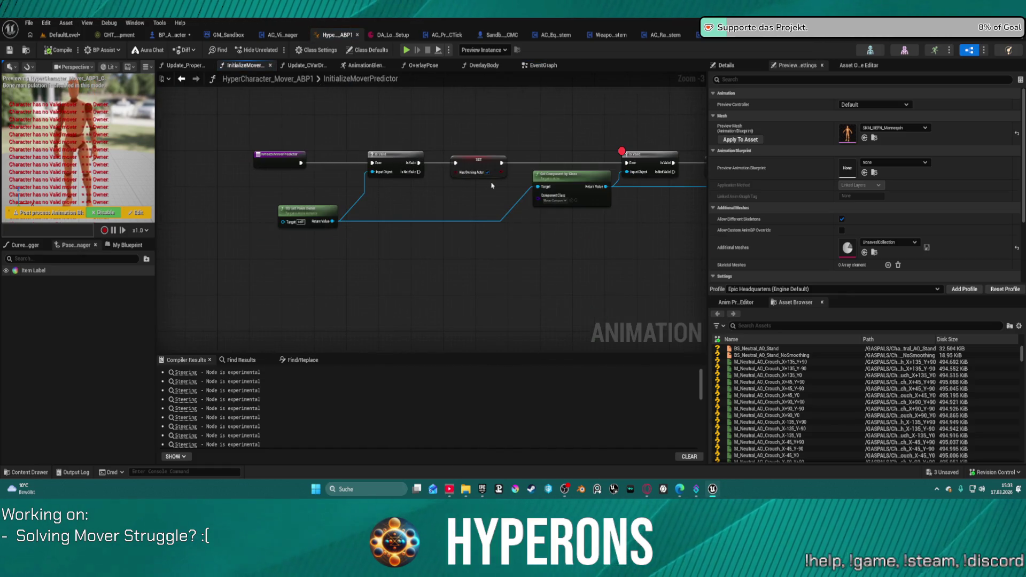
pyautogui.moveTo(492, 186)
pyautogui.mouseDown()
pyautogui.moveTo(417, 218)
pyautogui.moveTo(377, 210)
pyautogui.mouseUp()
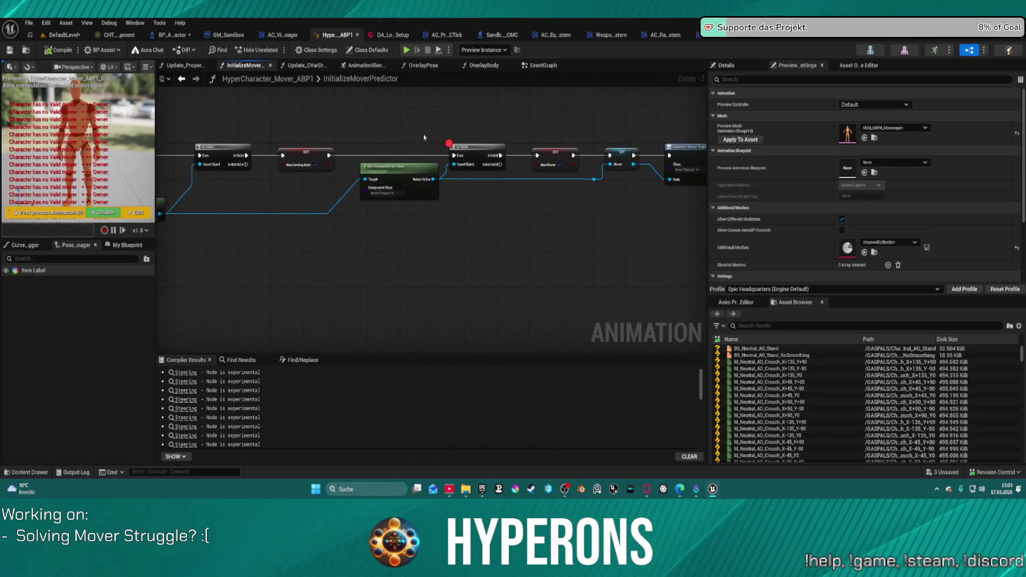
pyautogui.rightClick(474, 158)
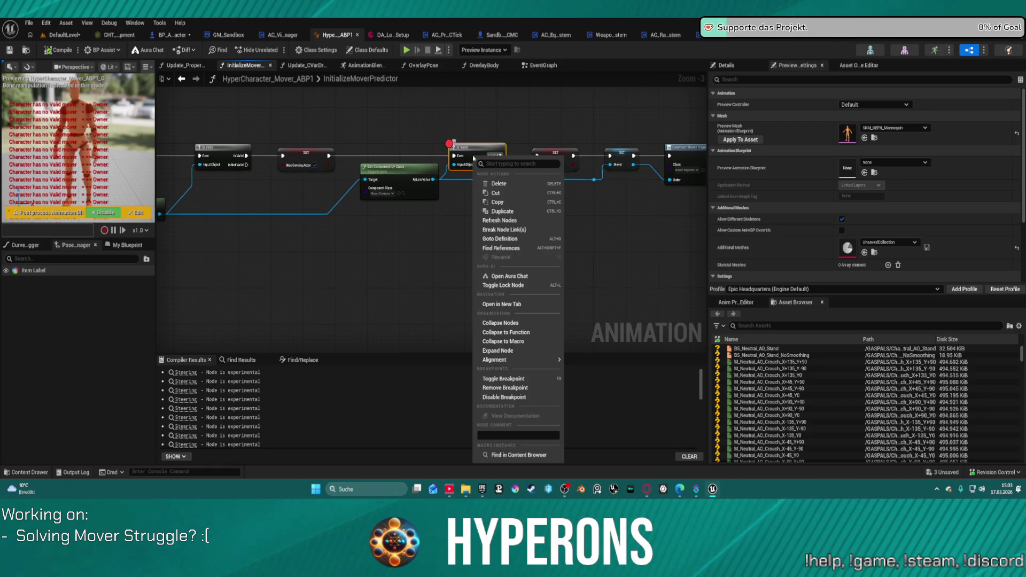
pyautogui.click(523, 393)
pyautogui.moveTo(599, 253); pyautogui.dragTo(534, 242)
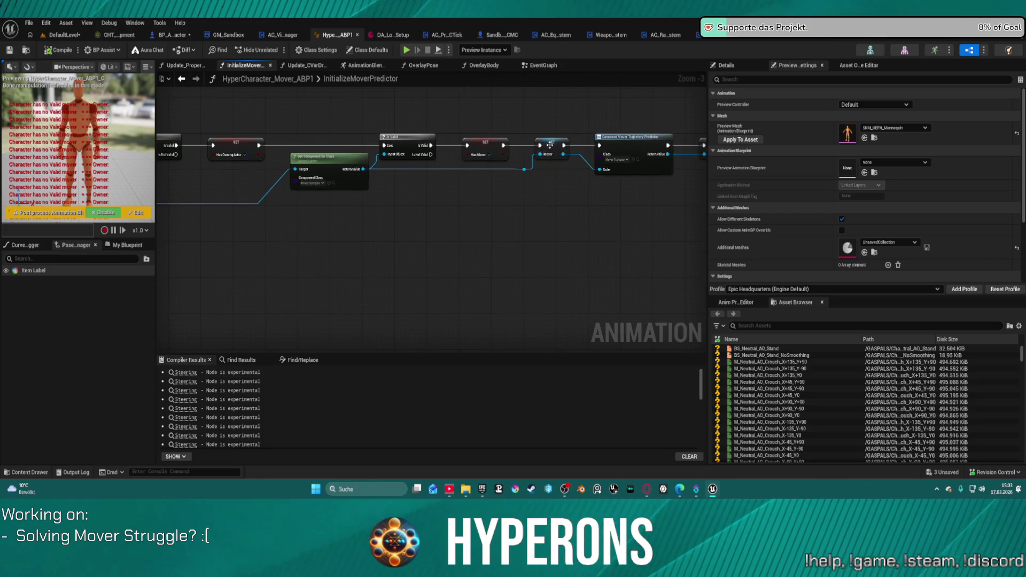
pyautogui.rightClick(551, 147)
pyautogui.click(577, 368)
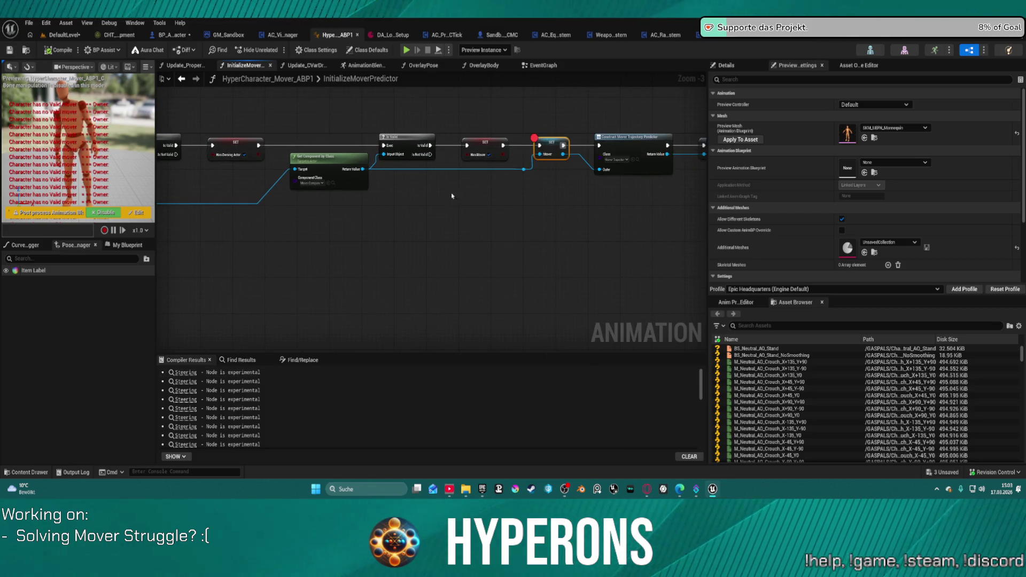
pyautogui.click(64, 36)
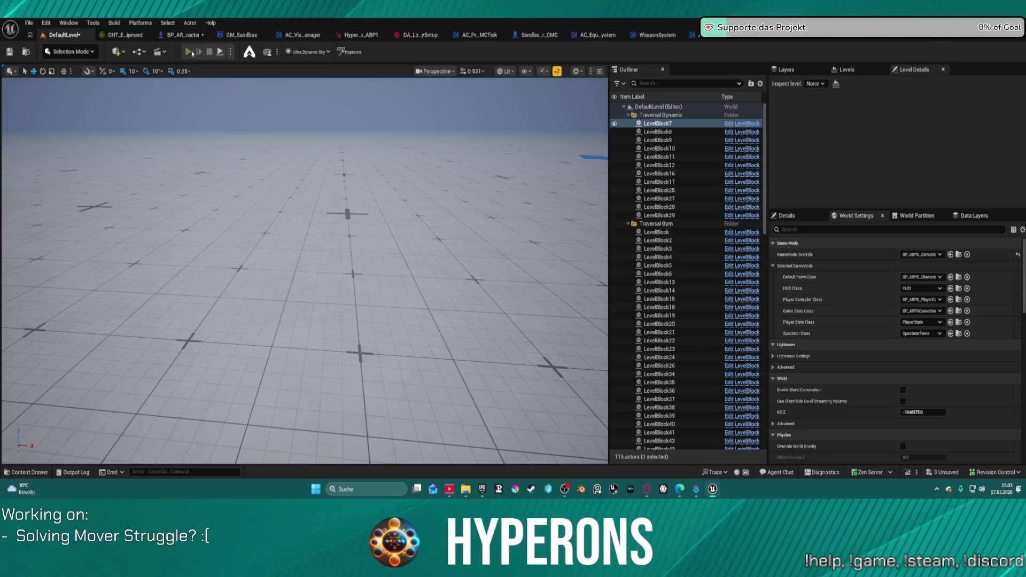
# Step: Start play-testing, free the mouse, and bring the anim blueprint's update chain into view
pyautogui.click(192, 53)
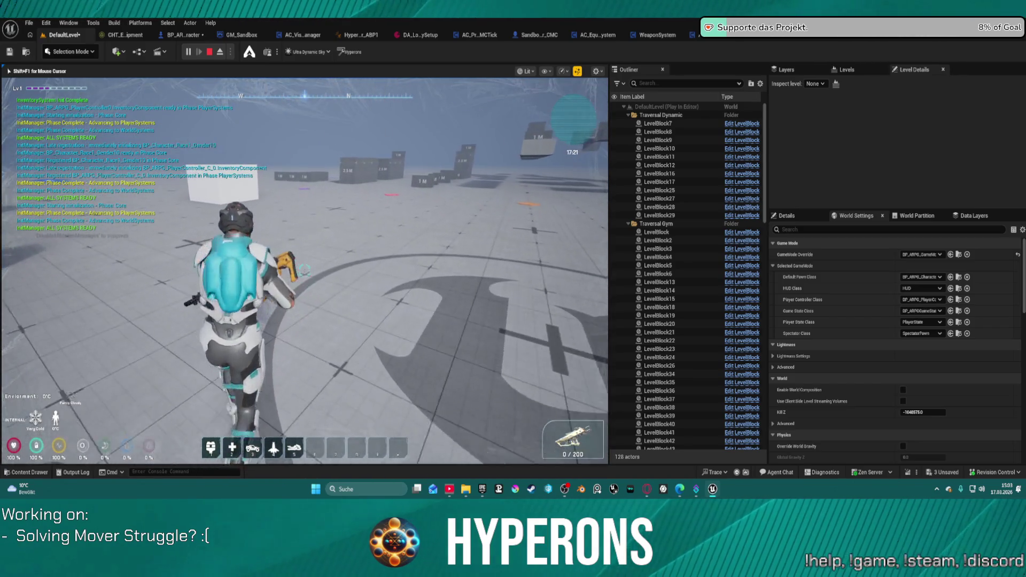
pyautogui.press('super')
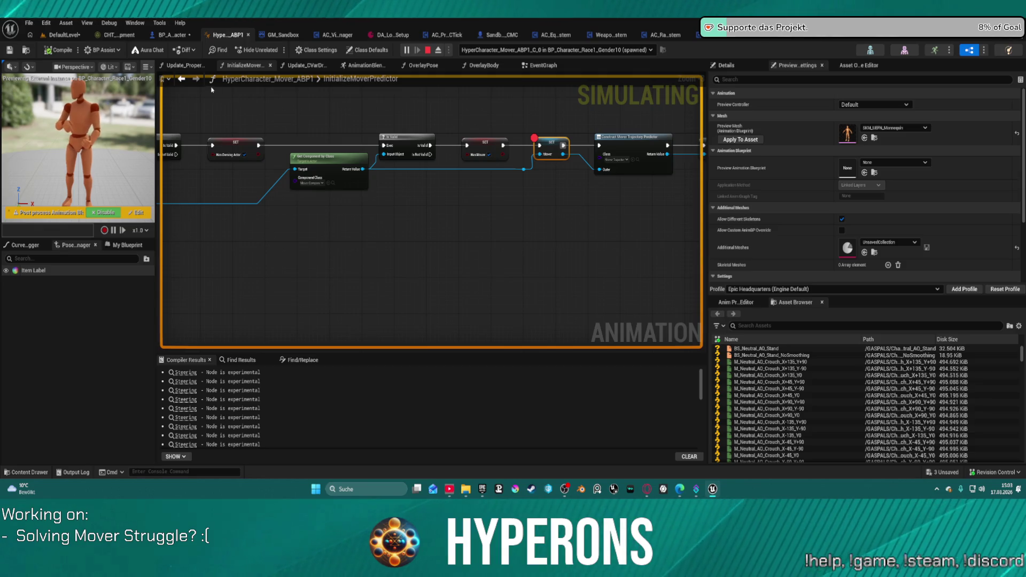
pyautogui.click(549, 70)
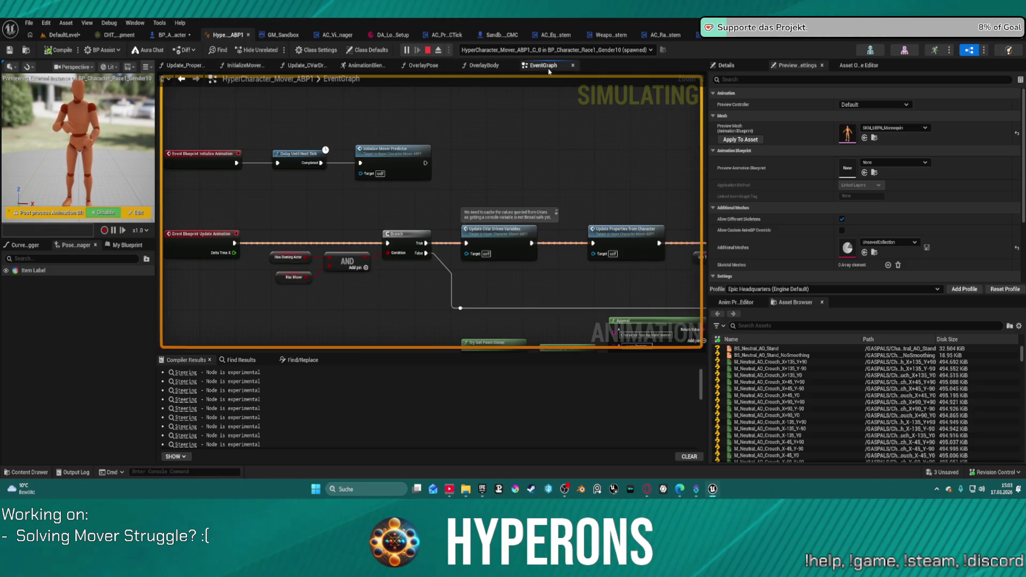
pyautogui.moveTo(655, 192); pyautogui.dragTo(393, 154)
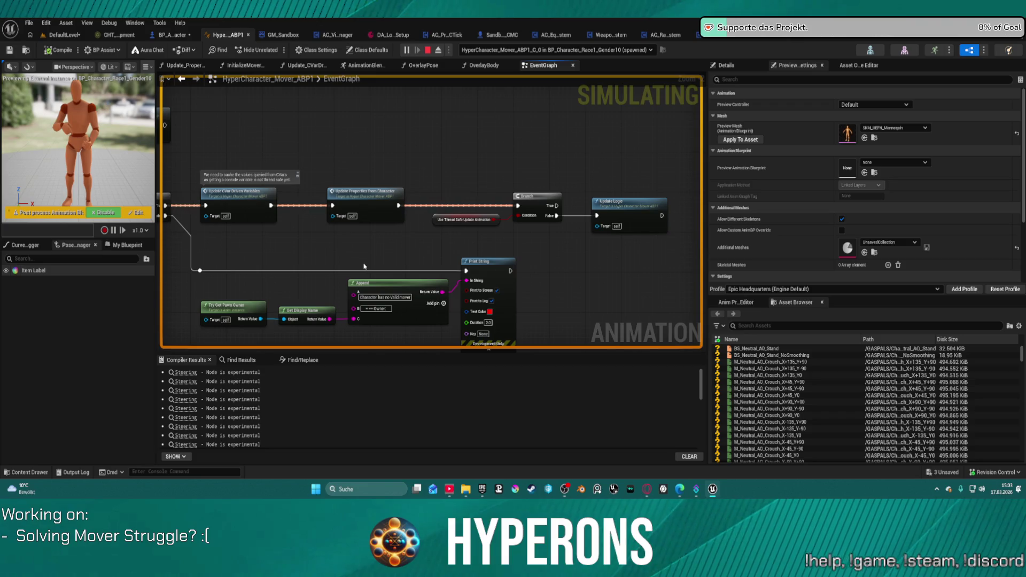
# Step: Select the Use Thread Safe Update Animation node and jump into Update_PropertiesFromCharacter
pyautogui.scroll(2, 448, 250)
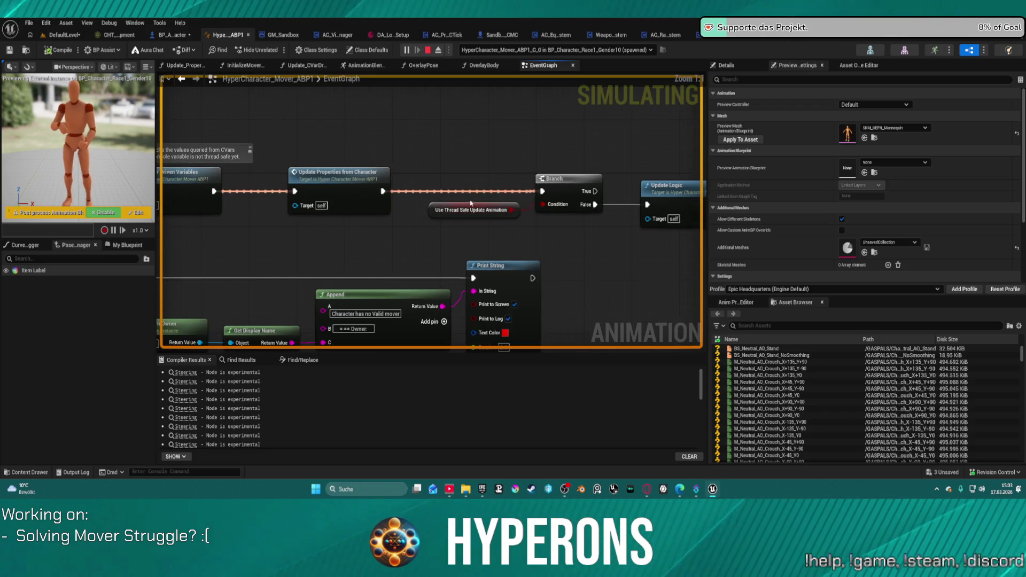
pyautogui.moveTo(465, 210)
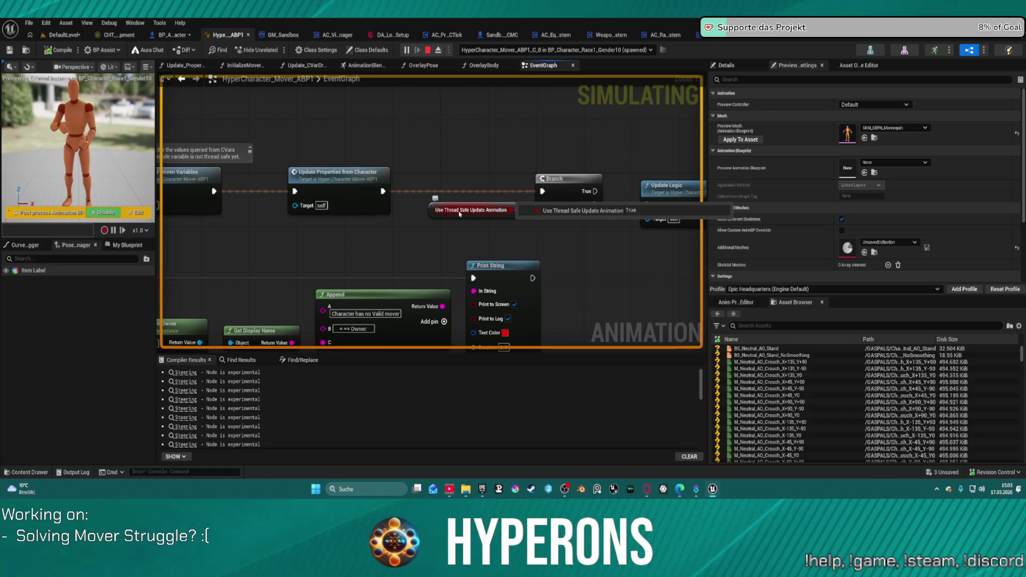
pyautogui.click(459, 212)
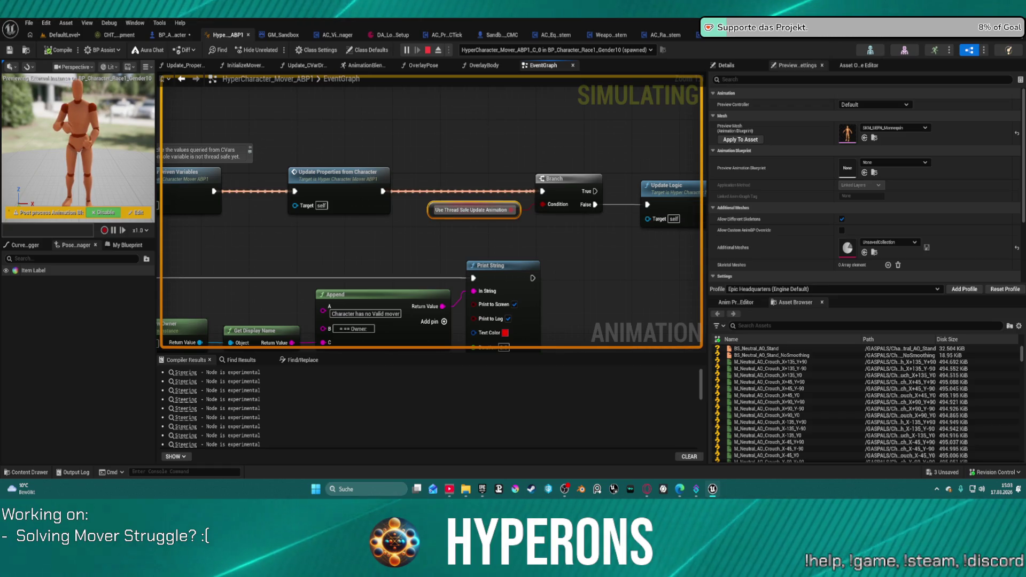
pyautogui.moveTo(455, 289); pyautogui.dragTo(433, 200)
pyautogui.hotkey('alt', 'Left')
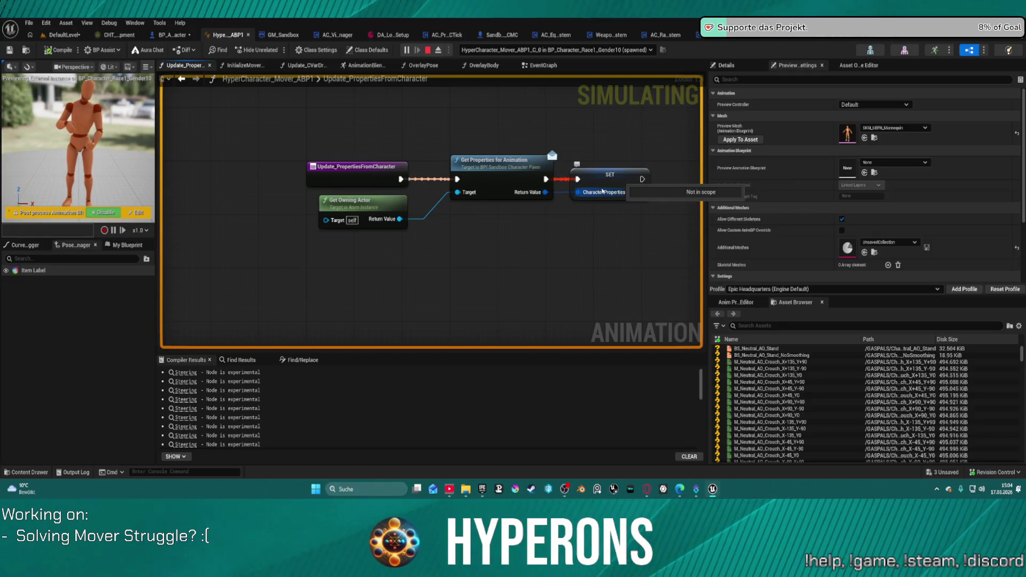
# Step: Add a breakpoint on the Character Properties SET node
pyautogui.moveTo(602, 192); pyautogui.dragTo(474, 182)
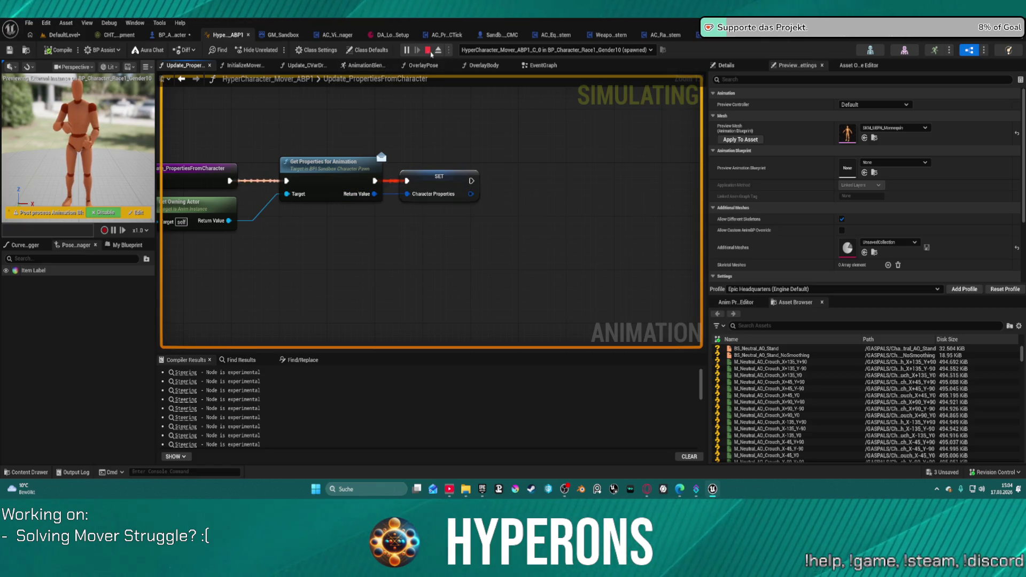
pyautogui.rightClick(451, 179)
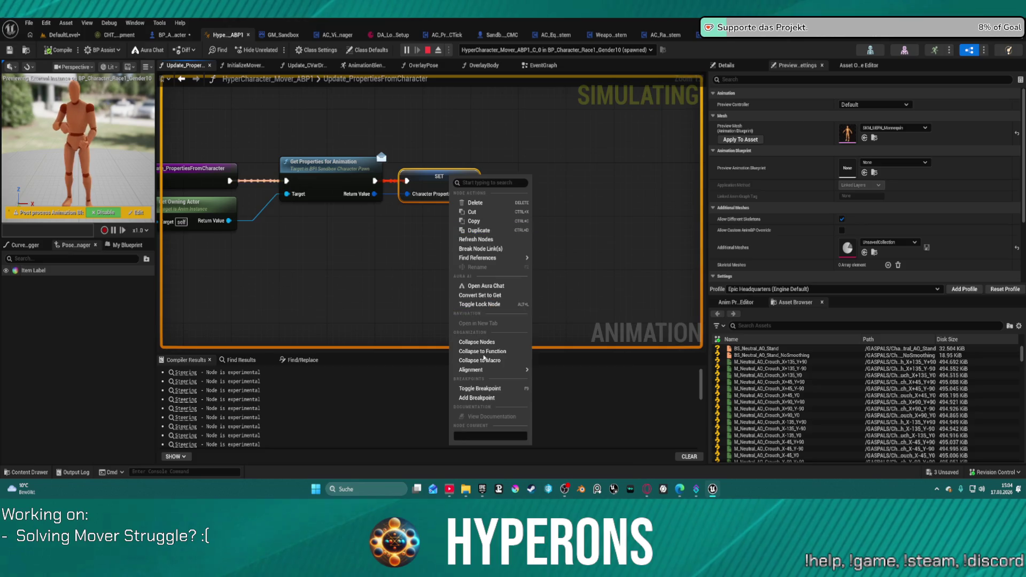
pyautogui.click(498, 404)
pyautogui.press('F9')
# Step: Expand the Character Properties return value and scroll through its live fields
pyautogui.moveTo(398, 221)
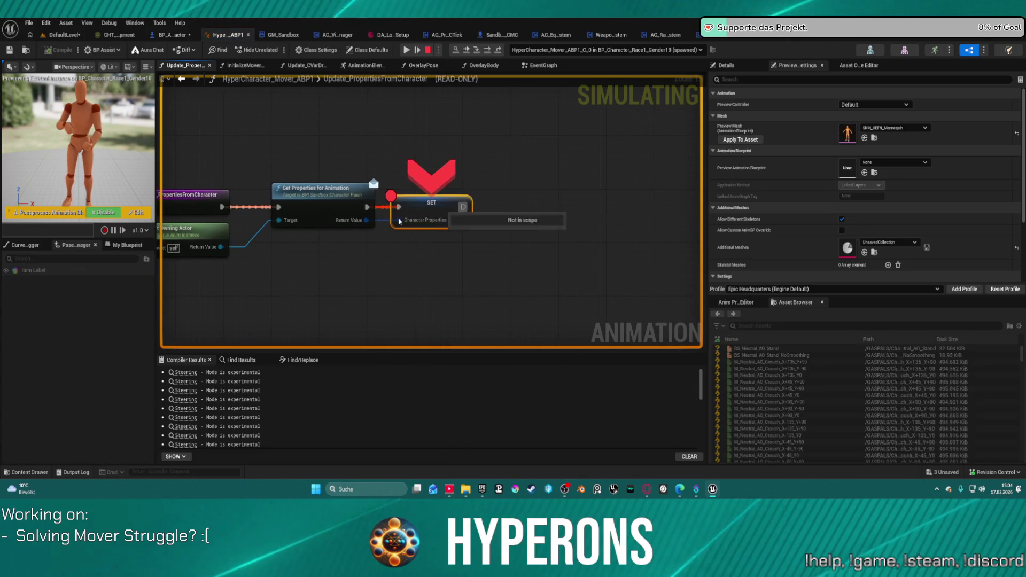
pyautogui.click(456, 231)
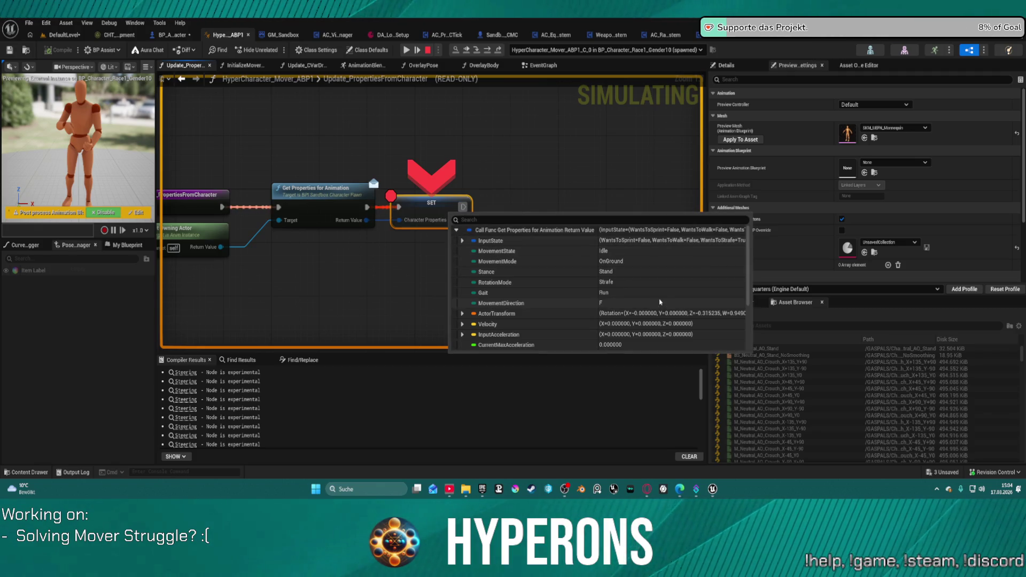
pyautogui.scroll(-2, 661, 302)
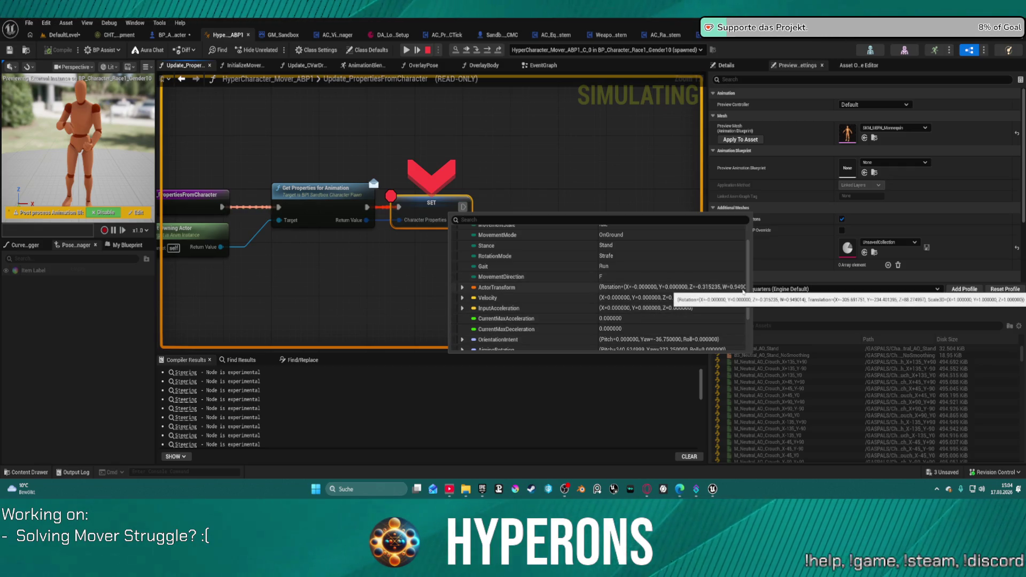
pyautogui.scroll(-1, 572, 291)
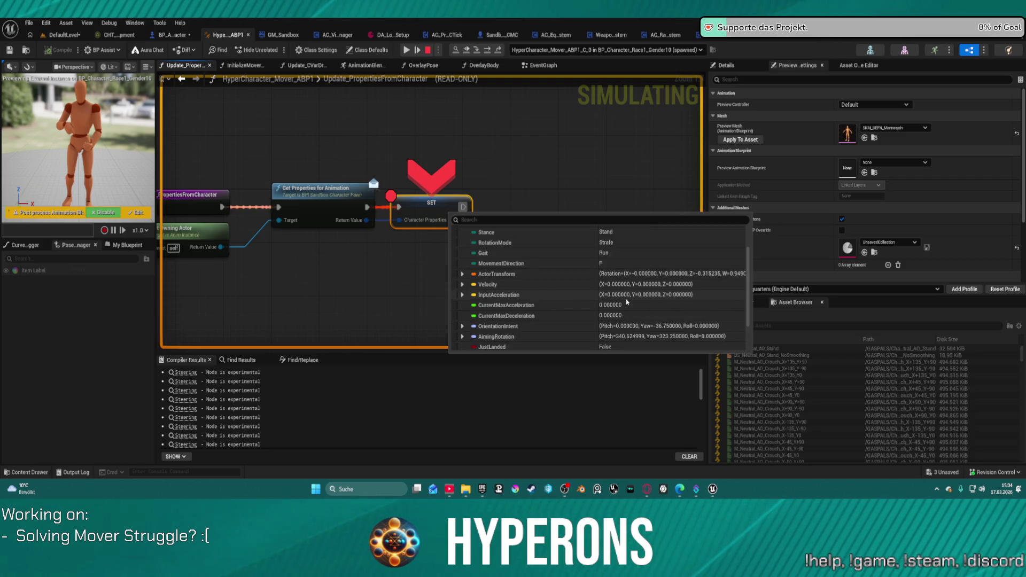
pyautogui.scroll(-3, 628, 304)
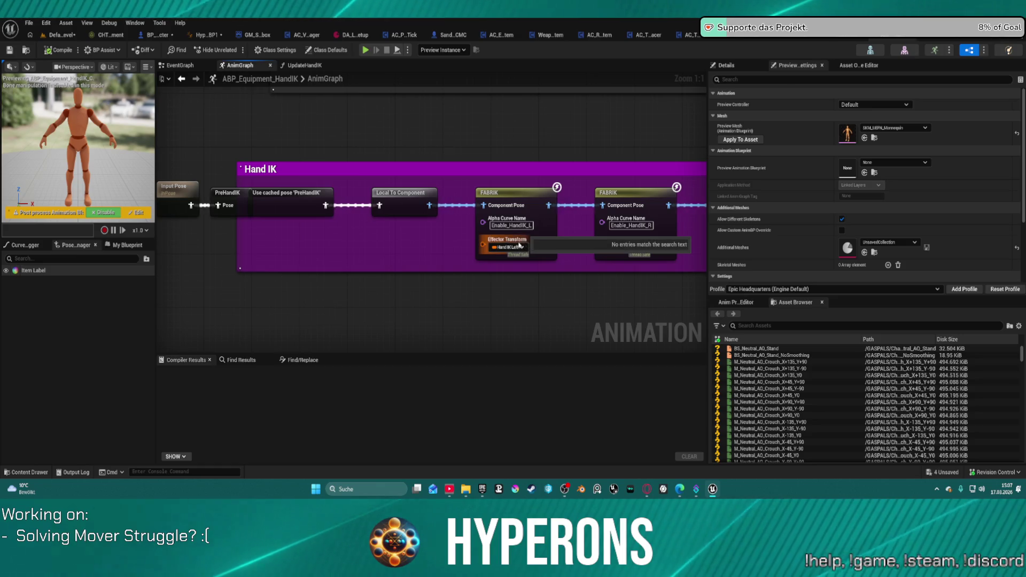
# Step: Place PreHandIK beside Input Pose and zoom out over the whole Hand IK graph
pyautogui.moveTo(392, 230); pyautogui.dragTo(509, 233)
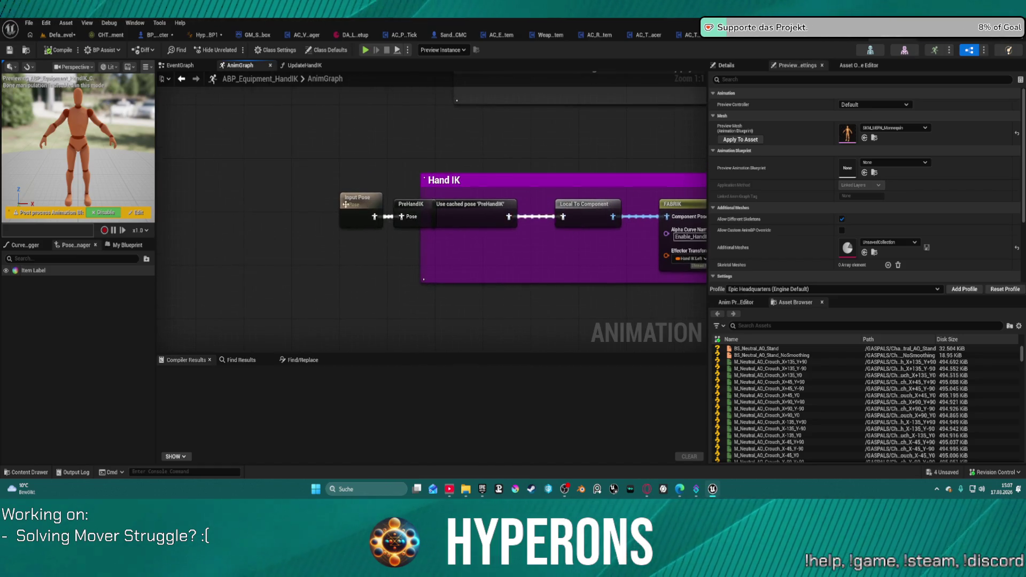
pyautogui.moveTo(345, 204); pyautogui.dragTo(304, 206)
pyautogui.moveTo(410, 209); pyautogui.dragTo(349, 210)
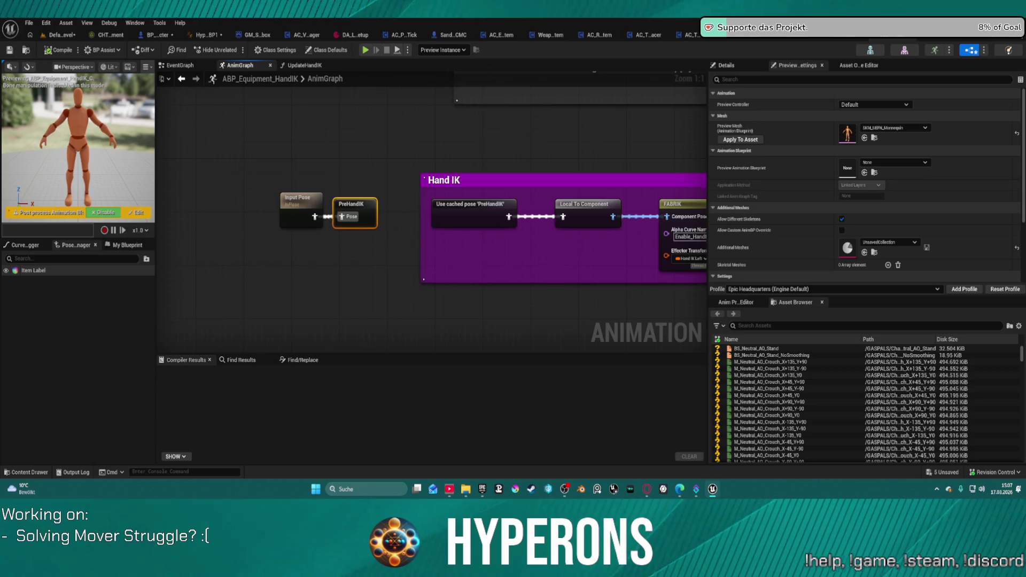
pyautogui.scroll(-2, 671, 153)
pyautogui.moveTo(671, 152)
pyautogui.mouseDown()
pyautogui.moveTo(340, 118)
pyautogui.moveTo(537, 124)
pyautogui.mouseUp()
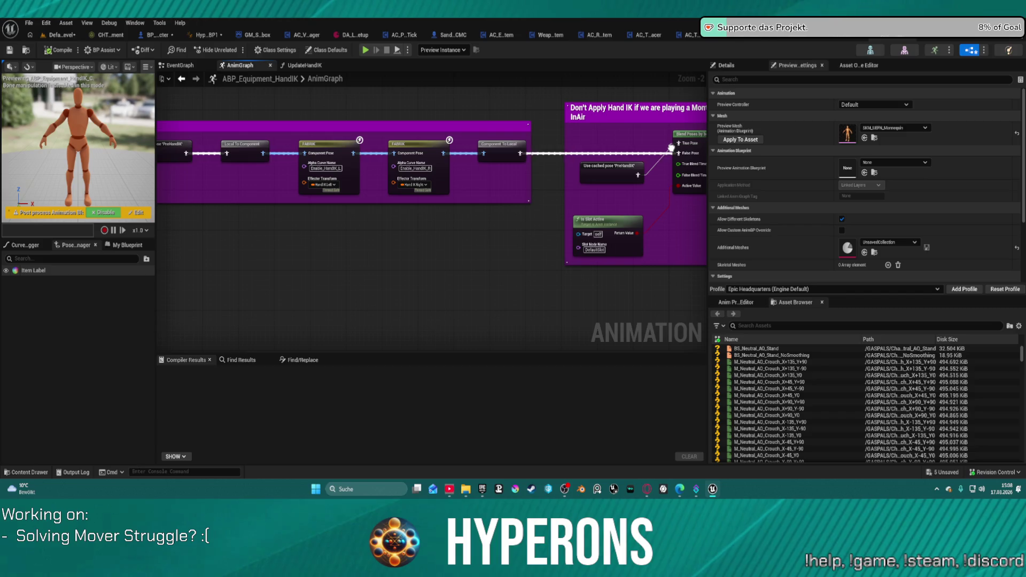
pyautogui.moveTo(672, 148)
pyautogui.mouseDown()
pyautogui.moveTo(658, 144)
pyautogui.moveTo(675, 149)
pyautogui.mouseUp()
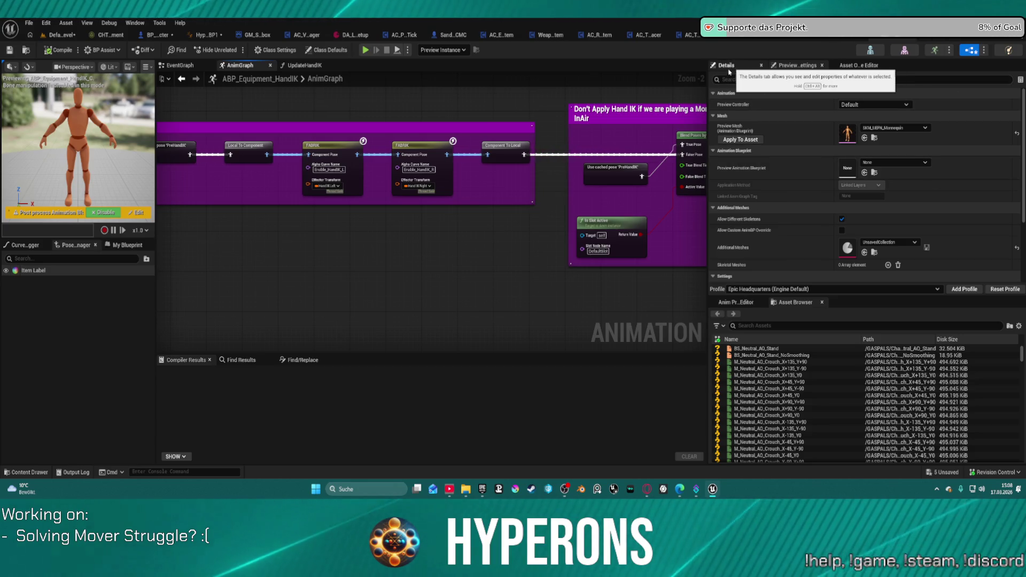
# Step: Show the animation curve debugging list, peek at UpdateHandIK, and select the left-hand FABRIK node
pyautogui.click(24, 244)
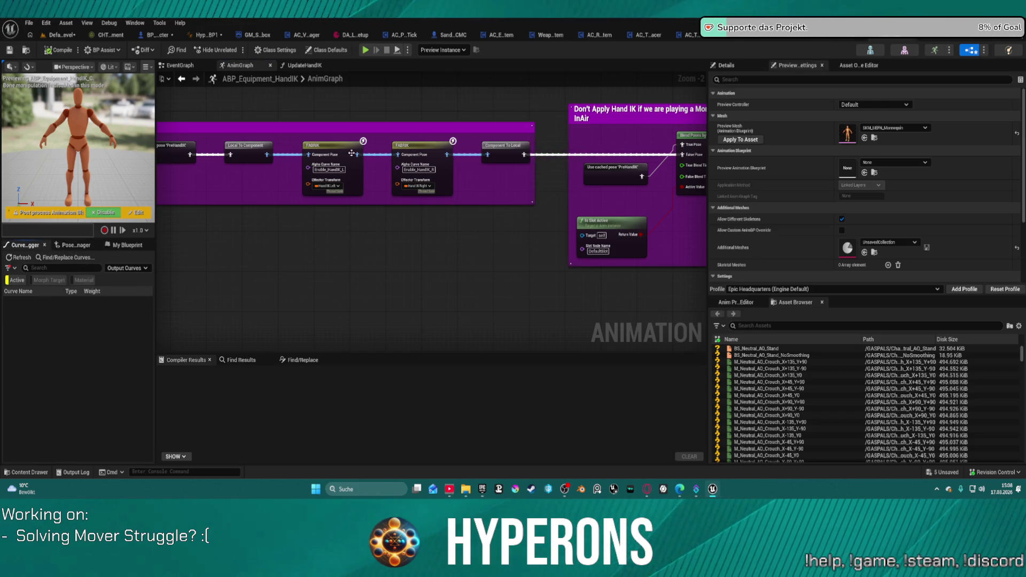
pyautogui.click(296, 66)
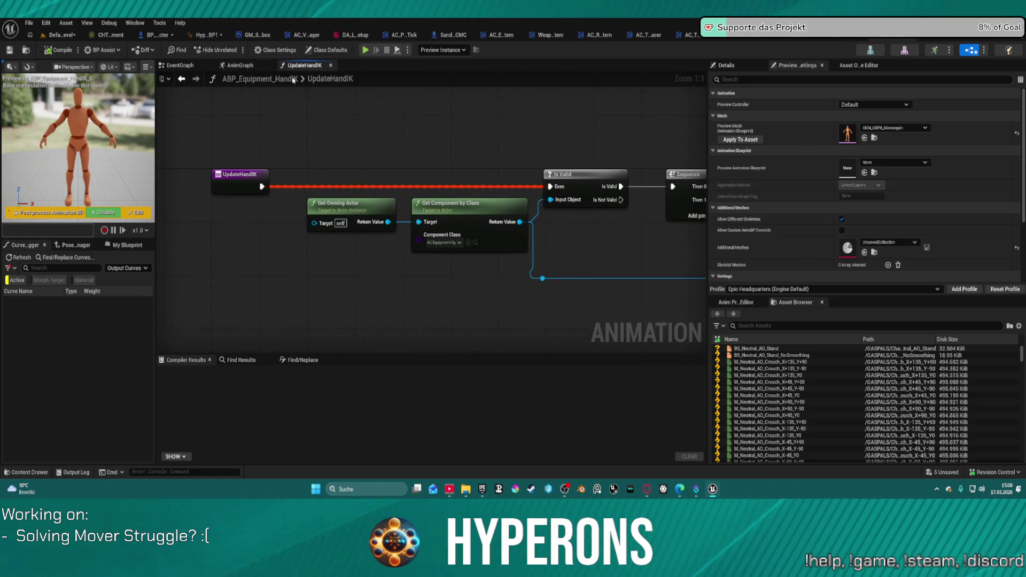
pyautogui.click(240, 66)
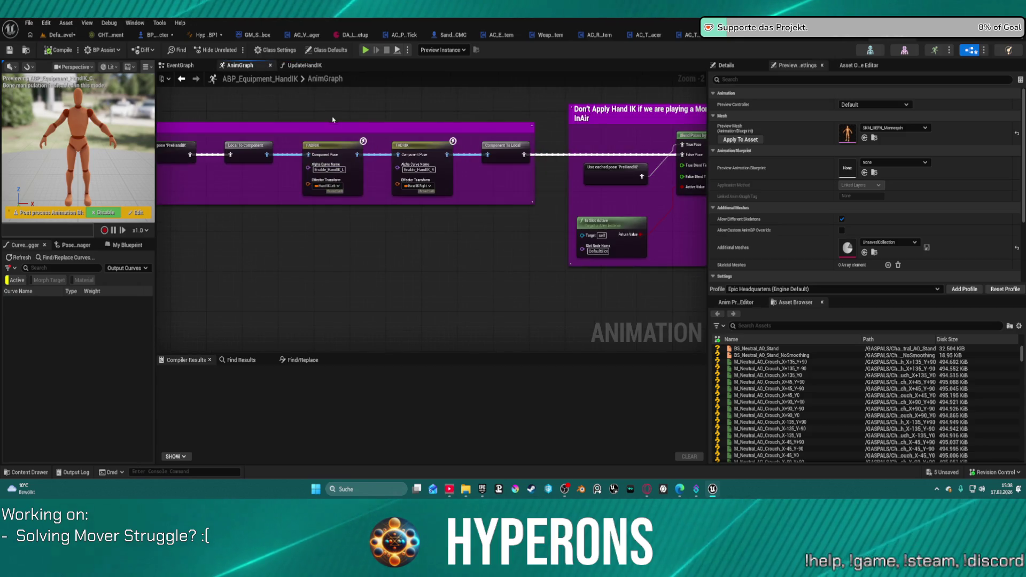
pyautogui.click(337, 150)
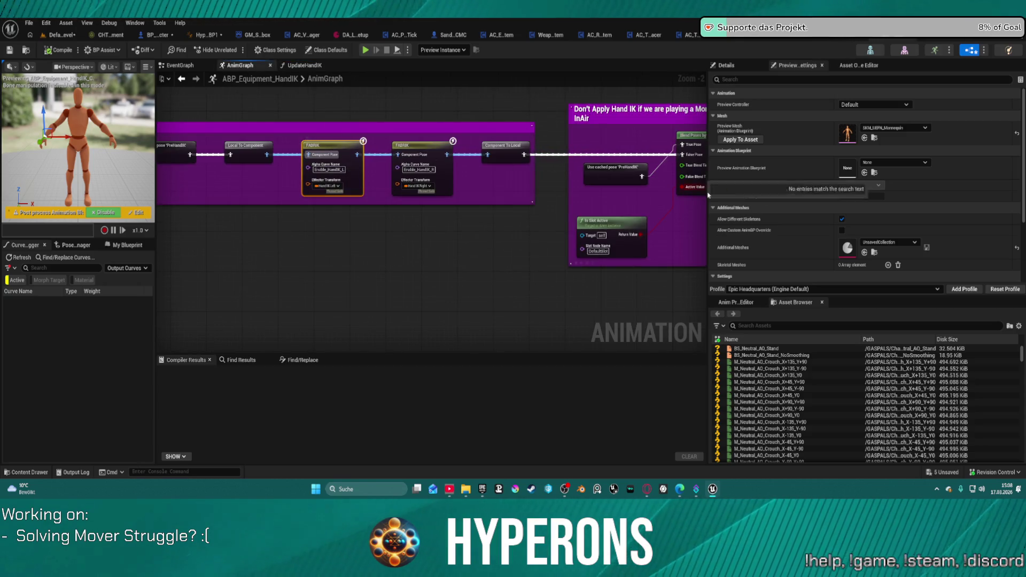
# Step: Review the left-hand FABRIK node's Details, including its Effector Target and solver settings
pyautogui.scroll(-1, 832, 213)
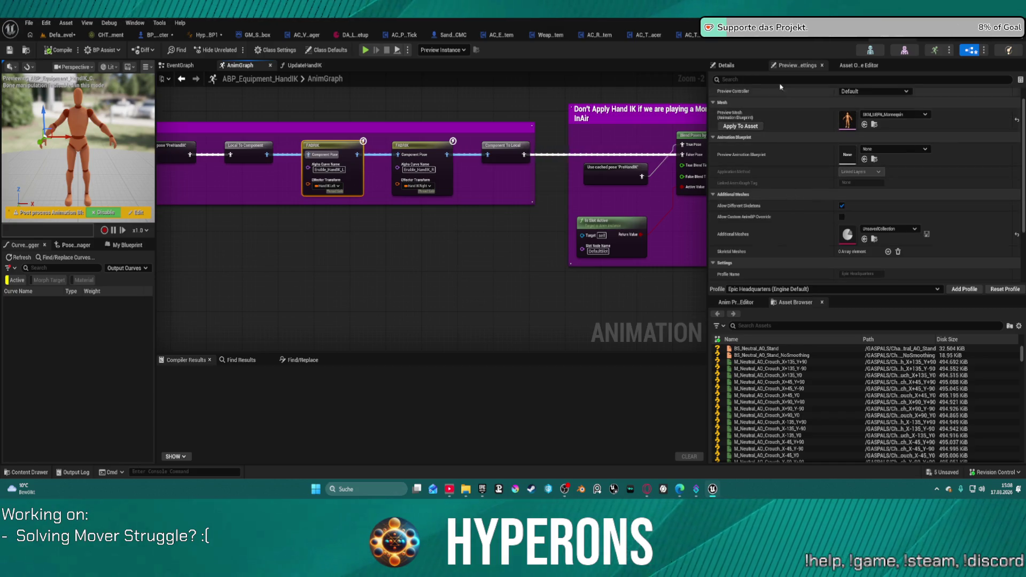
pyautogui.click(726, 66)
pyautogui.scroll(-3, 932, 248)
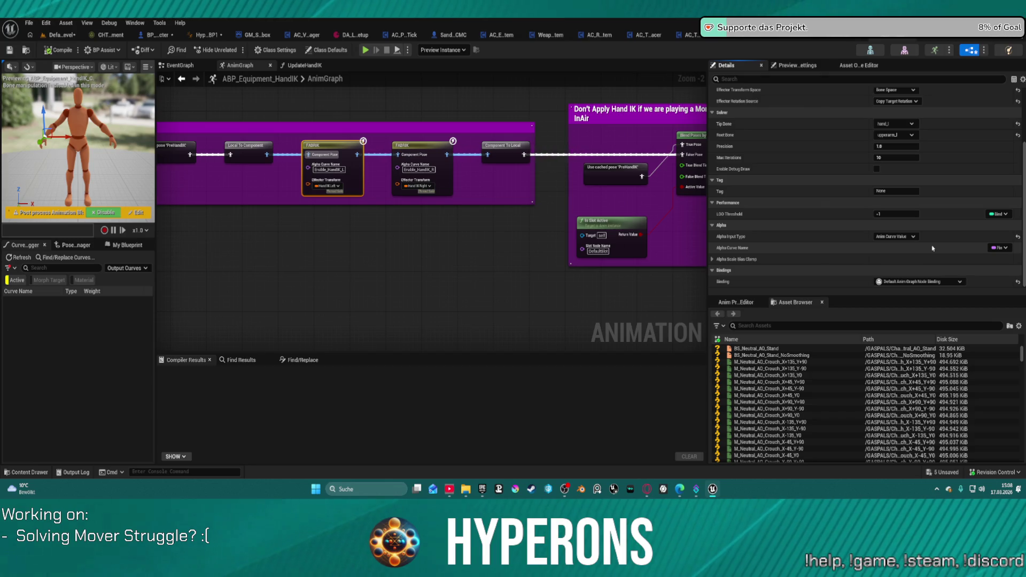
pyautogui.scroll(3, 915, 141)
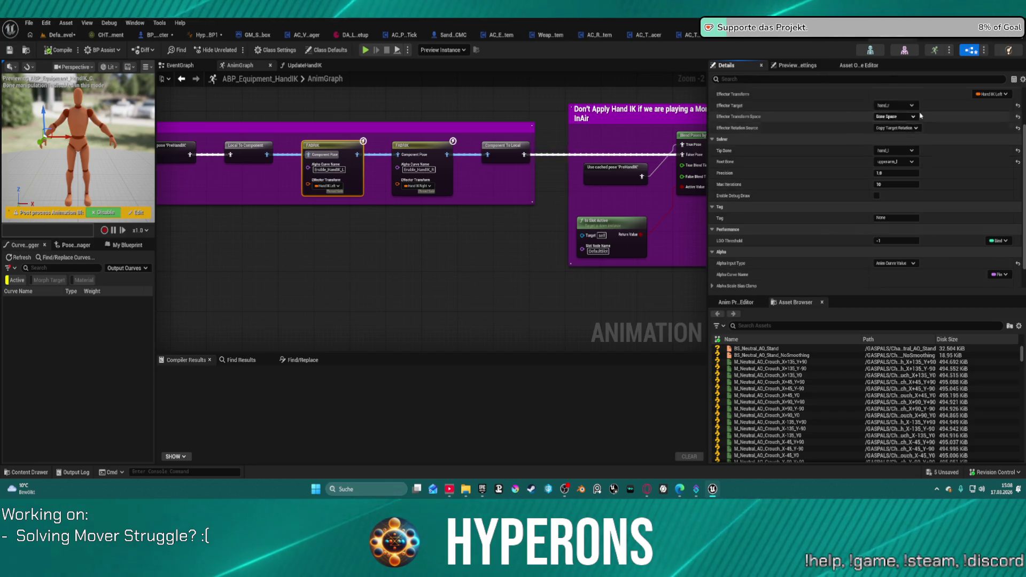
pyautogui.scroll(2, 915, 140)
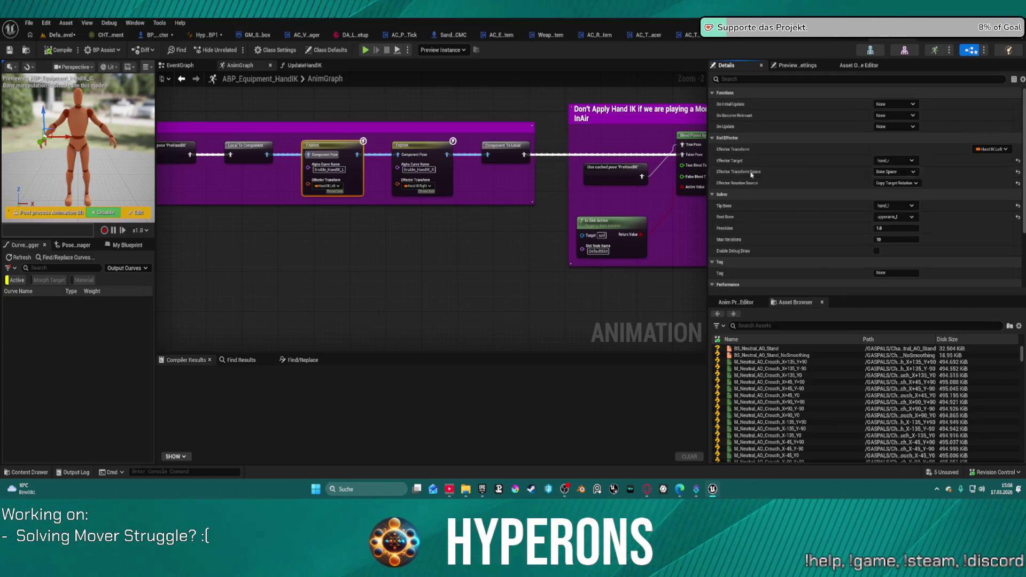
pyautogui.moveTo(730, 161)
# Step: Pan over UpdateHandIK's Get Hand IK and Is Valid nodes, then open the body mesh editor and Content Drawer
pyautogui.click(300, 66)
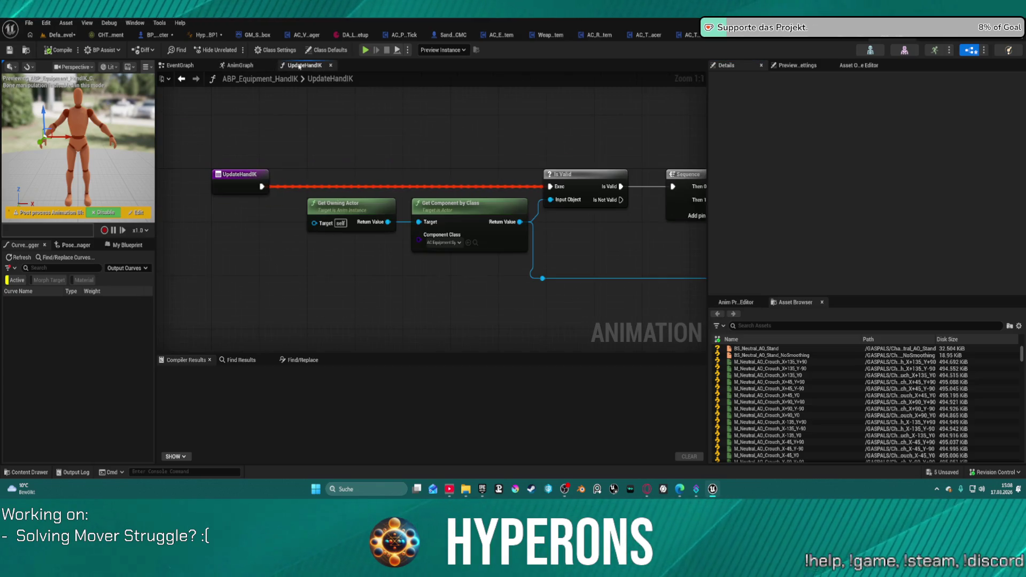
pyautogui.moveTo(643, 292)
pyautogui.mouseDown()
pyautogui.moveTo(378, 259)
pyautogui.moveTo(529, 290)
pyautogui.moveTo(596, 247)
pyautogui.moveTo(282, 242)
pyautogui.moveTo(314, 224)
pyautogui.moveTo(321, 190)
pyautogui.mouseUp()
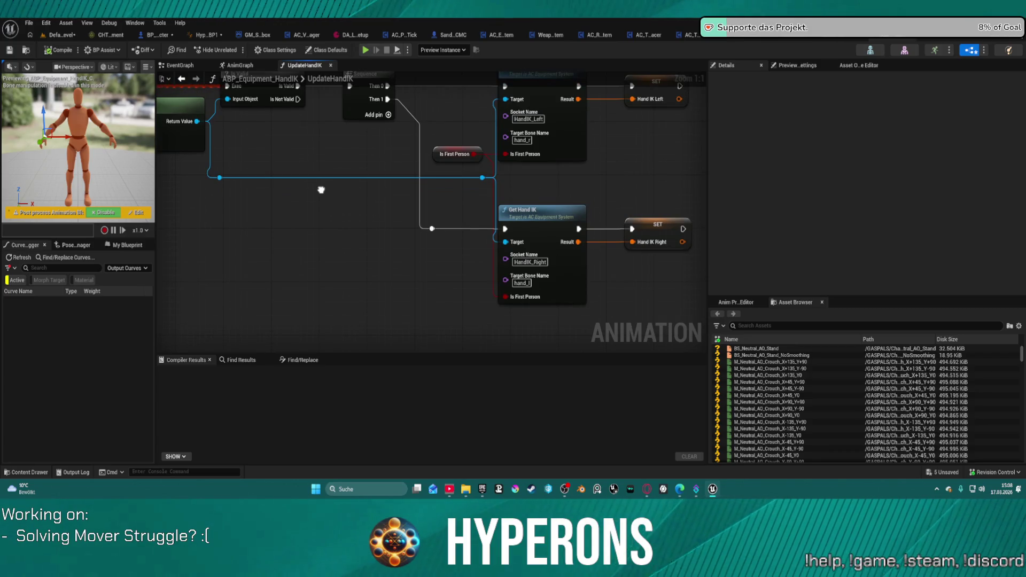
pyautogui.moveTo(321, 190)
pyautogui.mouseDown()
pyautogui.moveTo(394, 280)
pyautogui.moveTo(495, 272)
pyautogui.moveTo(530, 254)
pyautogui.mouseUp()
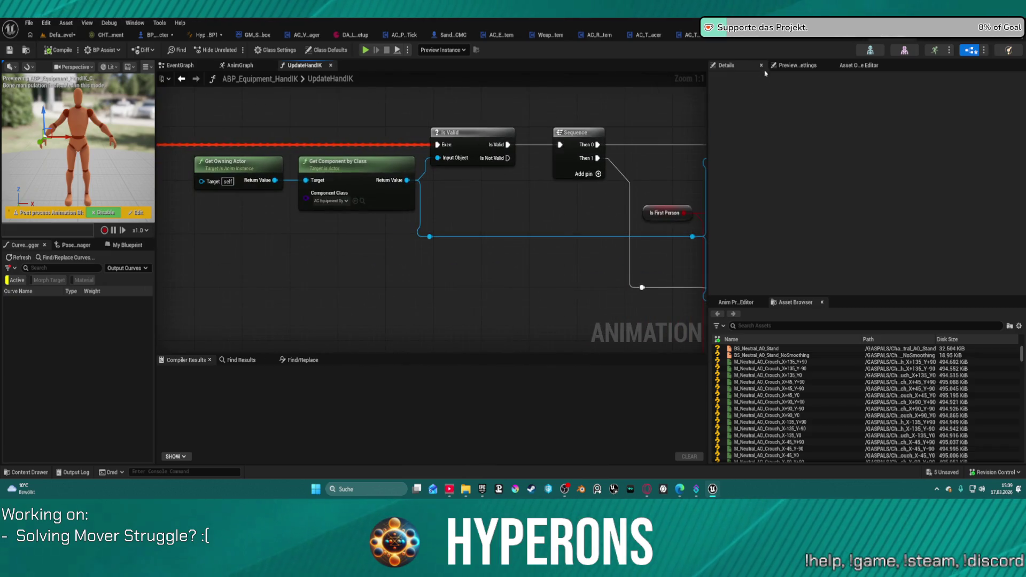
pyautogui.click(749, 39)
pyautogui.hotkey('ctrl', 'space')
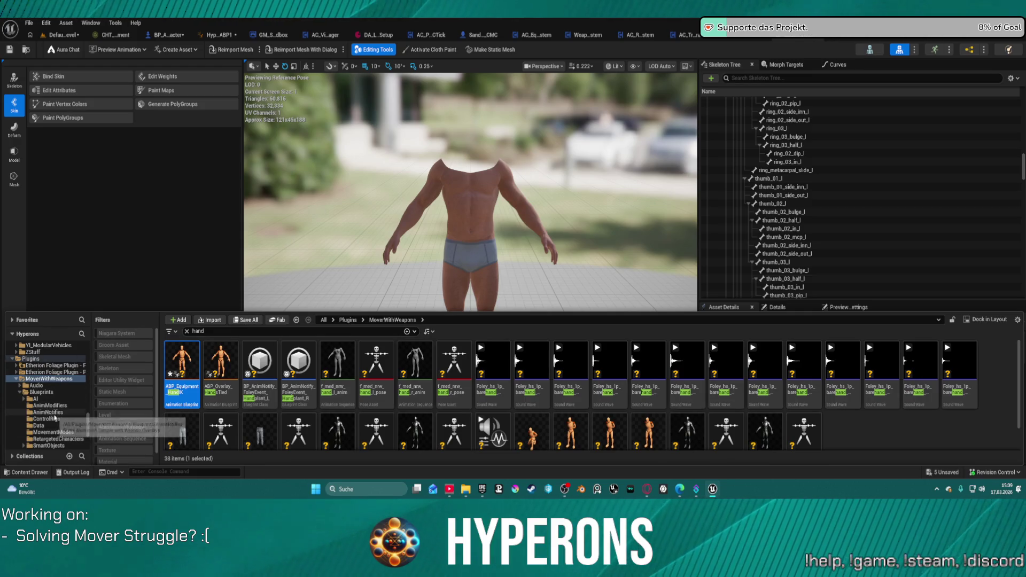
# Step: Browse to MetaHumans > Kellan > Male > Medium > NormalWeight > Body and open the hands mesh
pyautogui.click(47, 418)
pyautogui.scroll(-3, 47, 406)
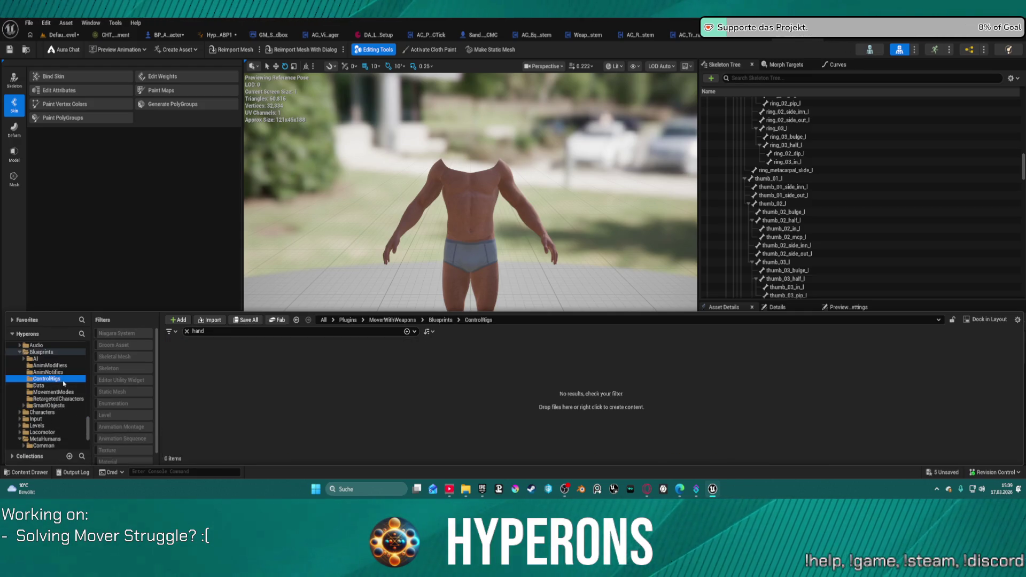
pyautogui.scroll(-4, 64, 383)
pyautogui.doubleClick(53, 399)
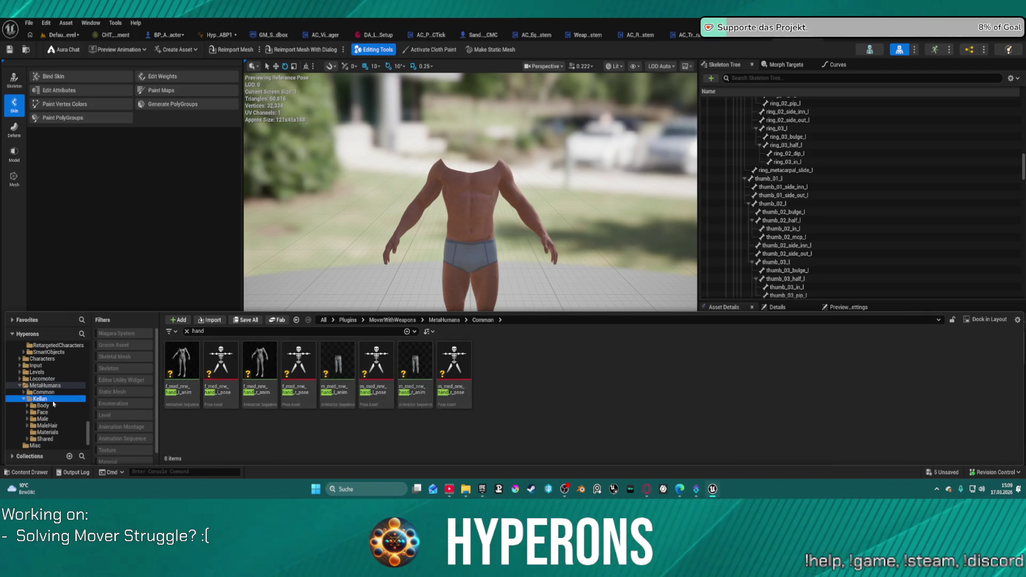
pyautogui.click(186, 332)
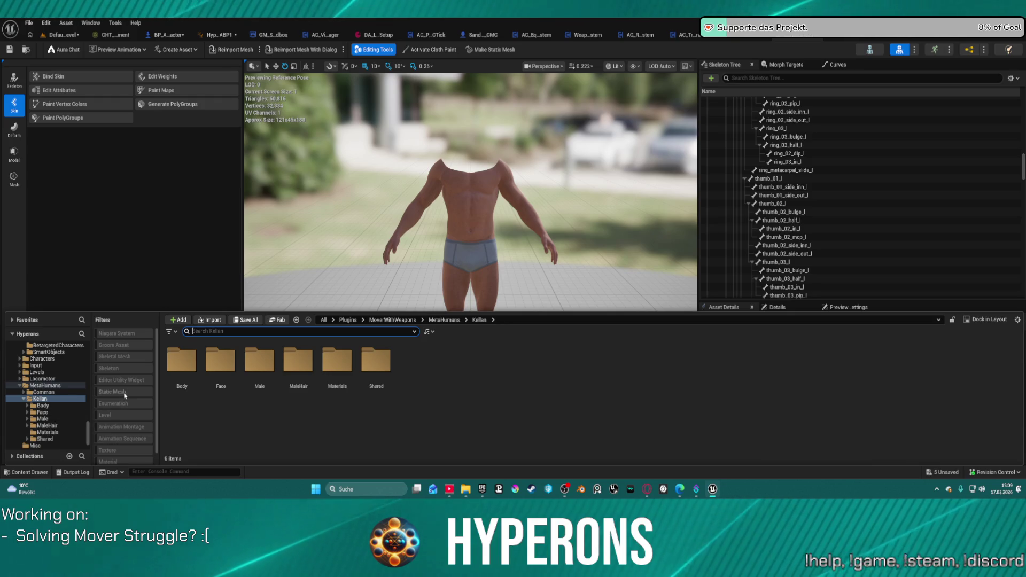
pyautogui.doubleClick(252, 356)
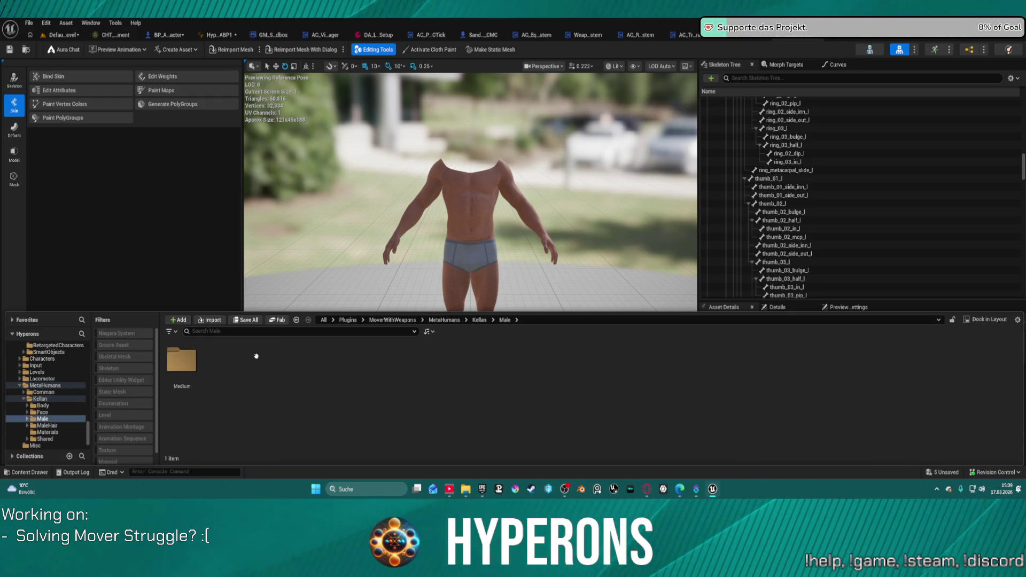
pyautogui.doubleClick(166, 349)
pyautogui.click(166, 349)
pyautogui.doubleClick(167, 349)
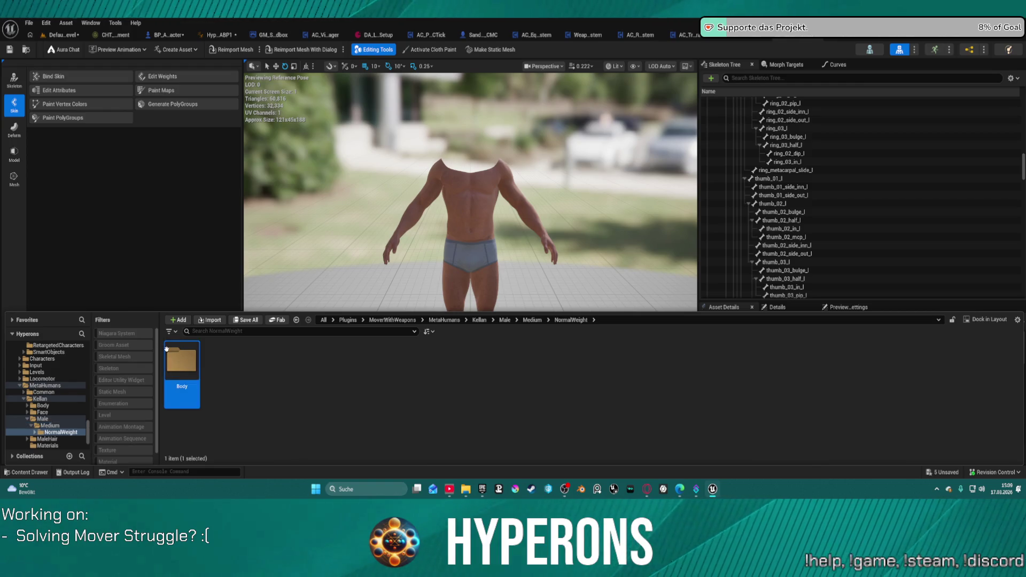
pyautogui.doubleClick(167, 349)
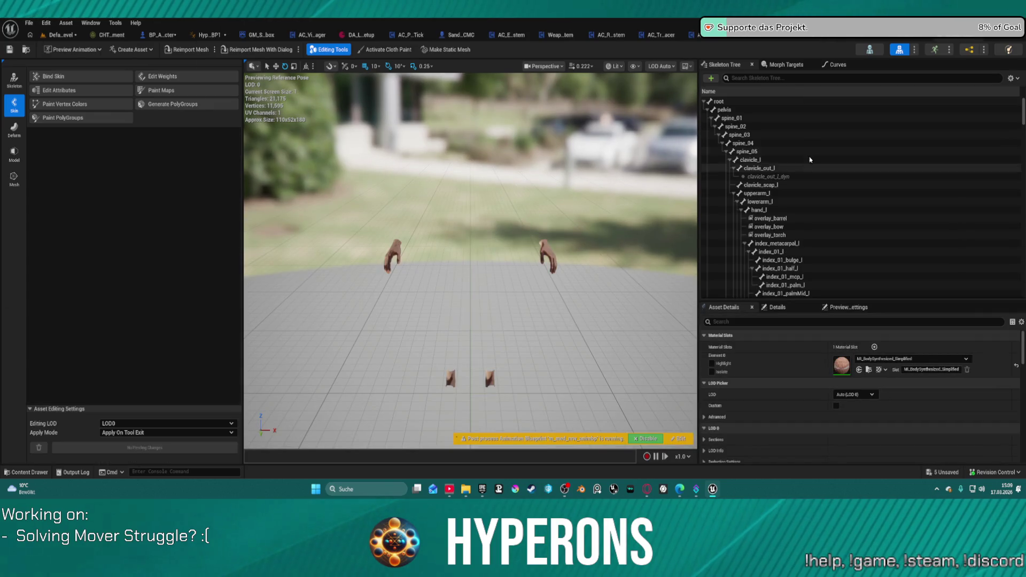
# Step: Filter the Skeleton Tree for 'ik' bones, then bring up the pants skeleton
pyautogui.scroll(-5, 772, 180)
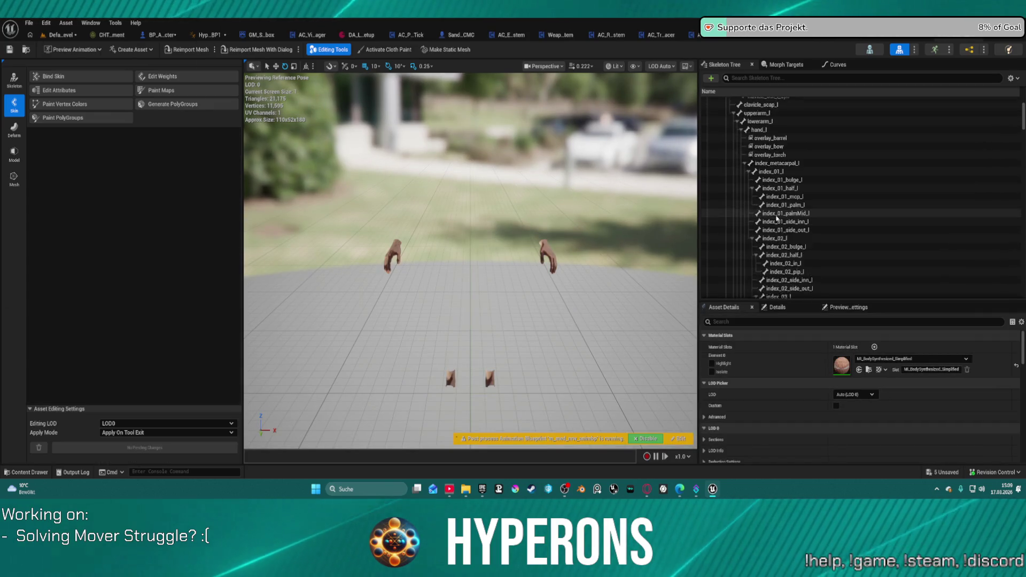
pyautogui.scroll(-15, 842, 208)
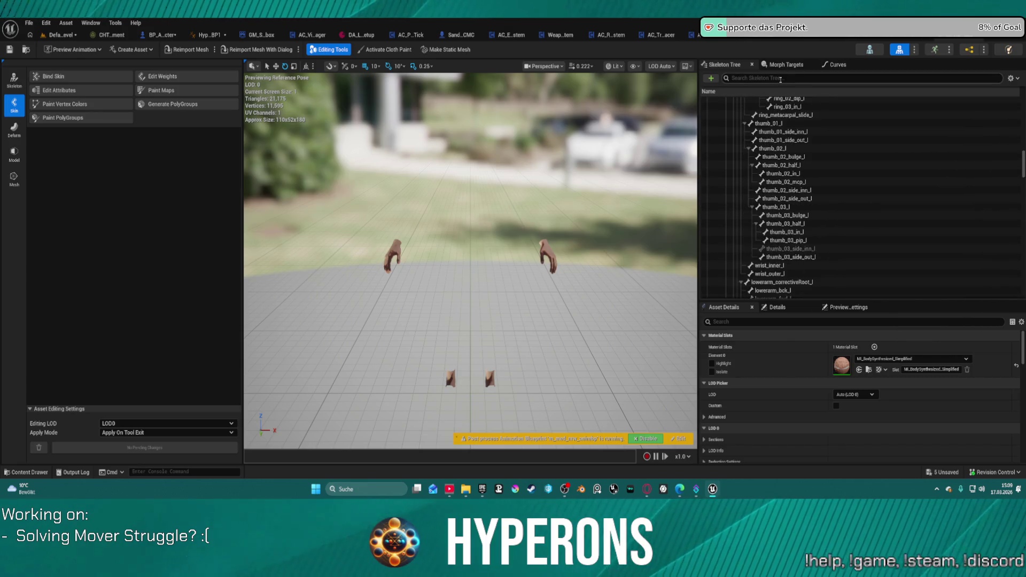
pyautogui.write('ik')
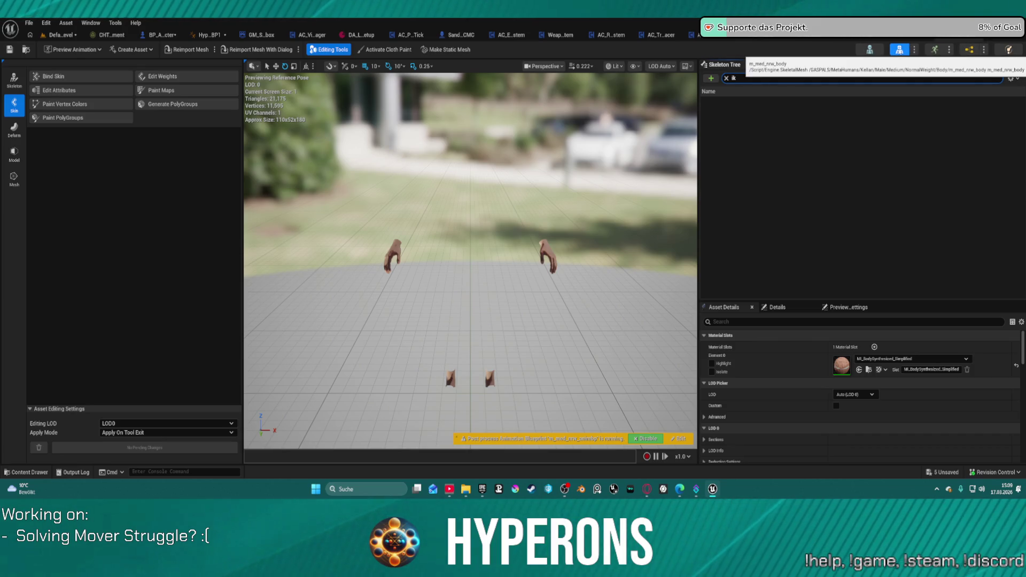
pyautogui.click(869, 49)
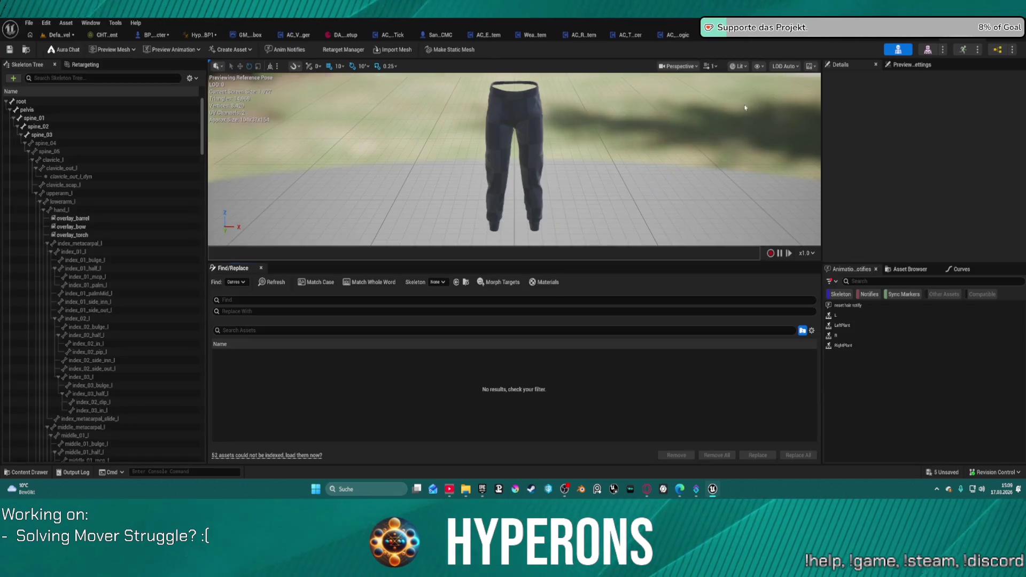
# Step: Clear the bone search and scroll down through the pants skeleton's full bone list
pyautogui.click(85, 79)
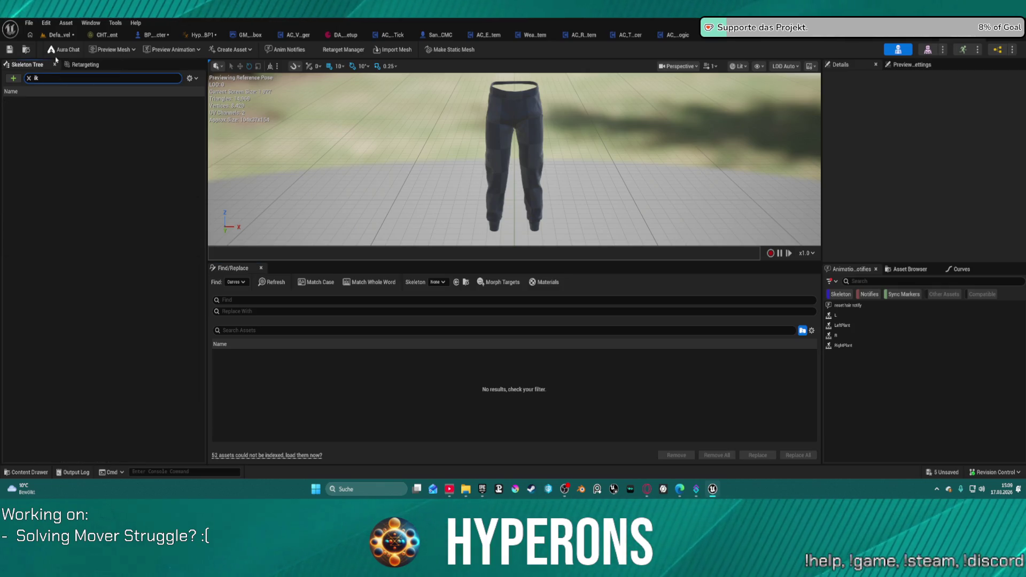
pyautogui.press('BackSpace')
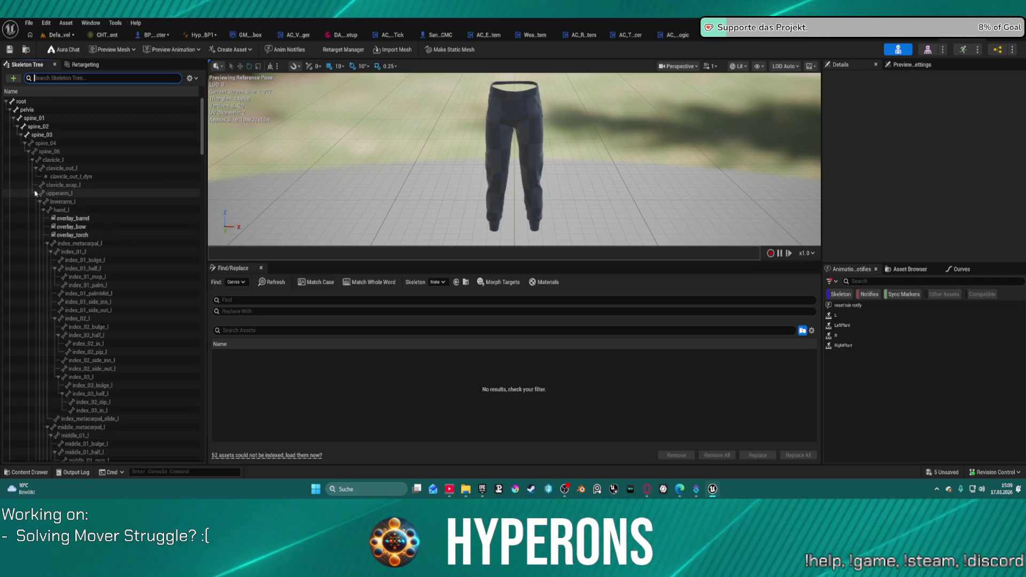
pyautogui.scroll(-1, 58, 184)
pyautogui.scroll(-10, 98, 205)
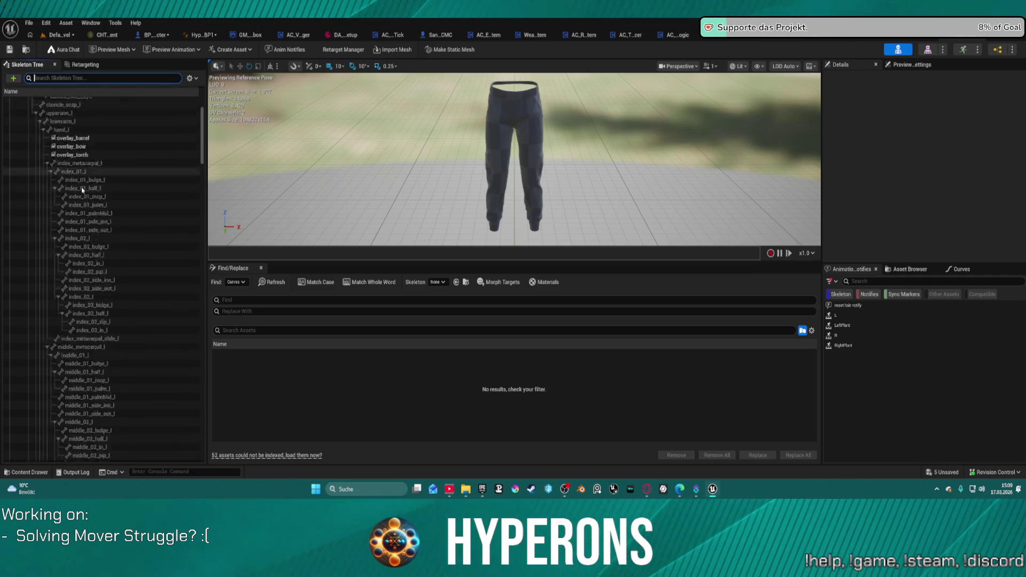
pyautogui.scroll(-15, 124, 240)
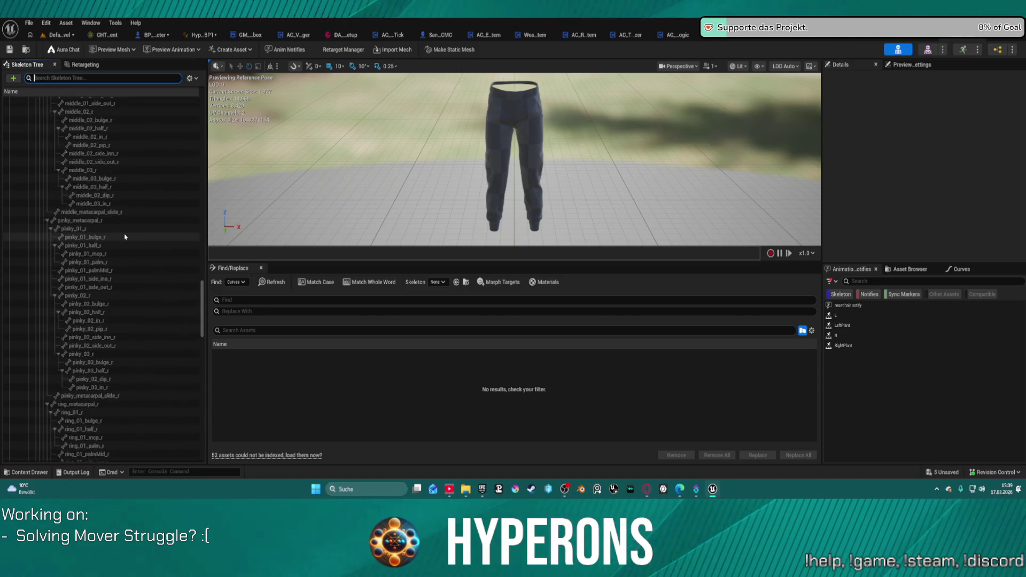
pyautogui.scroll(-10, 124, 242)
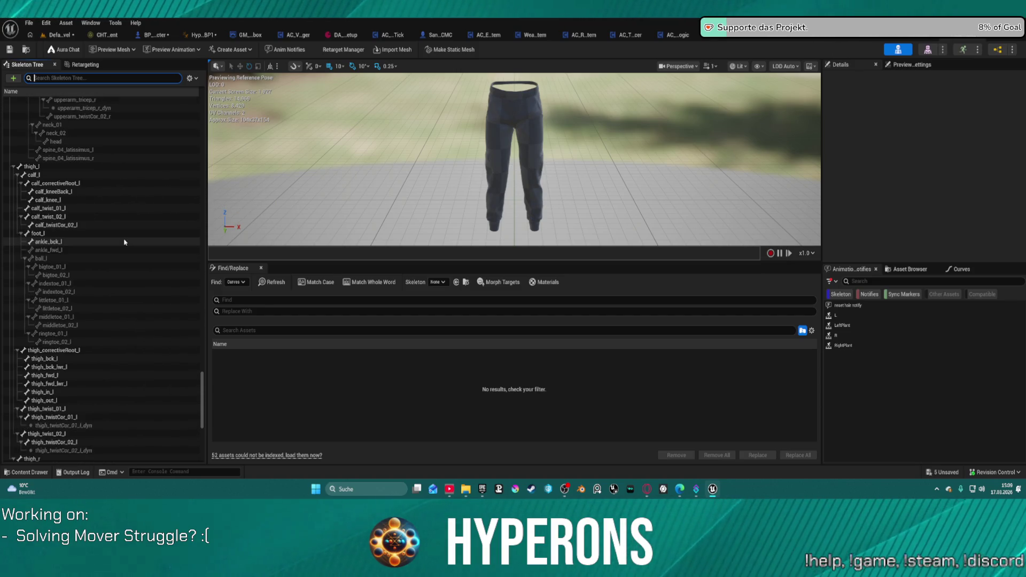
pyautogui.scroll(-9, 124, 242)
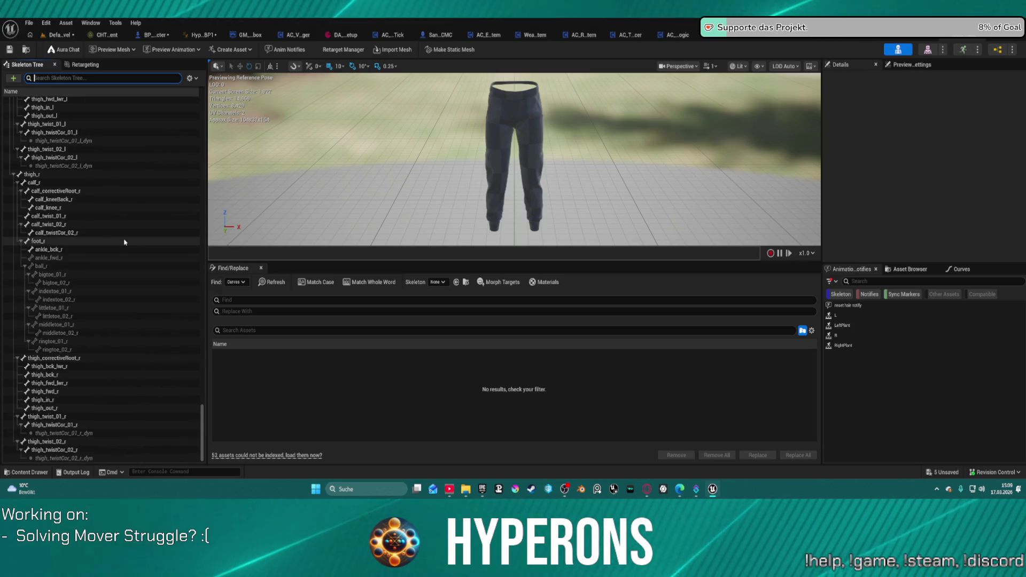
# Step: Scroll back up the bone list and bring up SandboxCharacter_Mover_ABP's EventGraph
pyautogui.scroll(2, 81, 319)
pyautogui.scroll(20, 116, 283)
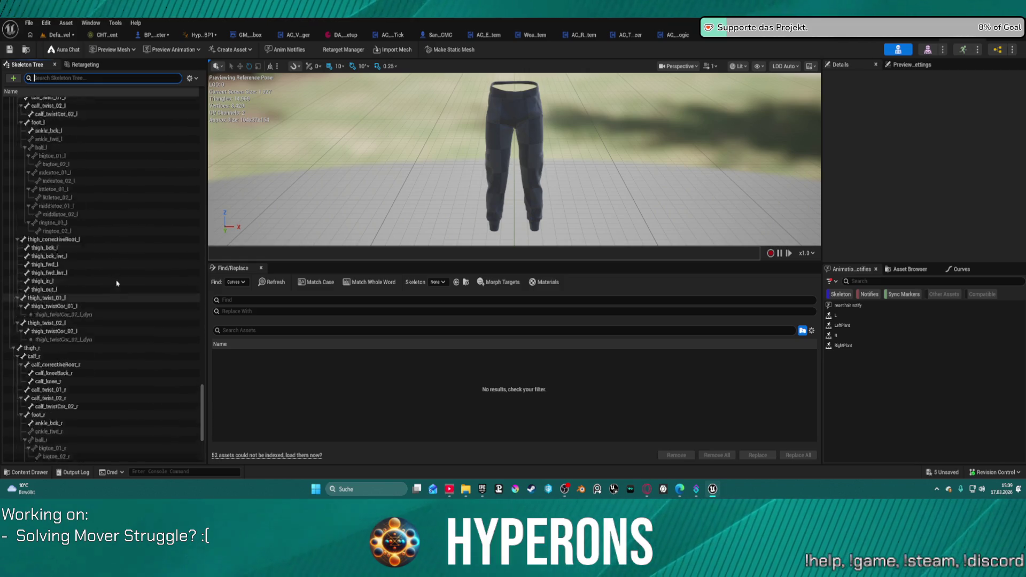
pyautogui.scroll(20, 123, 278)
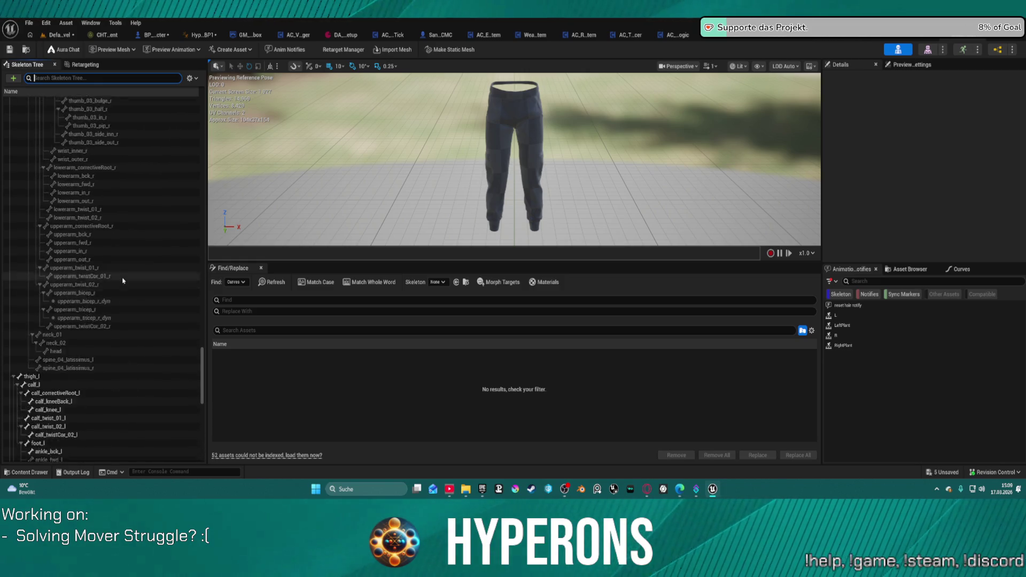
pyautogui.scroll(20, 134, 273)
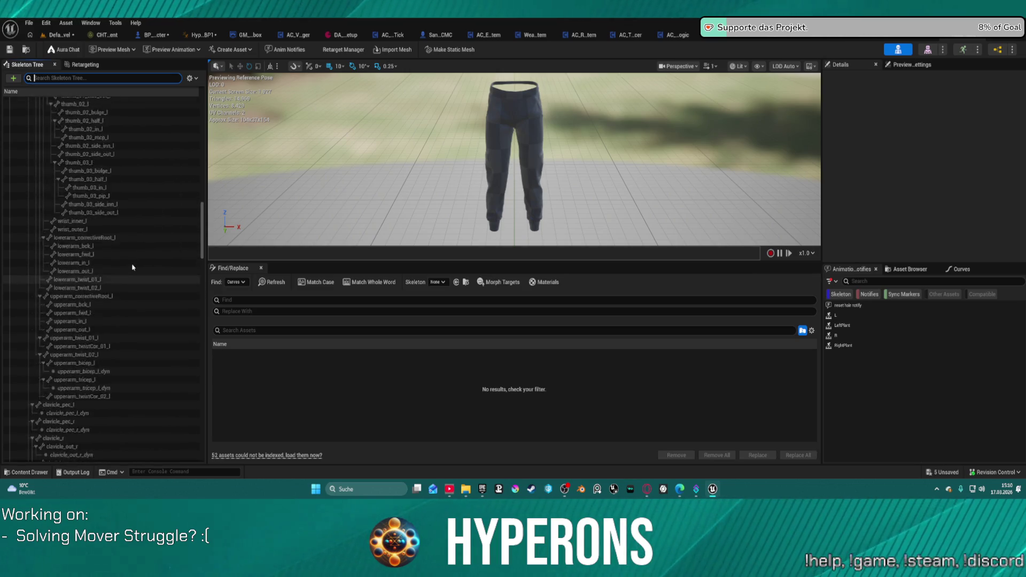
pyautogui.scroll(5, 508, 107)
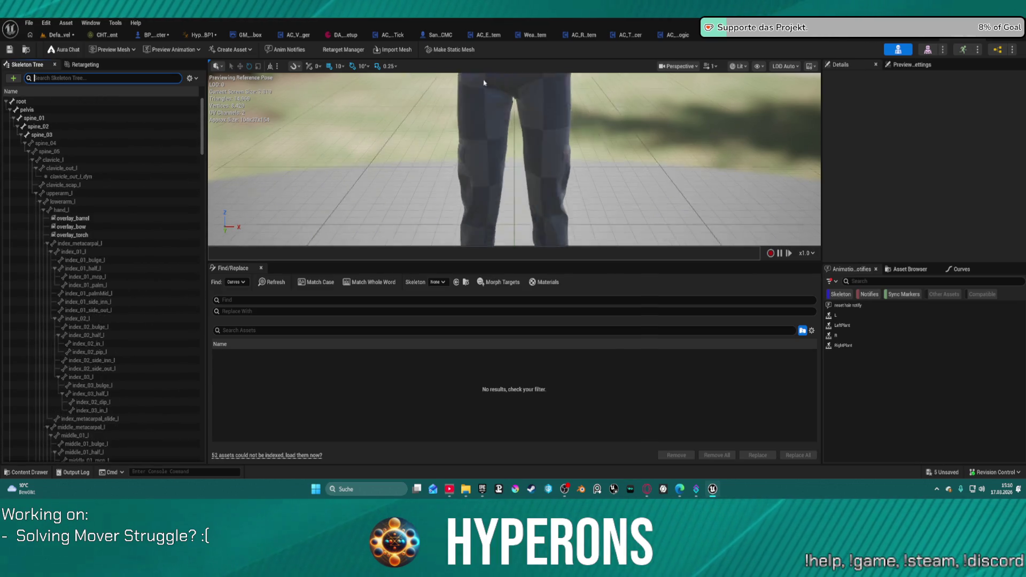
pyautogui.click(826, 35)
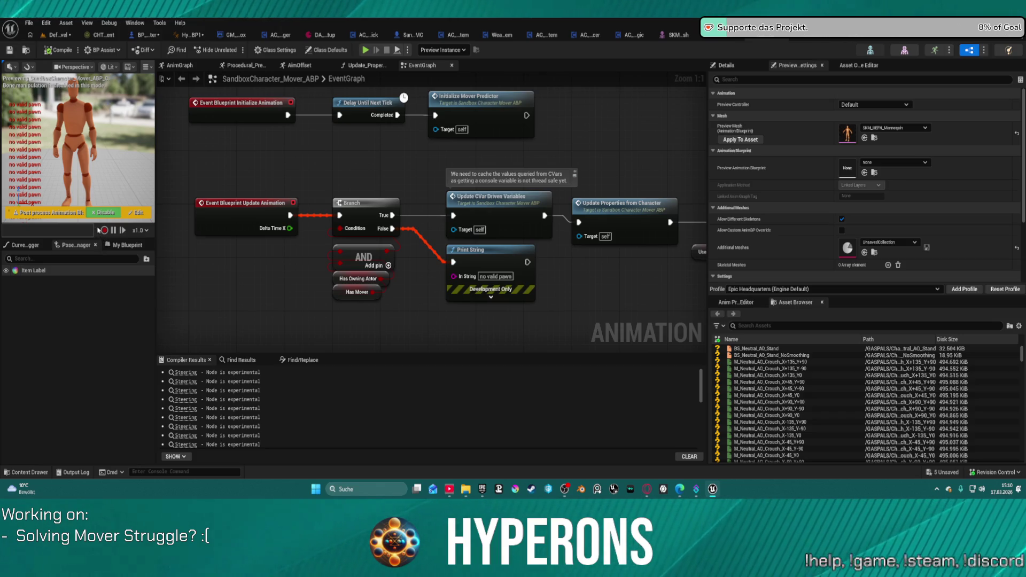
# Step: On the mannequin skeleton, collapse the Pelvis branch and inspect the VB Curves bone
pyautogui.hotkey('ctrl', 'Tab')
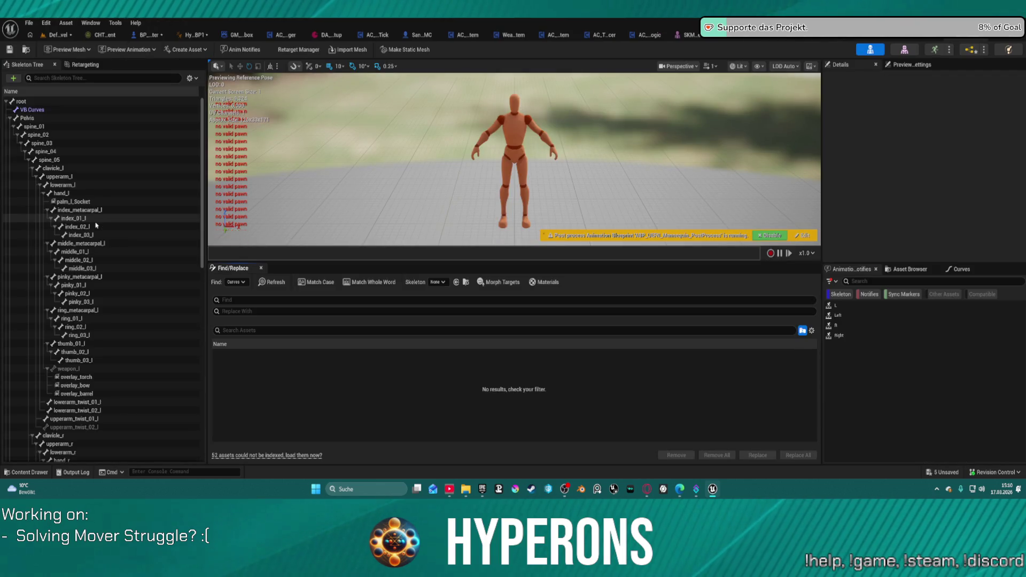
pyautogui.click(8, 119)
pyautogui.click(32, 109)
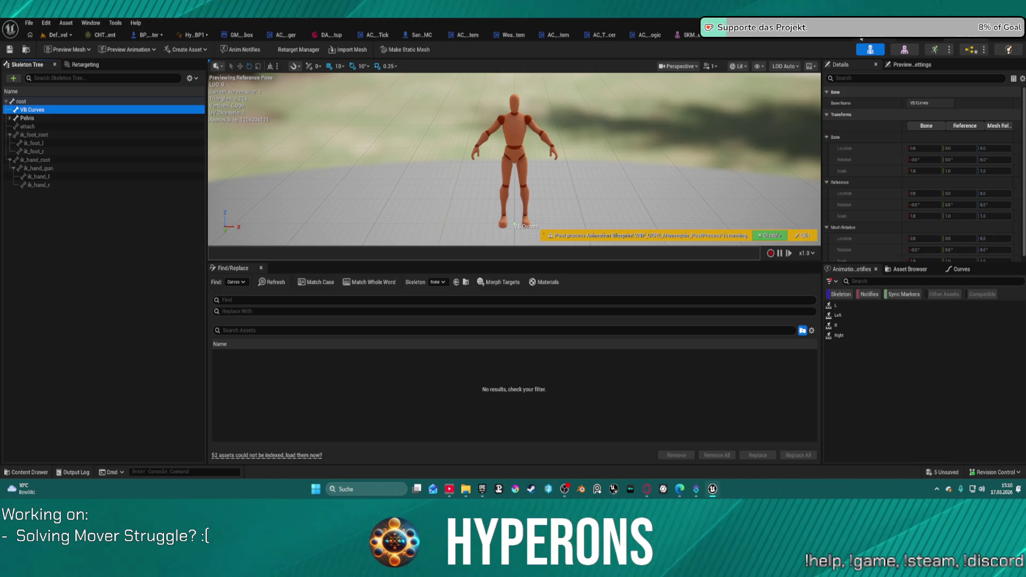
# Step: Return to the hands skeletal mesh, clear the 'ik' filter and show its morph targets
pyautogui.click(875, 51)
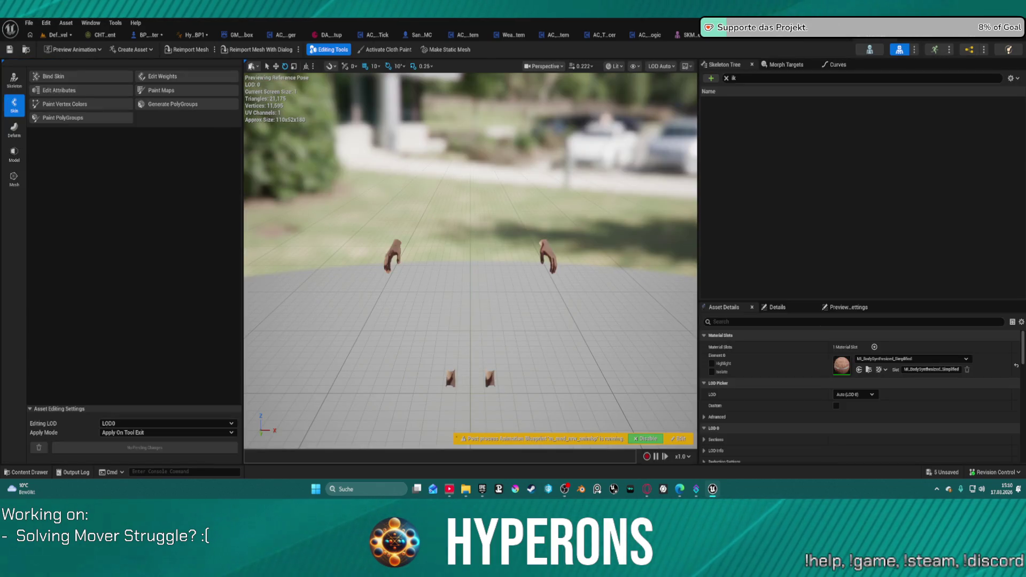
pyautogui.click(726, 79)
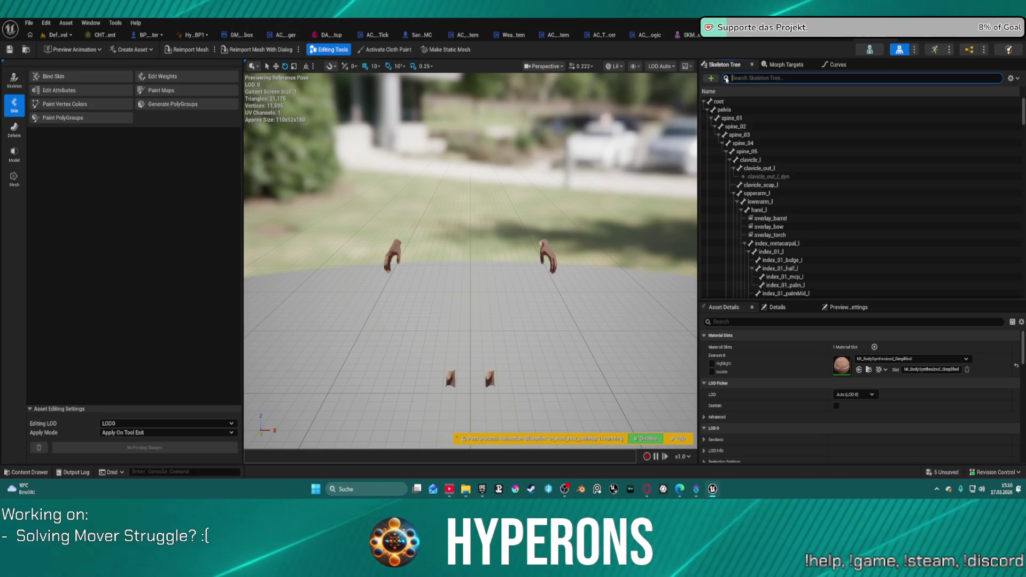
pyautogui.click(805, 64)
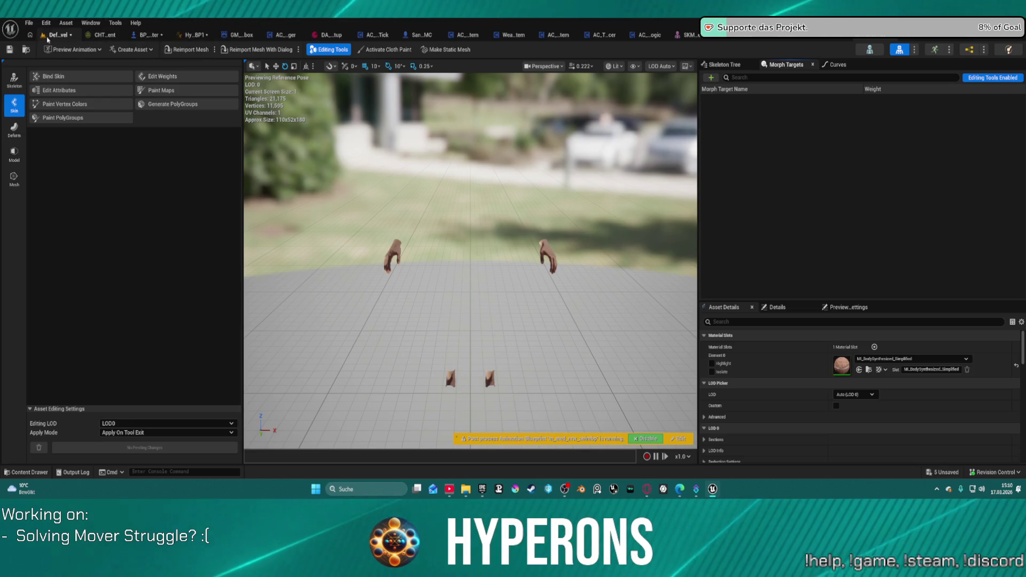
# Step: Open the Content Drawer at the MoverWithWeapons RetargetedCharacters folder
pyautogui.click(22, 473)
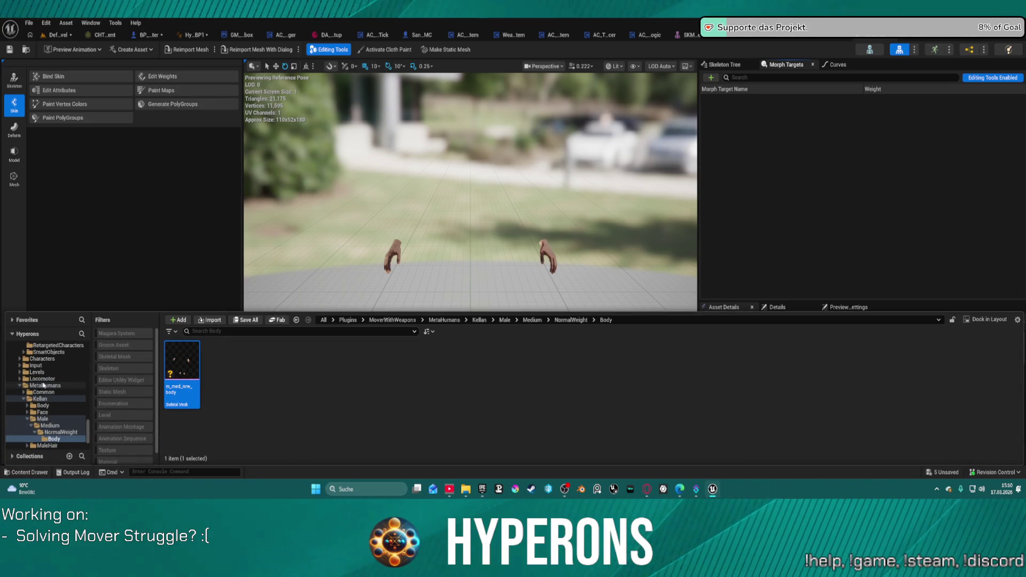
pyautogui.scroll(3, 44, 386)
pyautogui.click(80, 385)
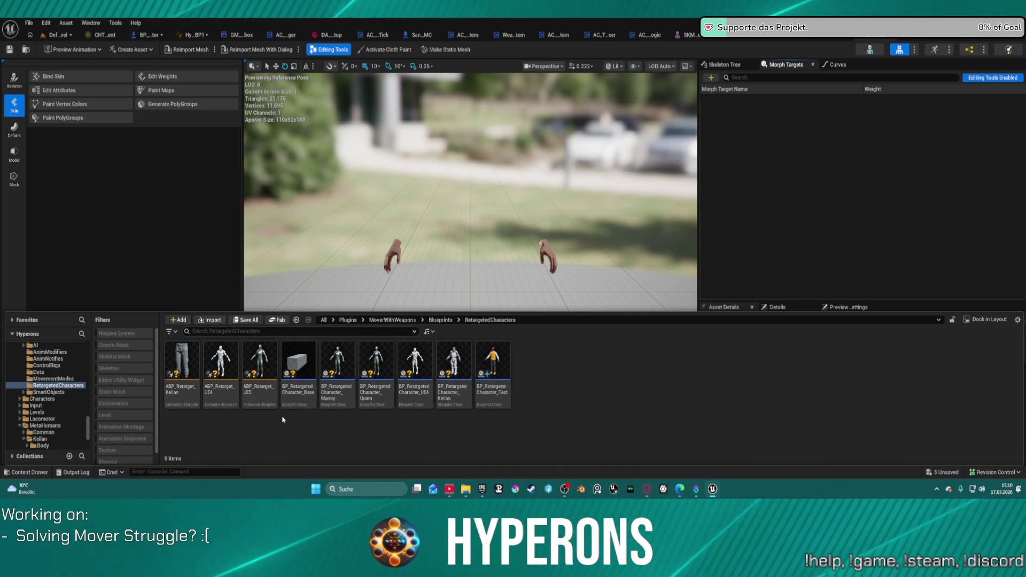
# Step: Open ABP_Retarget_Kellan and pan its AnimGraph over the montage check and both FABRIK hand nodes
pyautogui.doubleClick(199, 358)
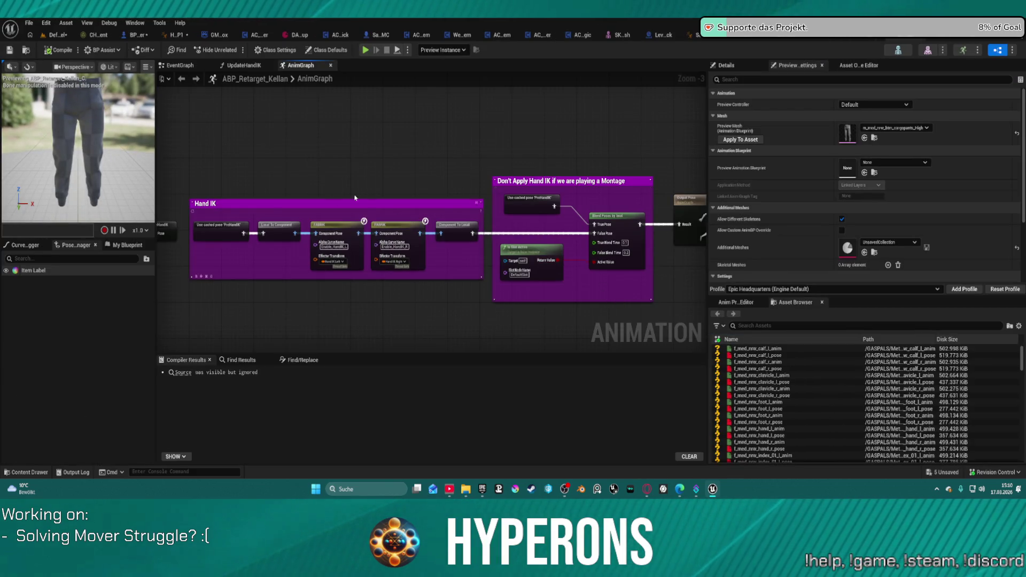
pyautogui.scroll(3, 355, 197)
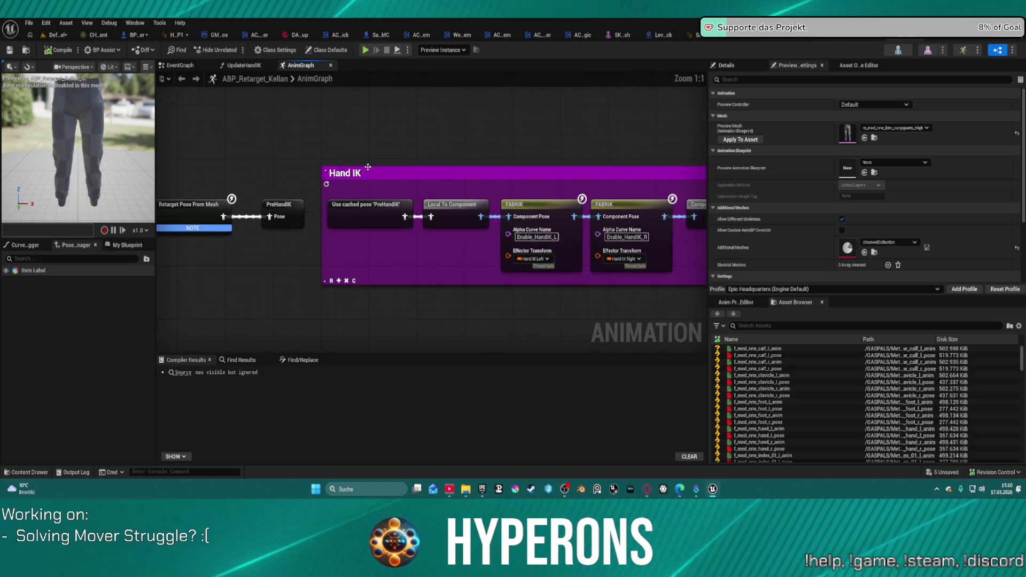
pyautogui.moveTo(492, 127)
pyautogui.mouseDown()
pyautogui.moveTo(600, 114)
pyautogui.moveTo(462, 102)
pyautogui.moveTo(204, 109)
pyautogui.mouseUp()
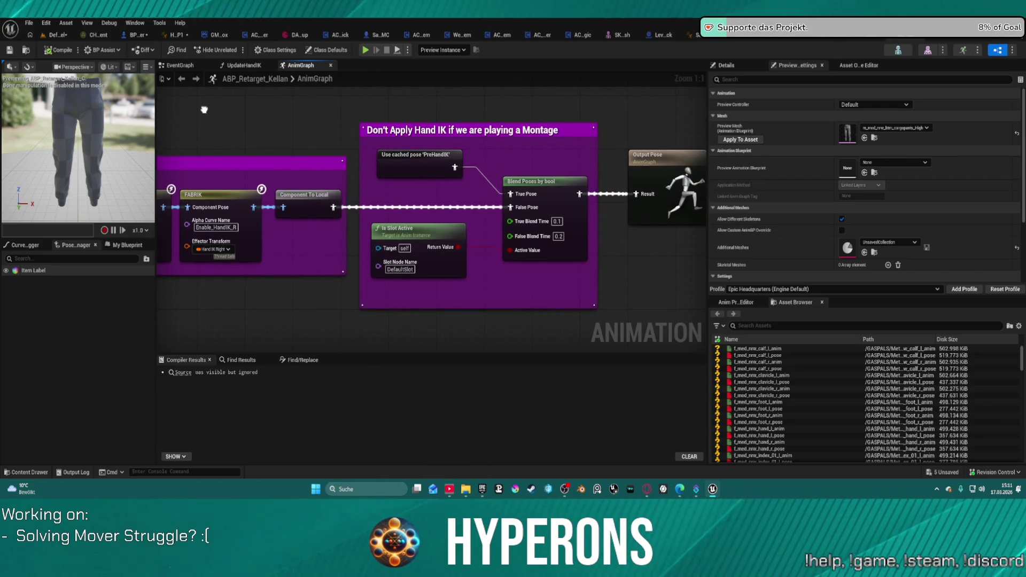
pyautogui.moveTo(204, 109); pyautogui.dragTo(369, 110)
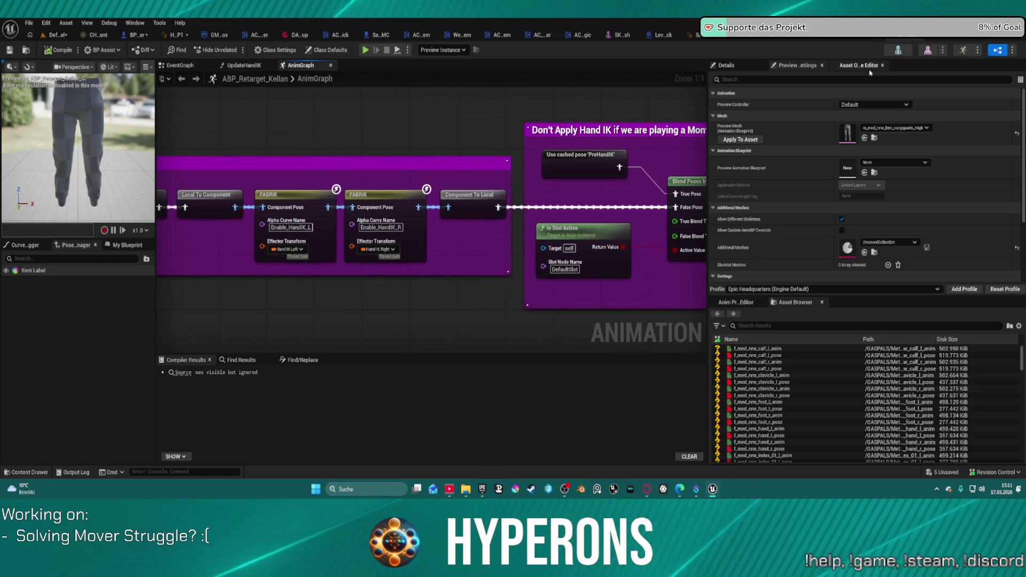
pyautogui.click(898, 50)
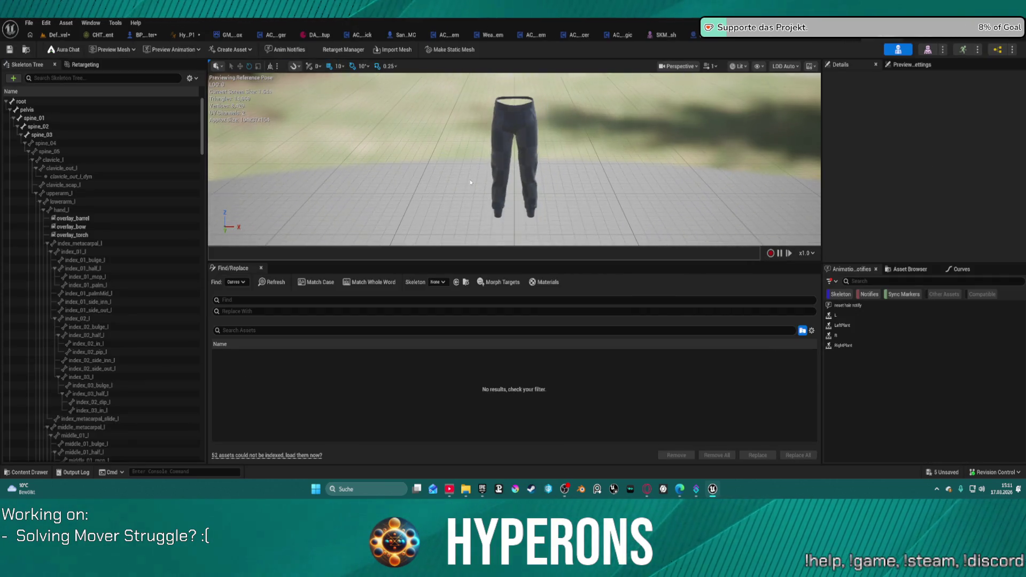
# Step: Show the pants skeleton's animation curves and enlarge the curves list
pyautogui.scroll(-10, 122, 203)
pyautogui.scroll(-15, 122, 203)
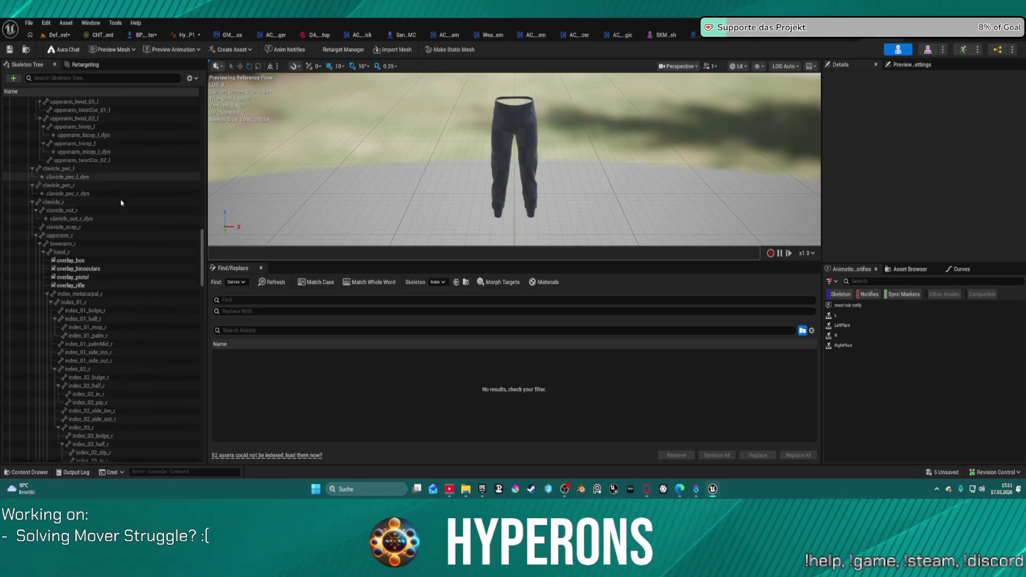
pyautogui.scroll(-20, 142, 215)
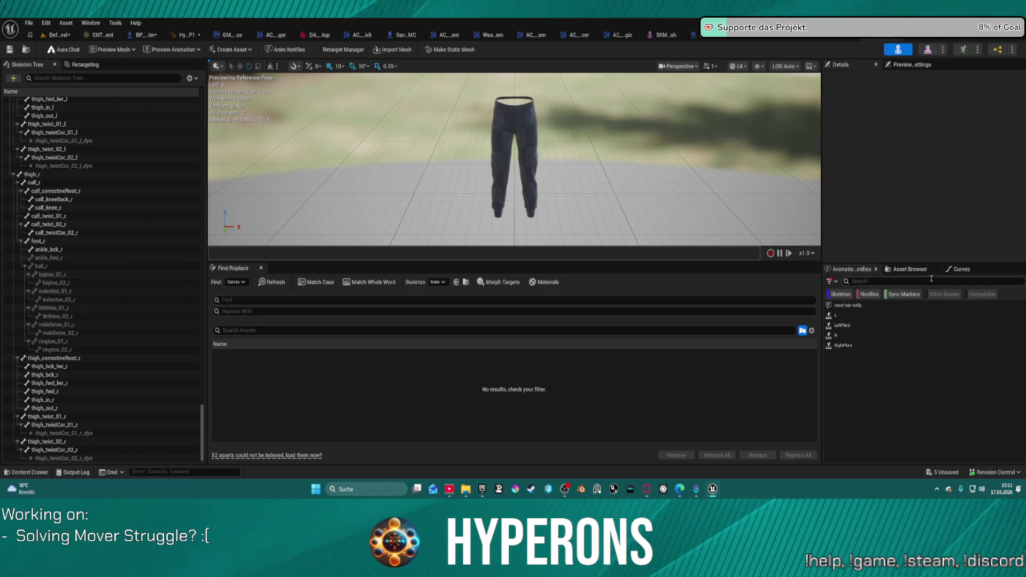
pyautogui.click(960, 269)
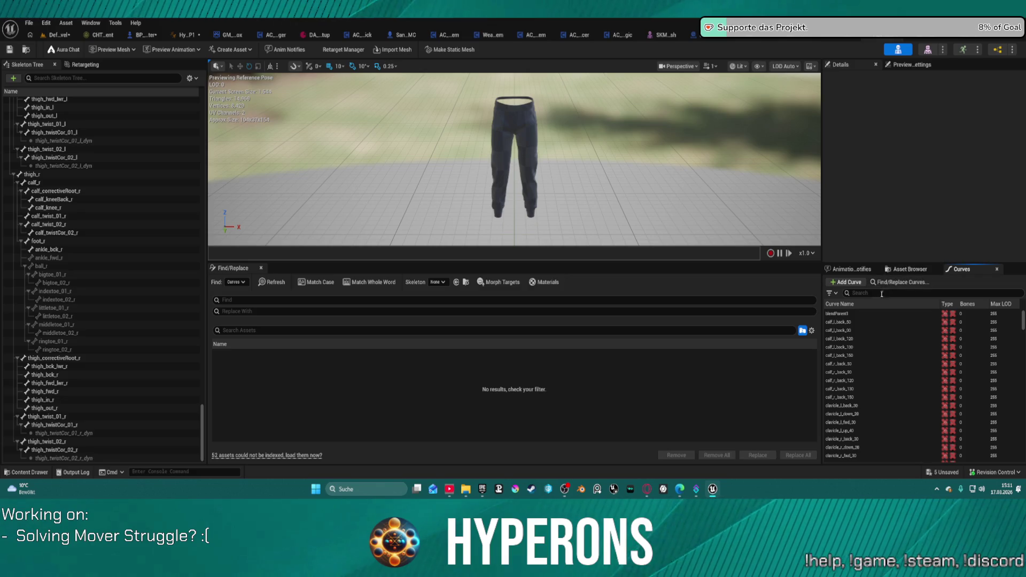
pyautogui.scroll(-10, 869, 313)
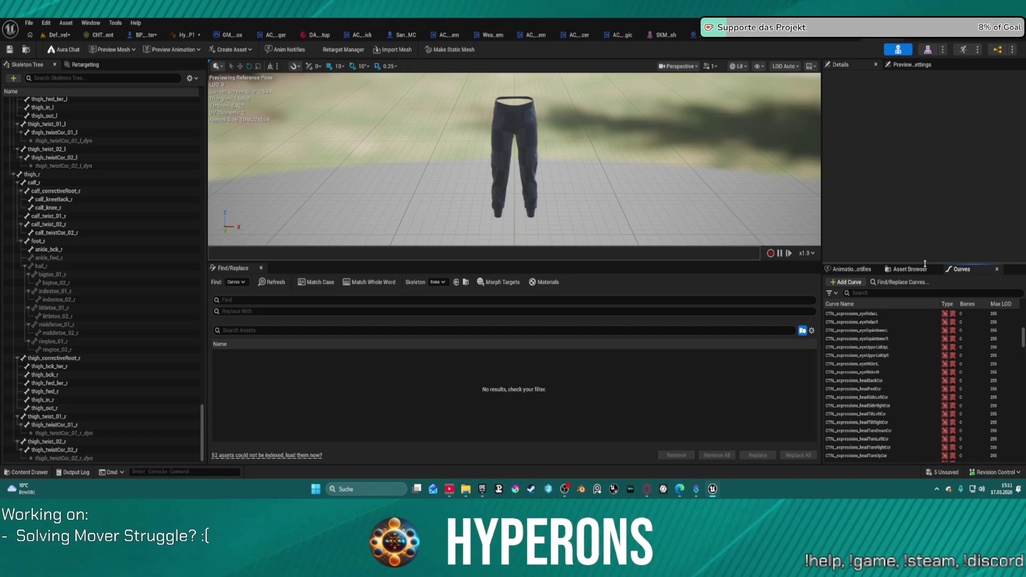
pyautogui.moveTo(981, 263)
pyautogui.mouseDown()
pyautogui.moveTo(962, 160)
pyautogui.moveTo(941, 134)
pyautogui.mouseUp()
pyautogui.scroll(-15, 887, 272)
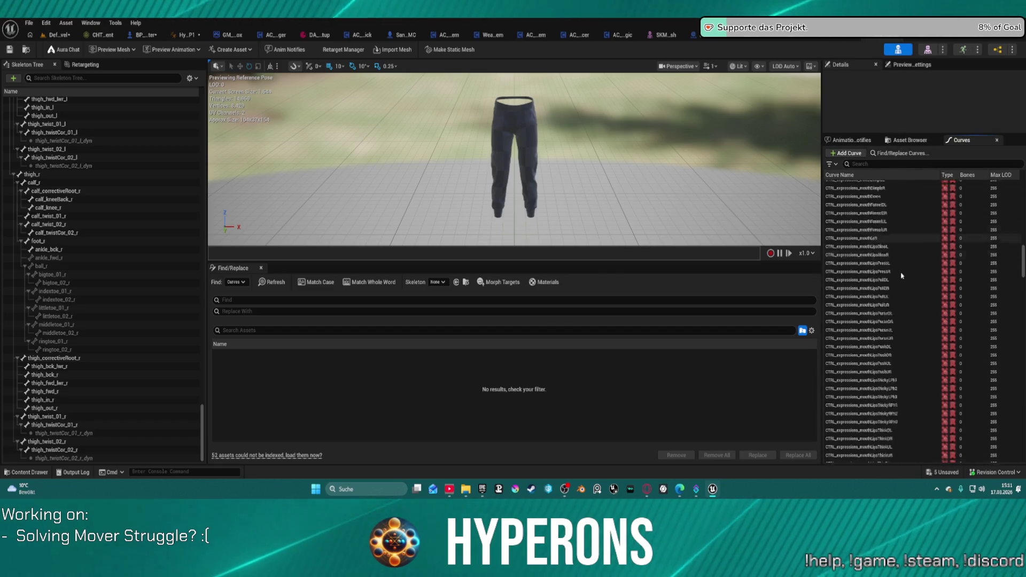
pyautogui.scroll(-5, 907, 287)
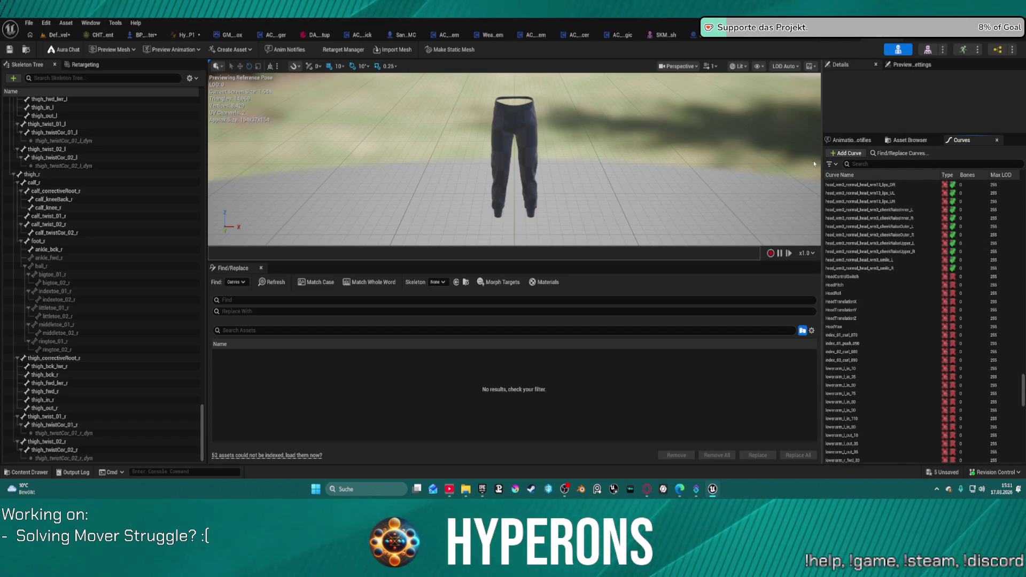
# Step: Filter both the curves and the bone tree by 'hand' and select the hand_l bone
pyautogui.click(878, 165)
pyautogui.write('han')
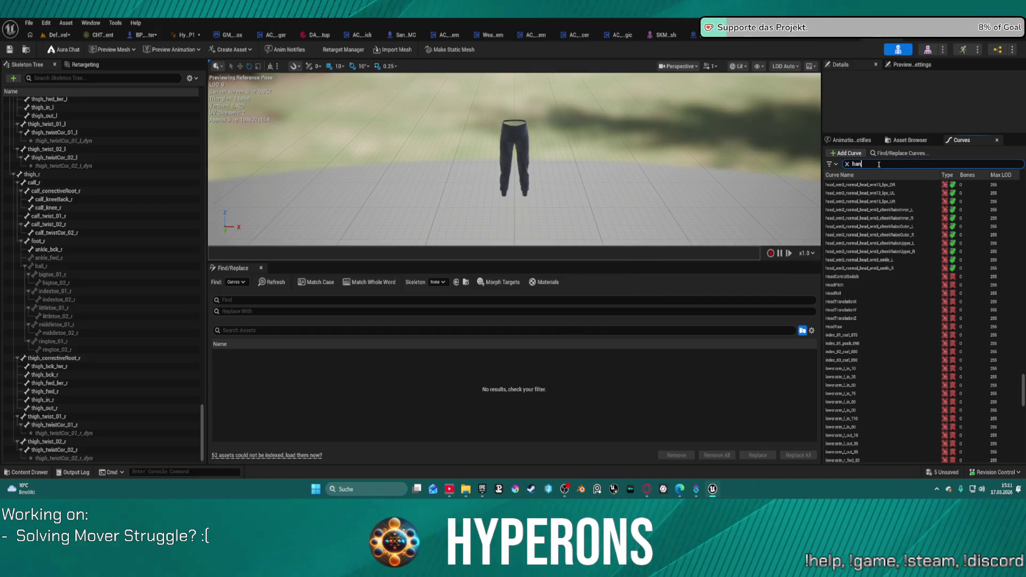
pyautogui.write('d')
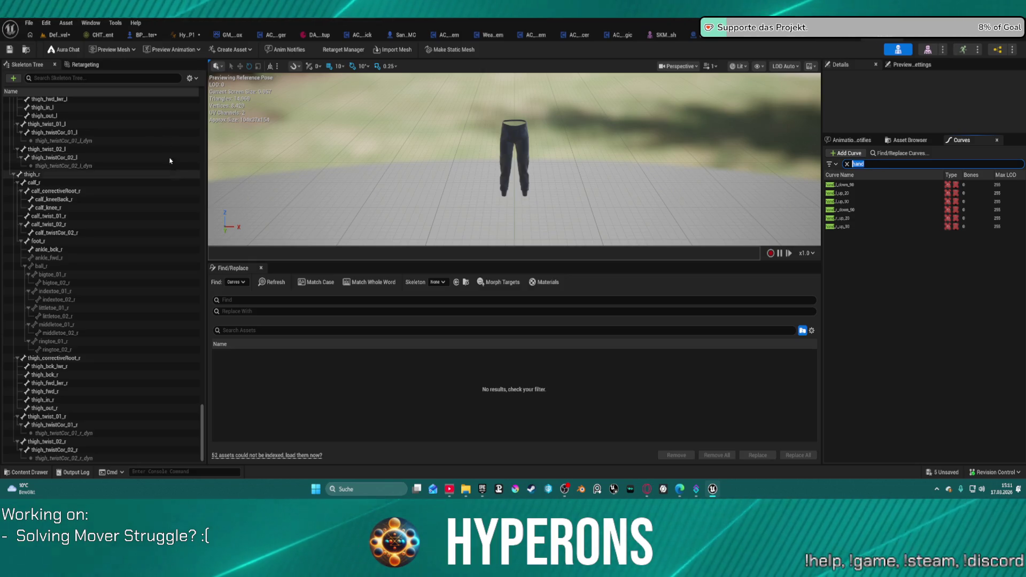
pyautogui.click(87, 76)
pyautogui.write('hand')
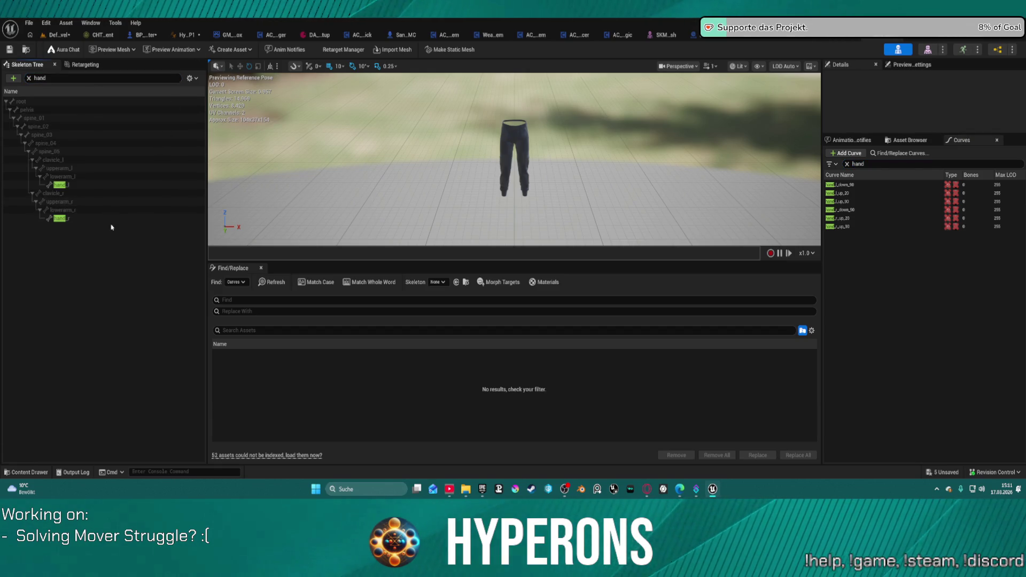
pyautogui.click(83, 185)
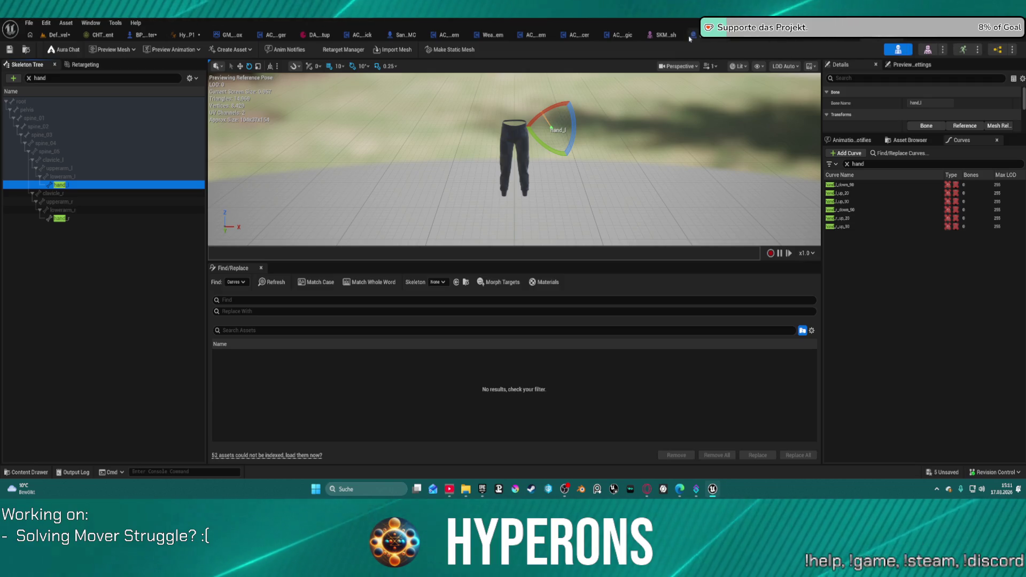
pyautogui.click(665, 35)
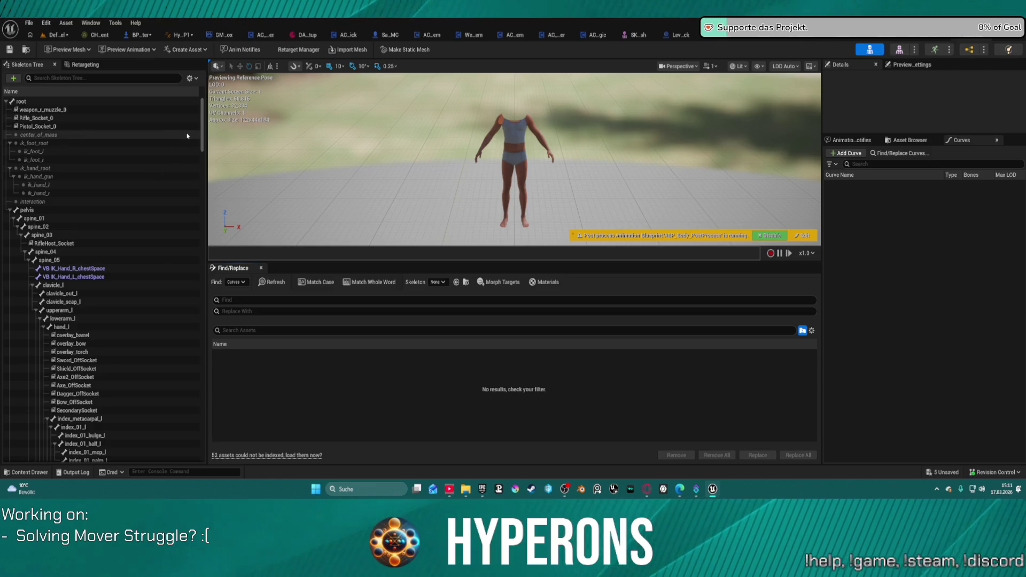
# Step: Collapse pelvis and select the ik_hand and ik_foot bones on the body skeleton, then deselect
pyautogui.moveTo(201, 145)
pyautogui.mouseDown()
pyautogui.moveTo(201, 428)
pyautogui.moveTo(201, 160)
pyautogui.moveTo(180, 51)
pyautogui.mouseUp()
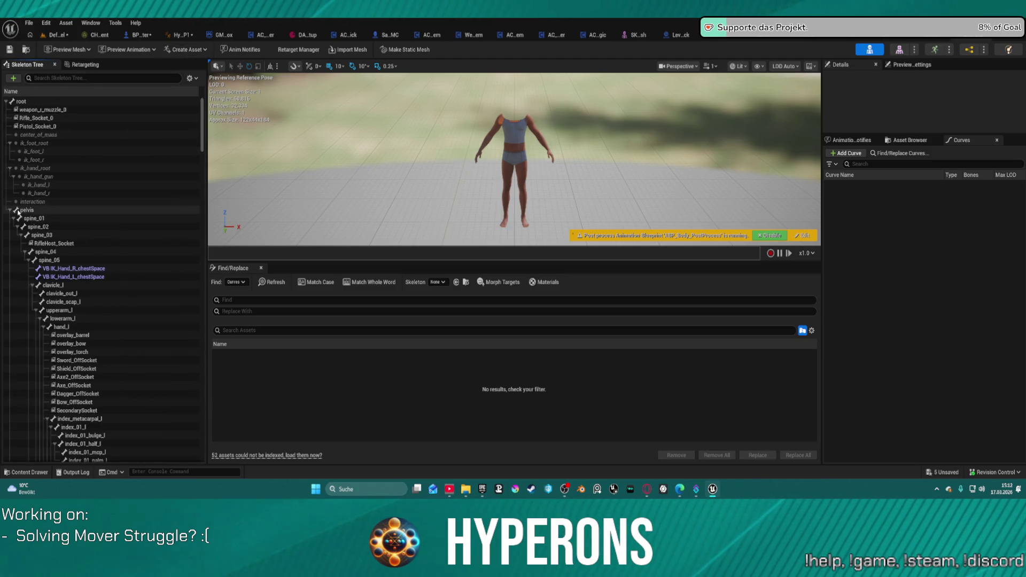
pyautogui.click(12, 211)
pyautogui.click(35, 168)
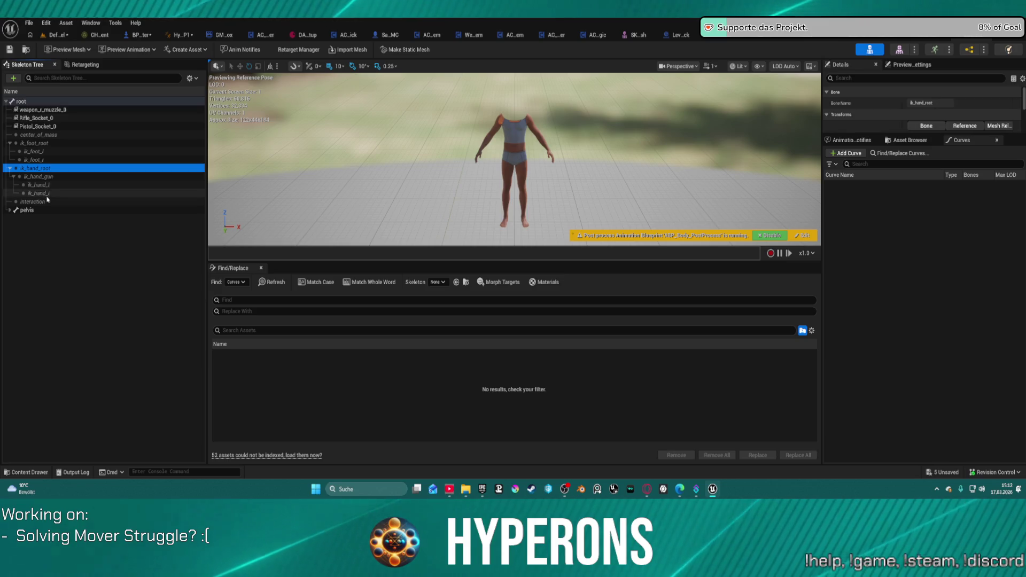
pyautogui.keyDown('shift'); pyautogui.click(38, 193); pyautogui.keyUp('shift')
pyautogui.keyDown('shift'); pyautogui.click(44, 144); pyautogui.keyUp('shift')
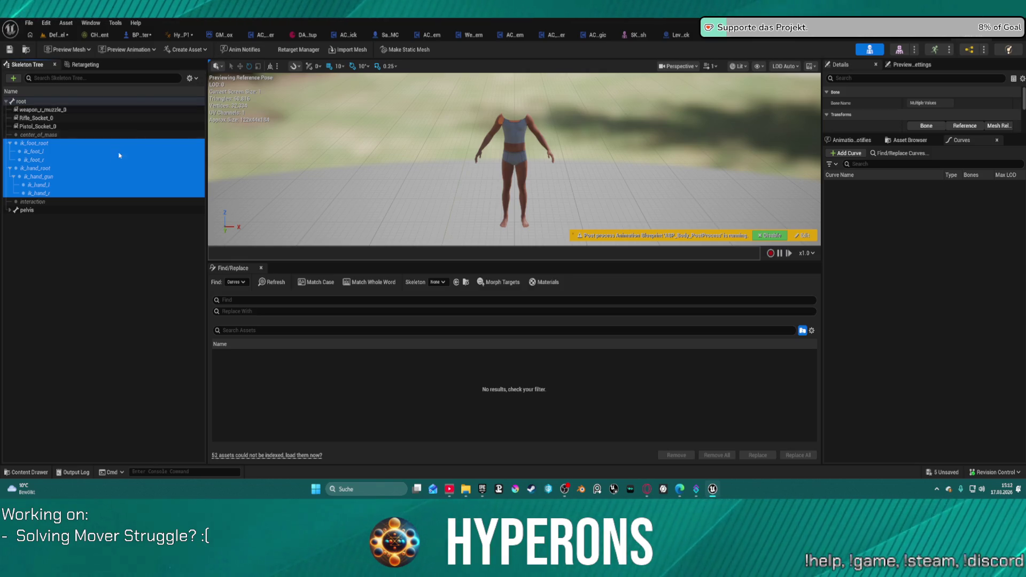
pyautogui.click(133, 261)
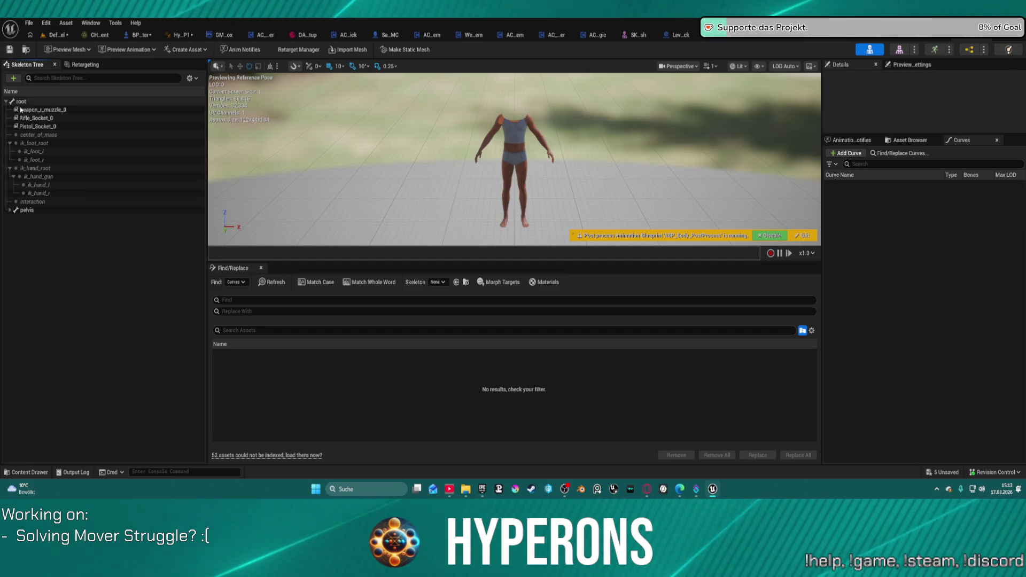
# Step: Expand pelvis again and select the VB IK_Hand_L and IK_Hand_R chestSpace virtual bones
pyautogui.click(15, 211)
pyautogui.scroll(-2, 80, 225)
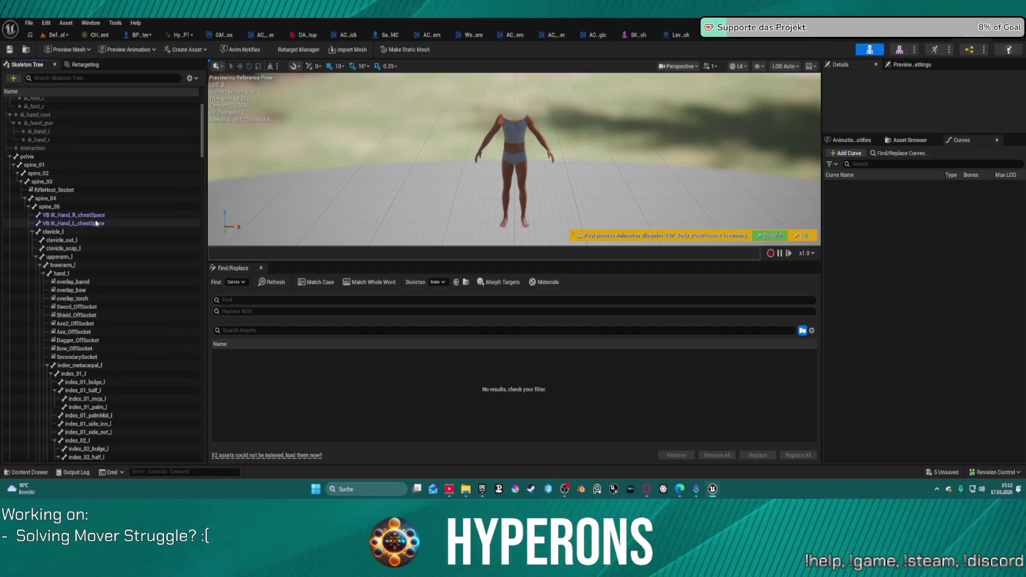
pyautogui.click(107, 224)
pyautogui.click(118, 216)
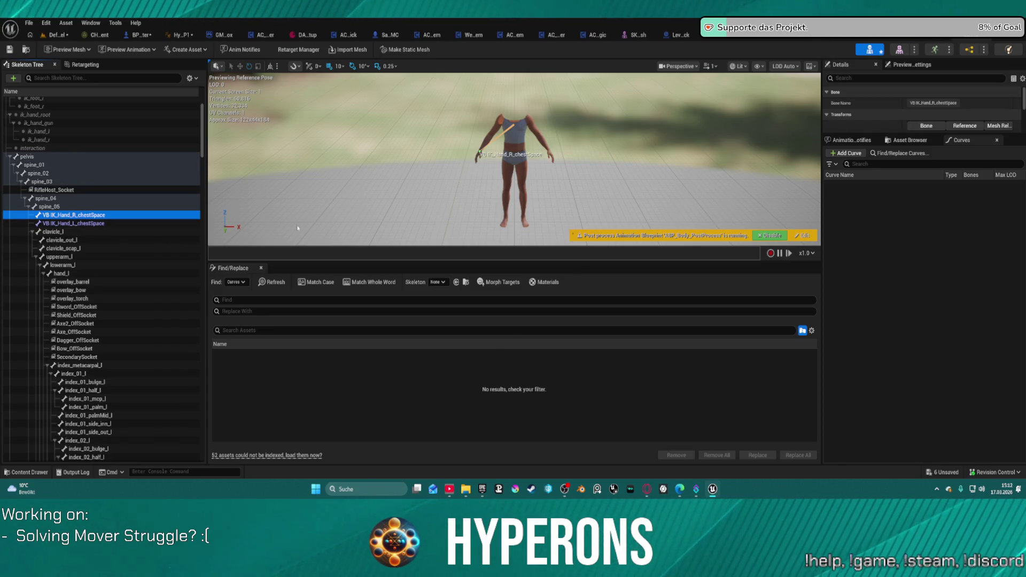
# Step: Look over the Asset Browser, the curve list and its filter options, then bring up the pants skeleton
pyautogui.click(912, 140)
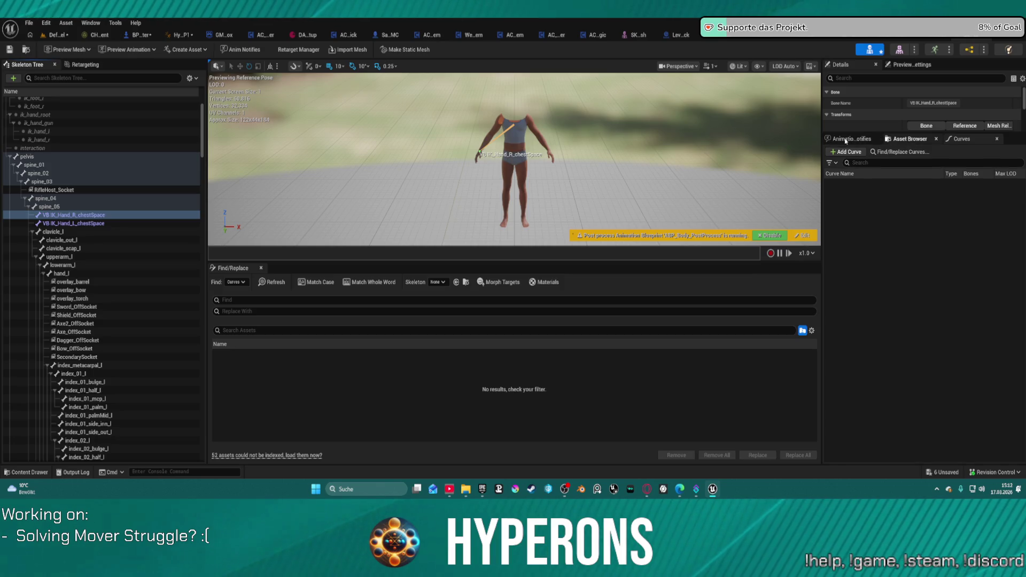
pyautogui.click(920, 139)
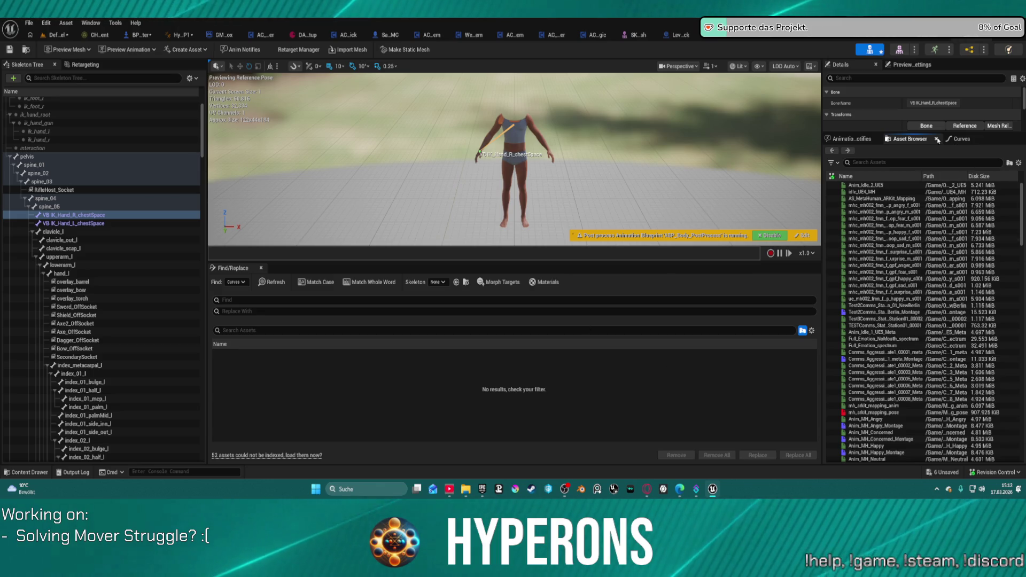
pyautogui.click(957, 140)
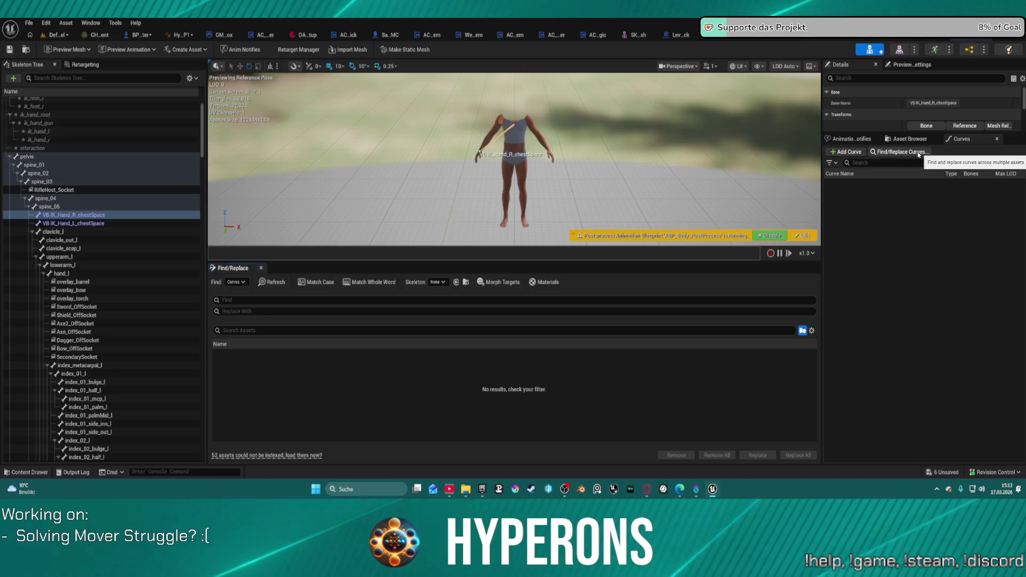
pyautogui.click(831, 163)
pyautogui.click(835, 164)
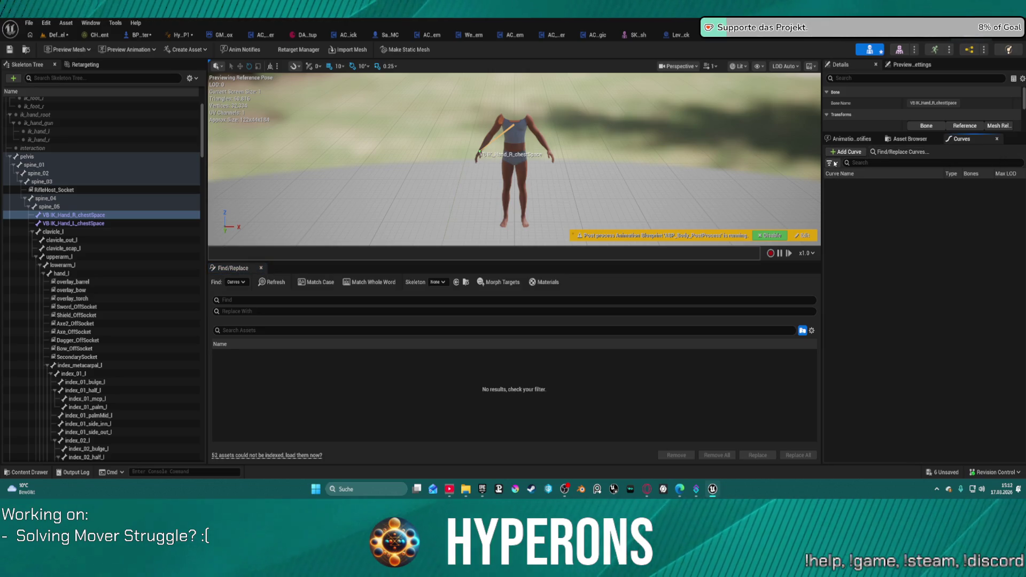
pyautogui.click(842, 40)
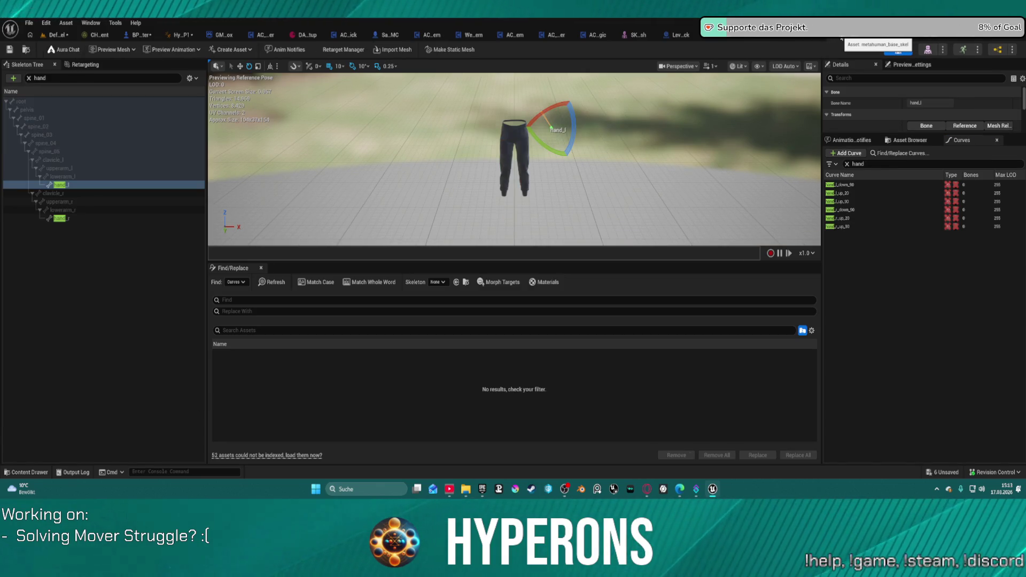
# Step: Clear the 'hand' curve filter and select every curve in the pants skeleton's list
pyautogui.click(848, 165)
pyautogui.click(836, 185)
pyautogui.hotkey('ctrl', 'a')
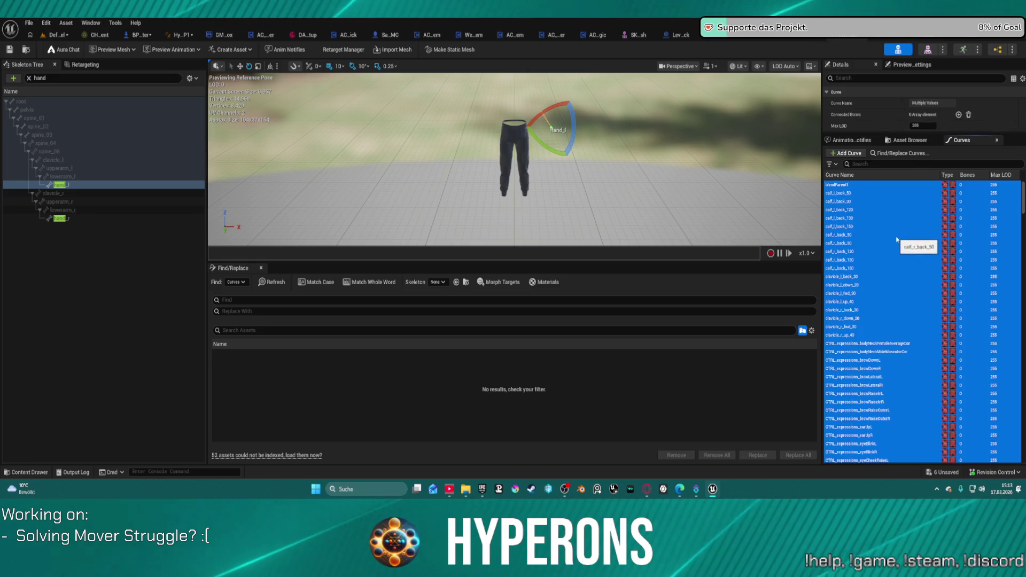
pyautogui.click(969, 38)
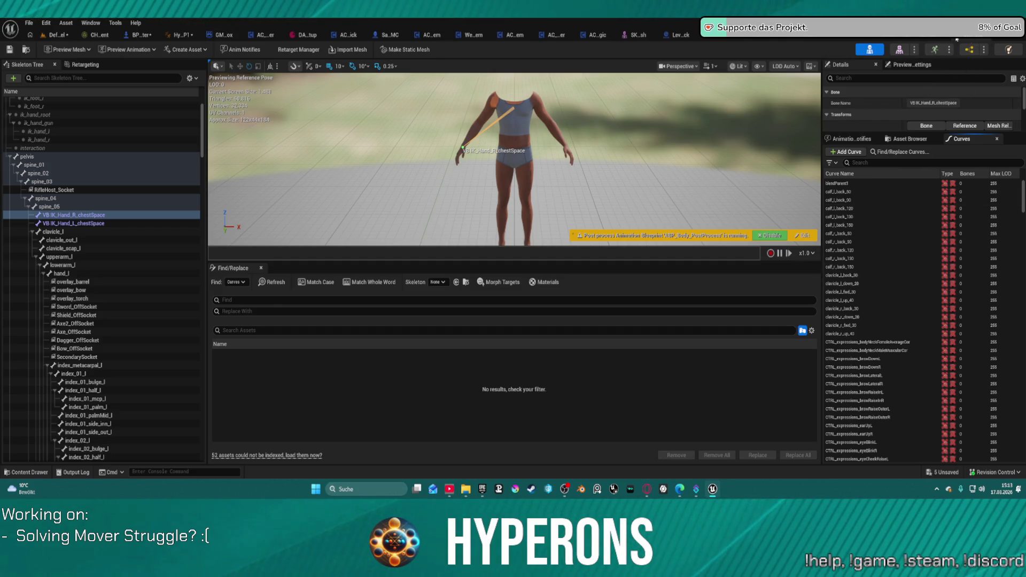
# Step: Run a brief Play-In-Editor session in the level with Alt+P, then return to the pants skeleton
pyautogui.click(96, 36)
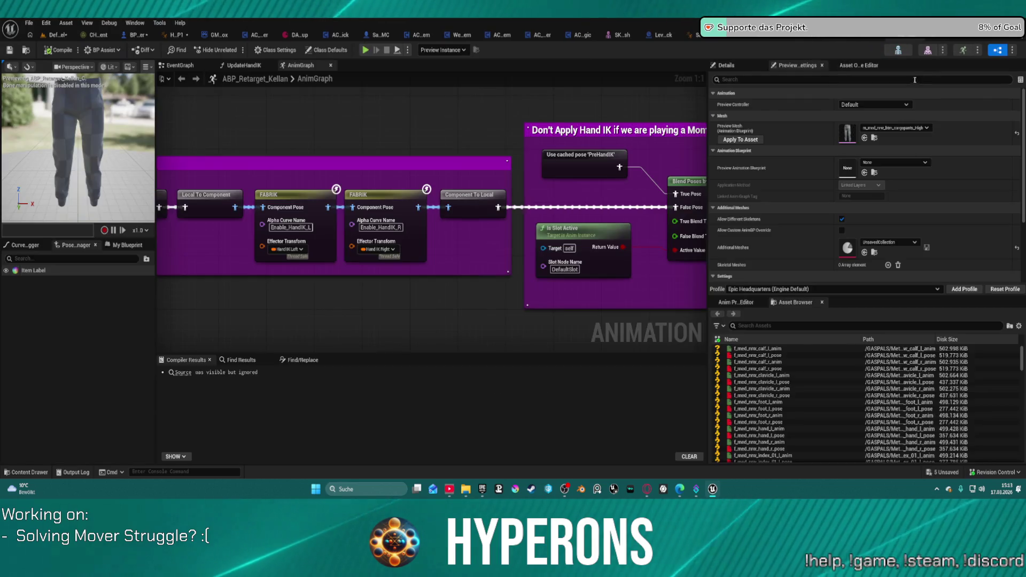
pyautogui.click(57, 36)
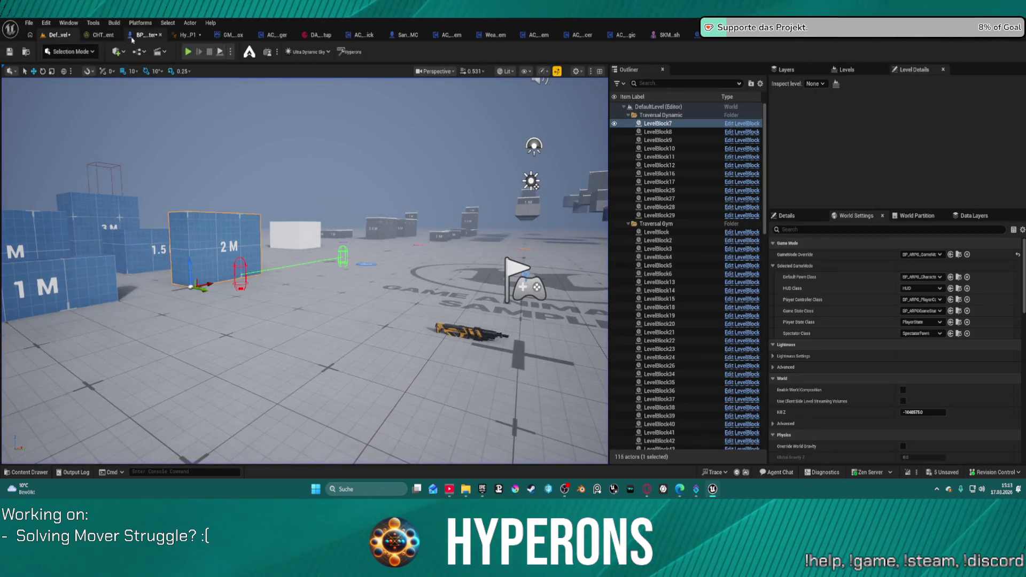
pyautogui.hotkey('alt', 'p')
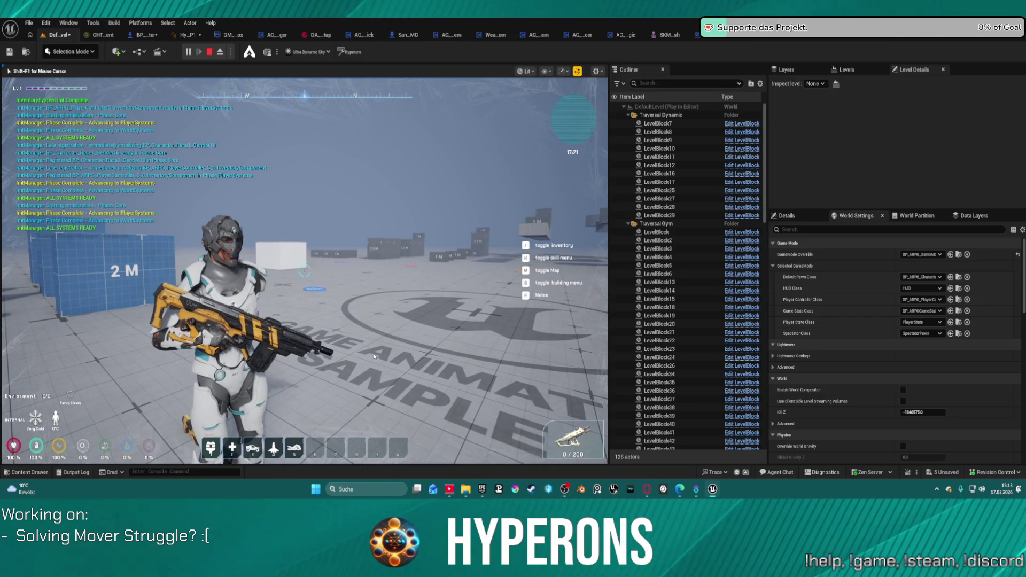
pyautogui.press('Escape')
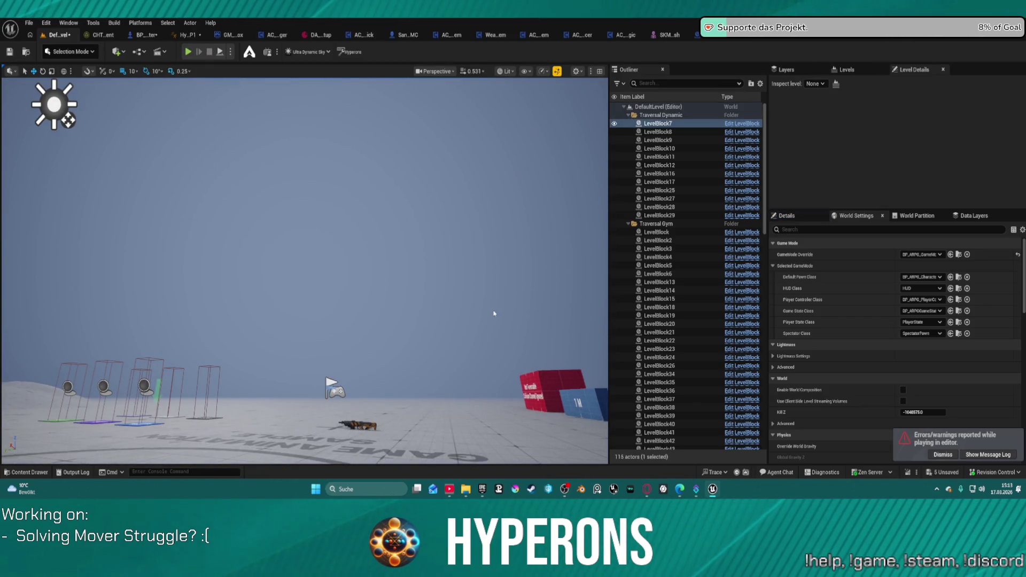
pyautogui.click(933, 42)
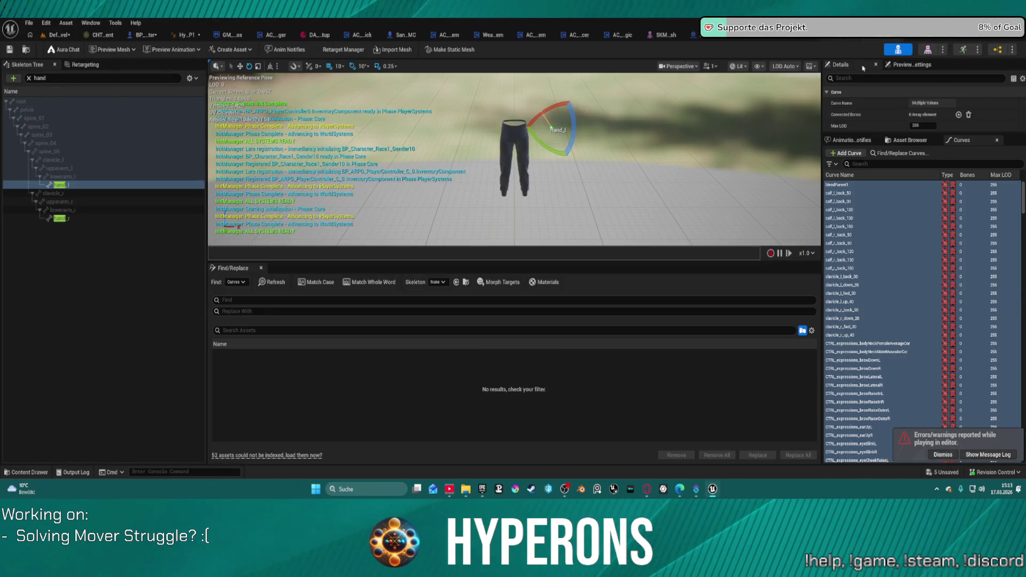
pyautogui.scroll(-15, 980, 316)
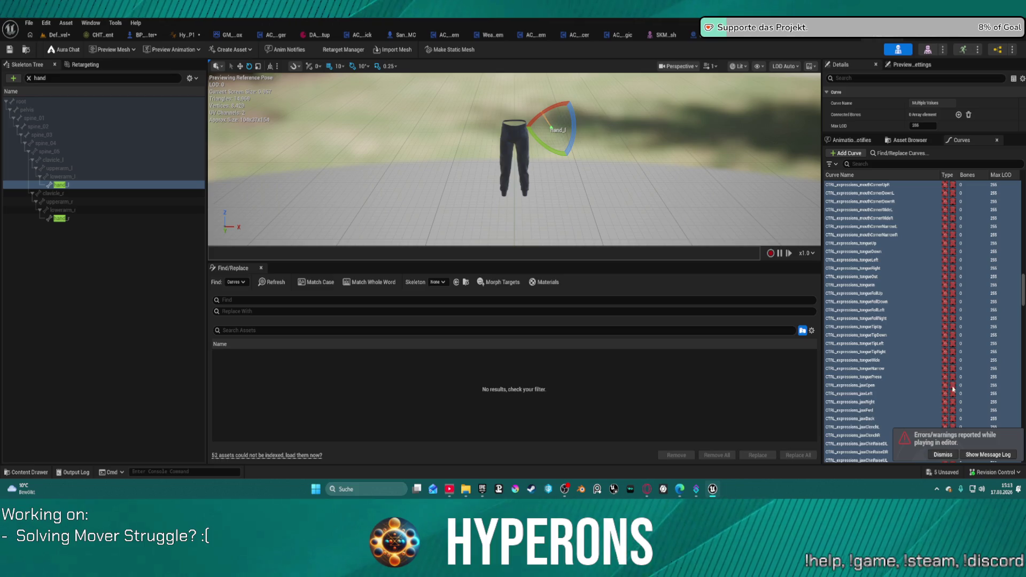
# Step: Dismiss the play-errors notification and open ABP_Retarget_Kellan's UpdateHandIK graph, checking the component class
pyautogui.click(940, 459)
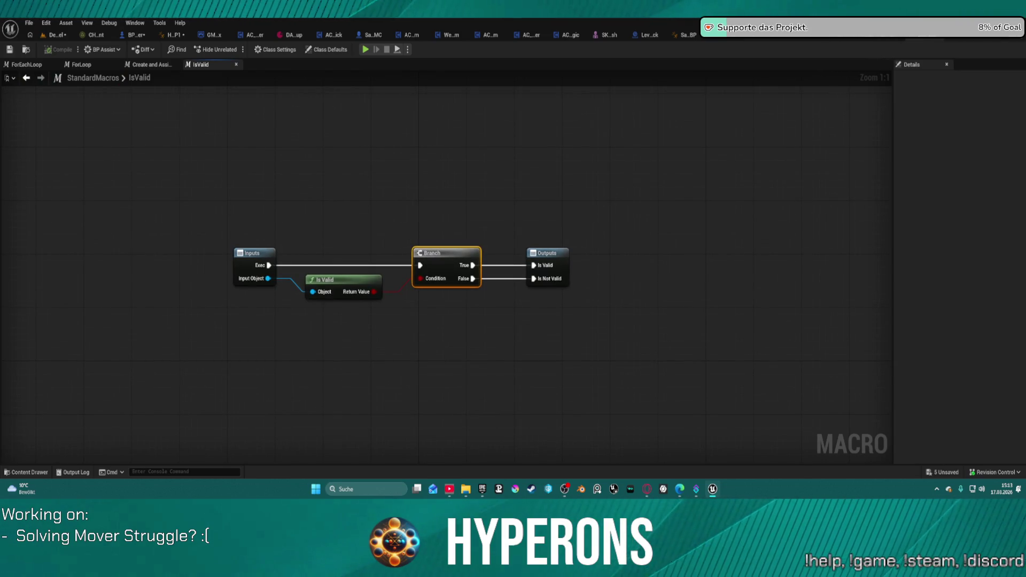
pyautogui.click(801, 44)
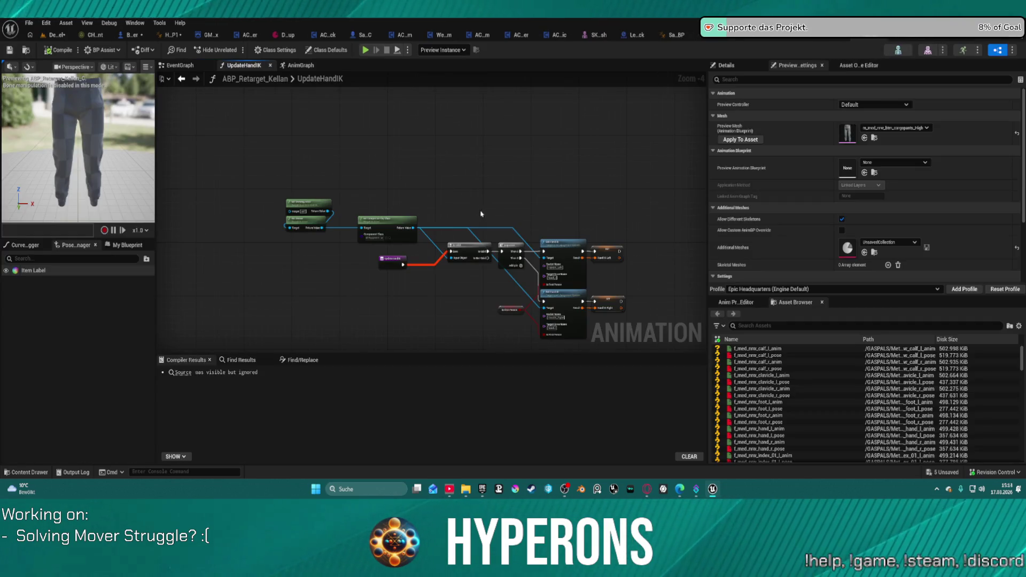
pyautogui.scroll(4, 418, 186)
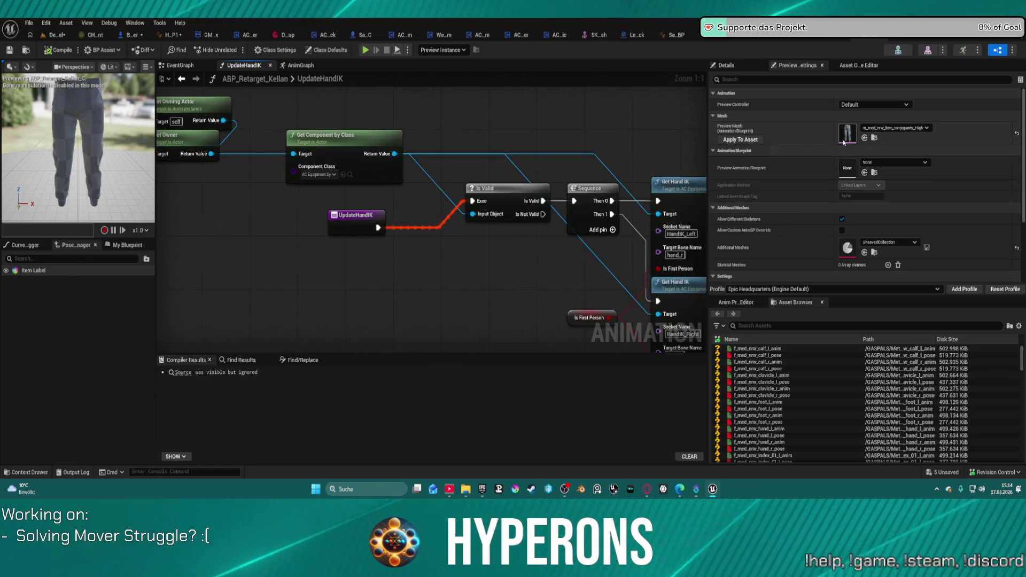
pyautogui.click(319, 174)
pyautogui.click(299, 191)
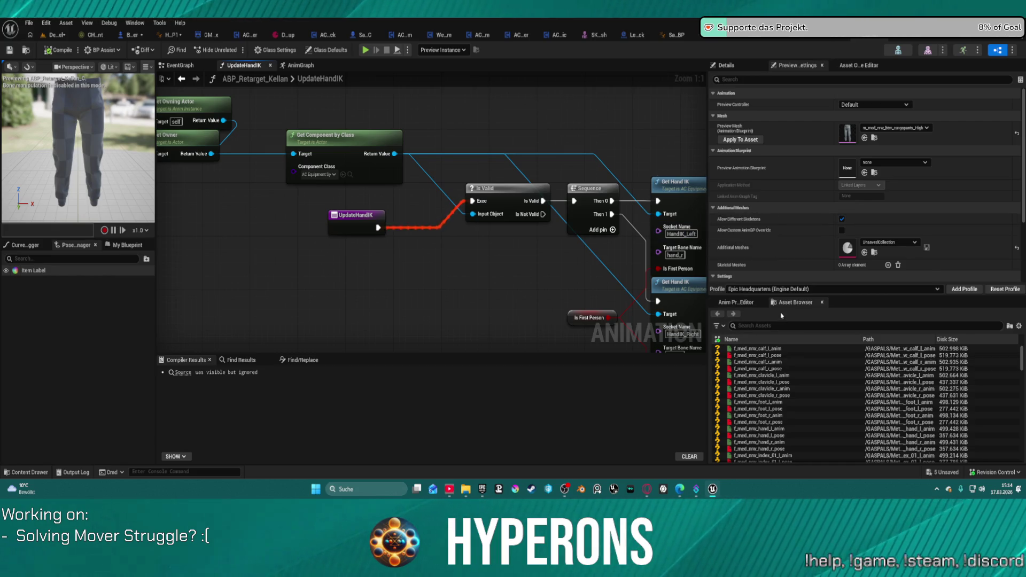
# Step: Show the Anim Preview Editor properties and arrange the graph around the Get Owner and Is Valid nodes
pyautogui.click(737, 302)
pyautogui.moveTo(543, 264)
pyautogui.mouseDown()
pyautogui.moveTo(399, 271)
pyautogui.moveTo(521, 263)
pyautogui.moveTo(716, 288)
pyautogui.moveTo(540, 291)
pyautogui.moveTo(510, 283)
pyautogui.moveTo(604, 282)
pyautogui.moveTo(592, 288)
pyautogui.moveTo(633, 296)
pyautogui.mouseUp()
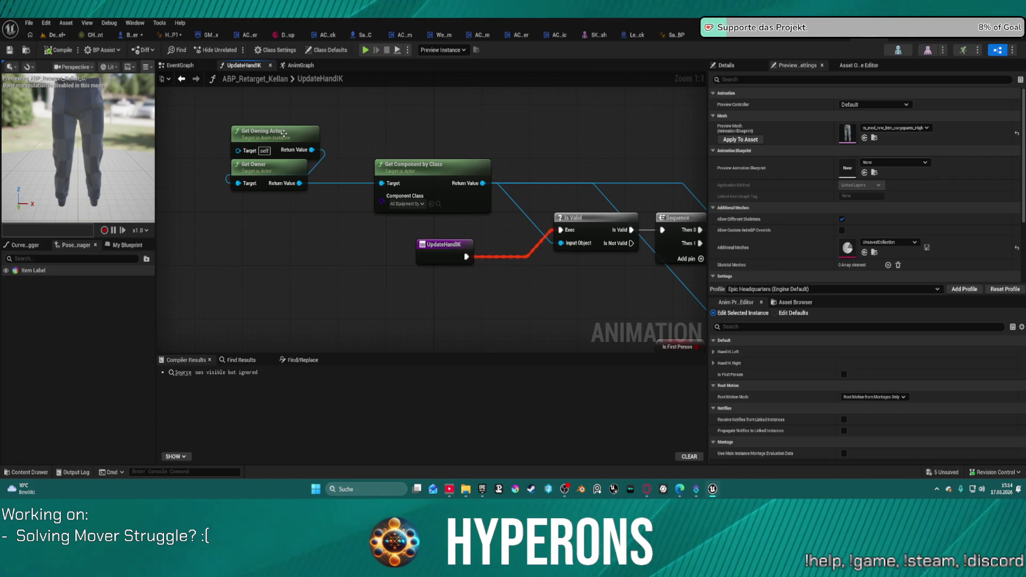
pyautogui.moveTo(267, 112); pyautogui.dragTo(282, 202)
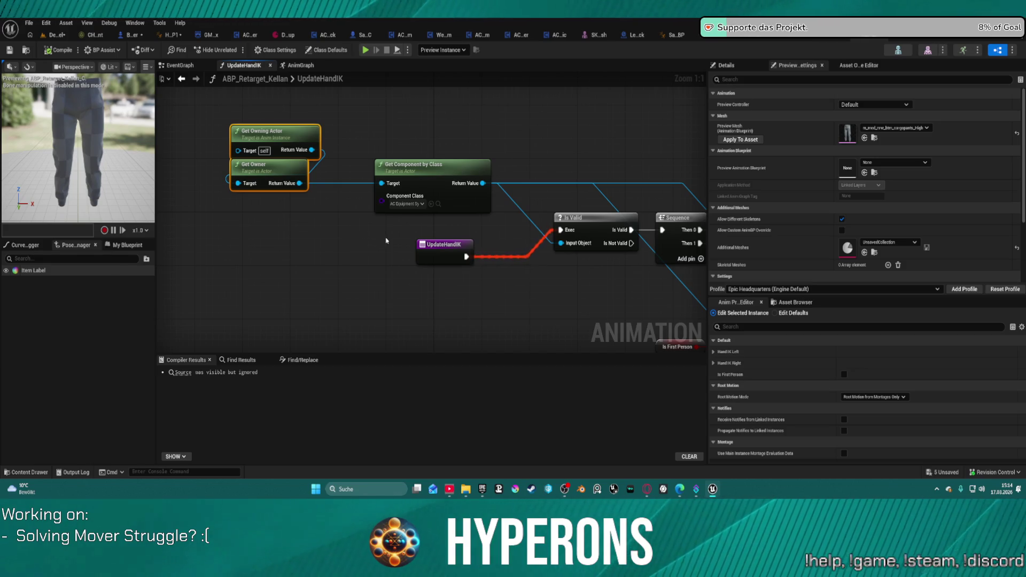
pyautogui.moveTo(646, 166); pyautogui.dragTo(512, 132)
# Step: Move the debug breakpoint from the Is Valid node to the Sequence node
pyautogui.rightClick(456, 184)
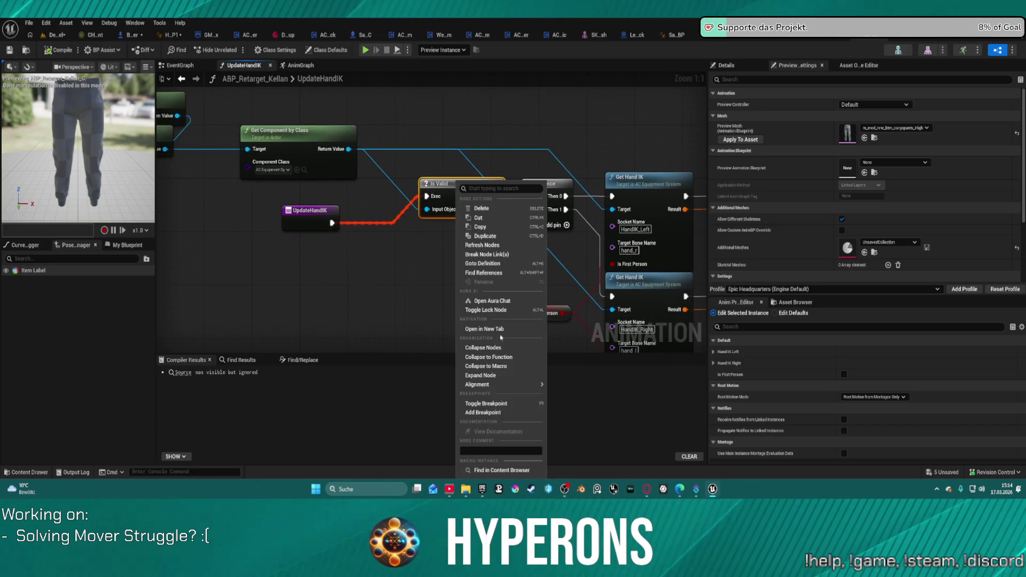
pyautogui.click(483, 412)
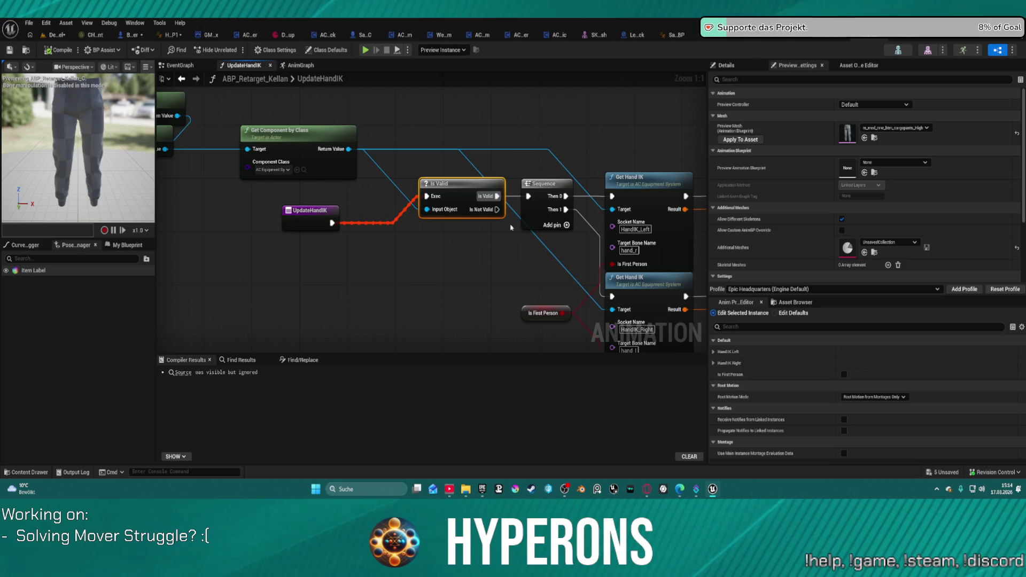
pyautogui.moveTo(409, 227)
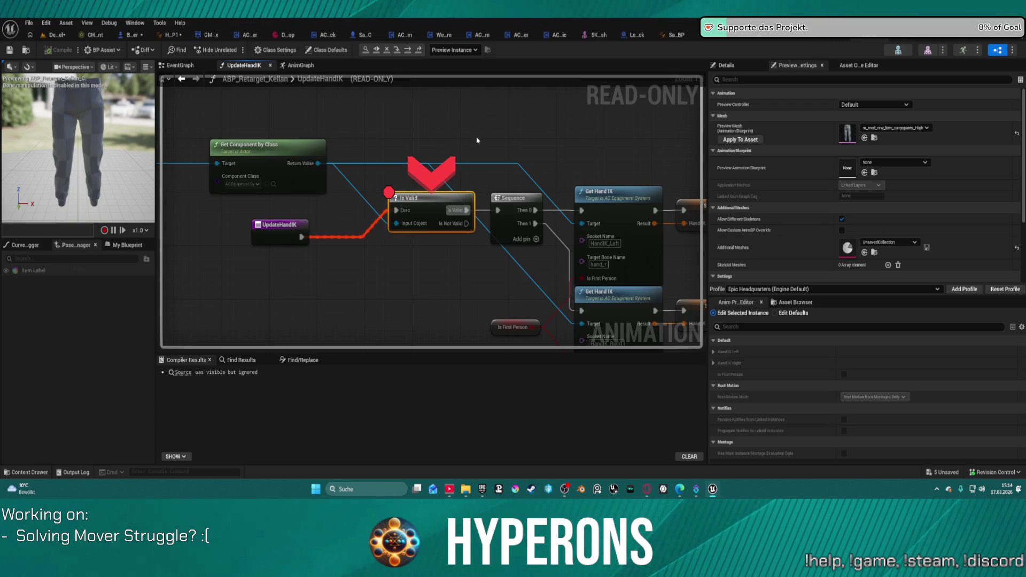
pyautogui.rightClick(429, 208)
pyautogui.click(484, 319)
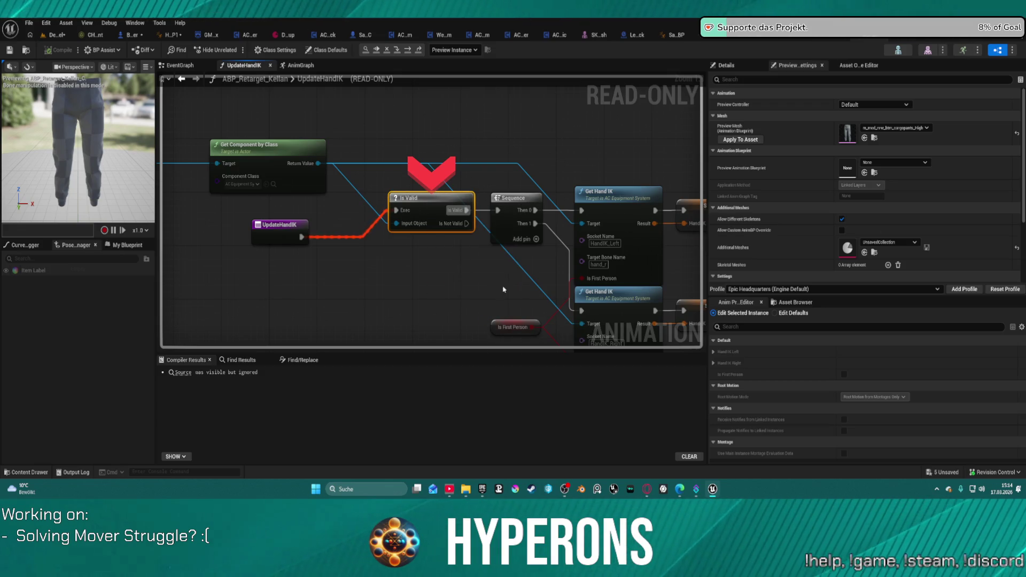
pyautogui.rightClick(511, 212)
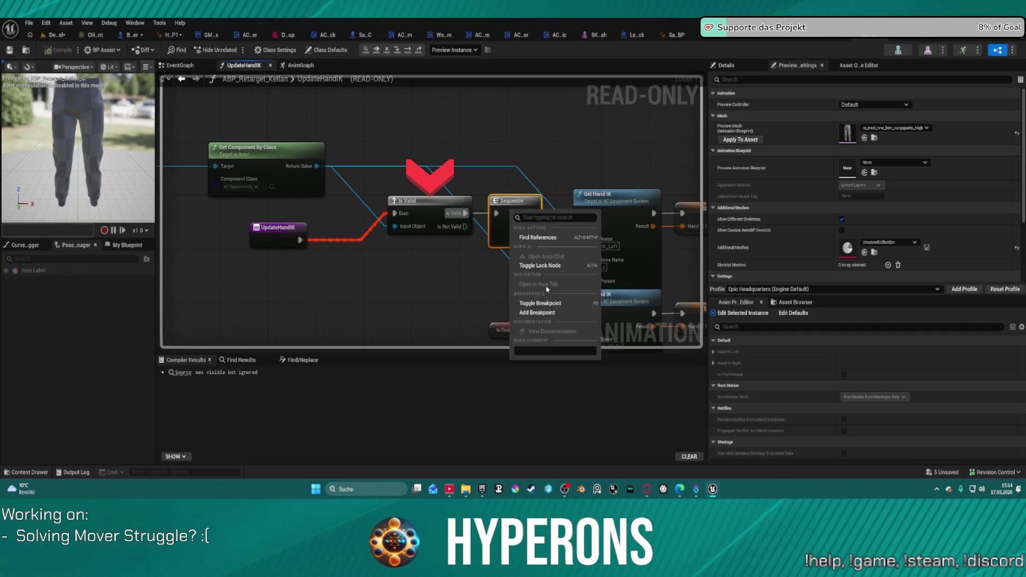
pyautogui.click(552, 312)
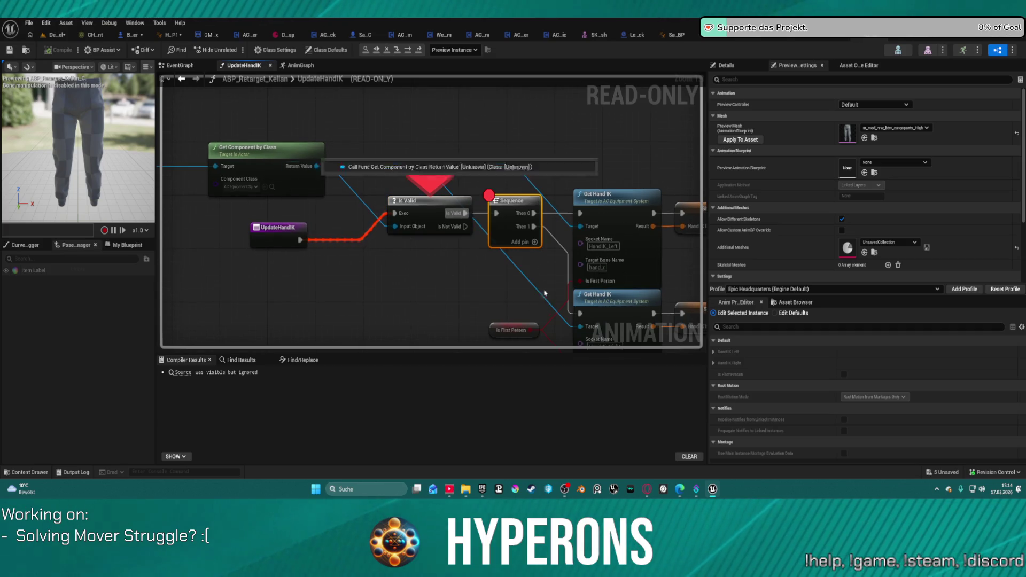
# Step: Restart the play-test, remove the Sequence breakpoint and line UpdateHandIK up with the exec wire
pyautogui.click(384, 50)
pyautogui.click(369, 51)
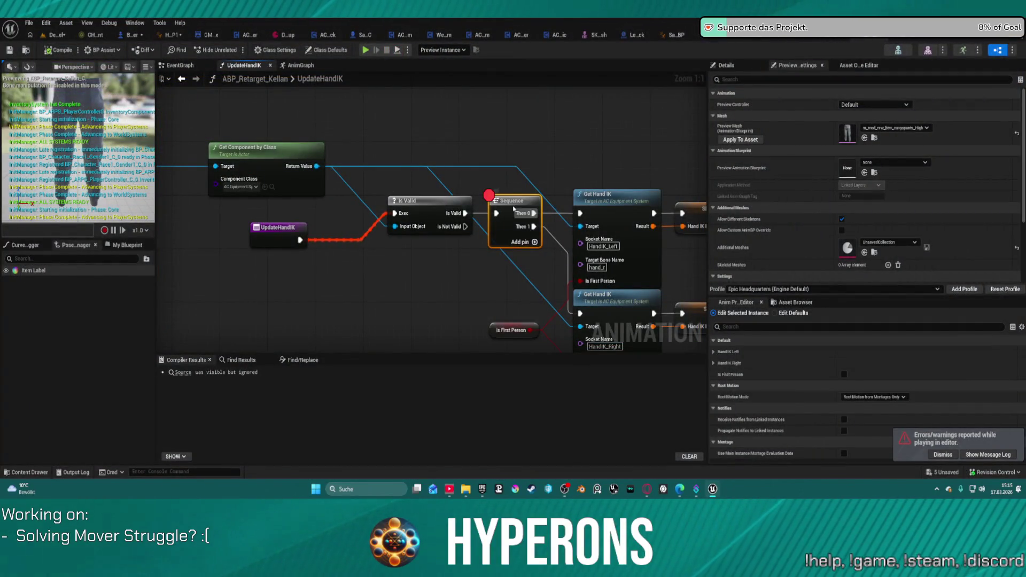
pyautogui.rightClick(513, 209)
pyautogui.click(540, 422)
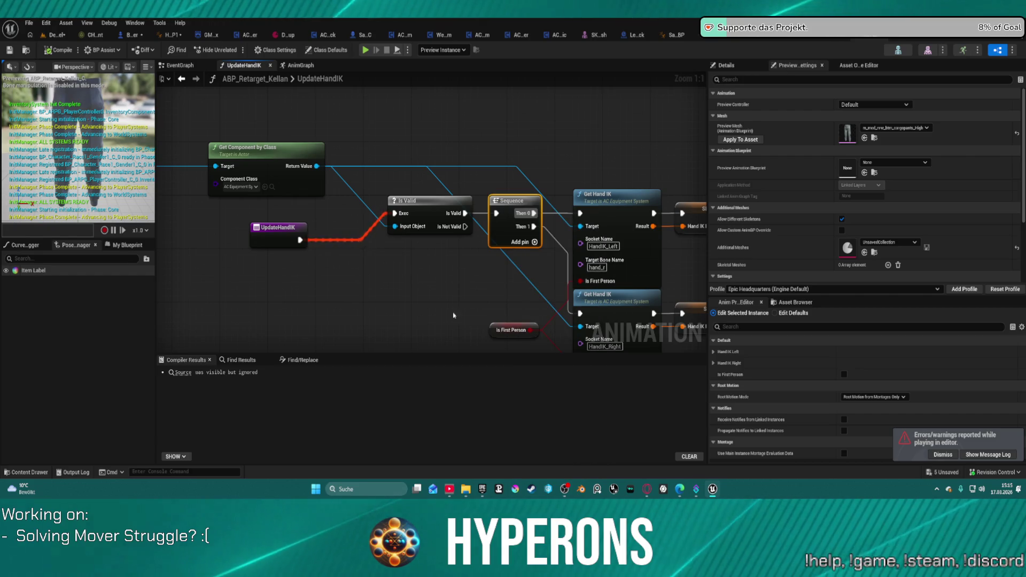
pyautogui.moveTo(263, 236); pyautogui.dragTo(257, 208)
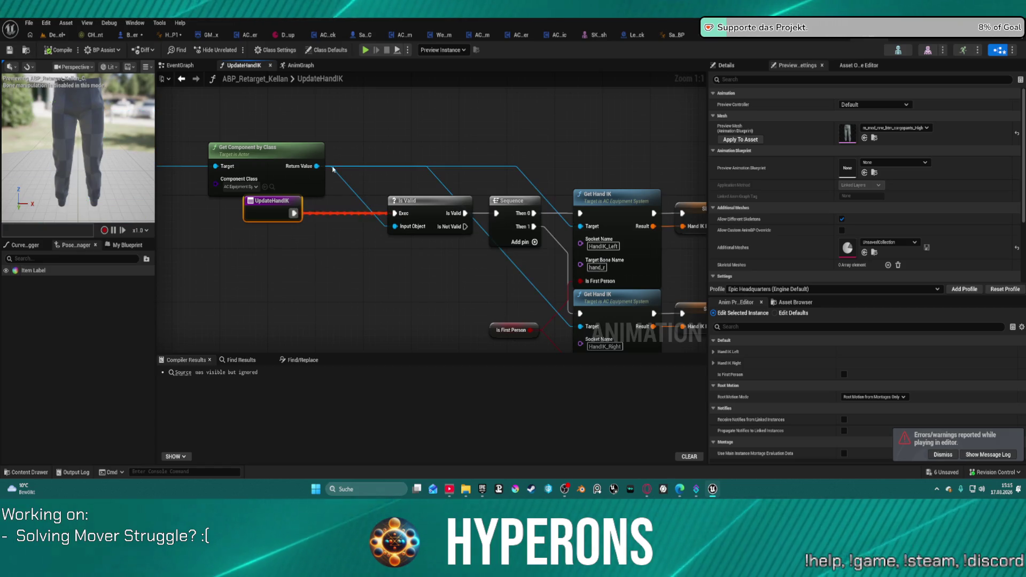
# Step: Open BP_RetargeterCharacter_Kellan and check the Anim Class of its Face and SkeletalMesh components
pyautogui.hotkey('ctrl', 'space')
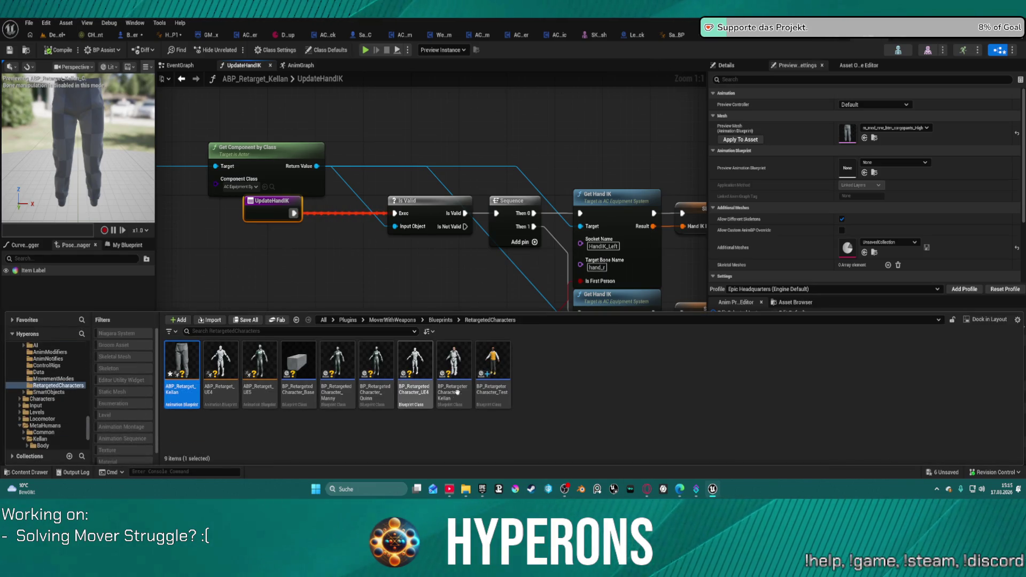
pyautogui.click(461, 358)
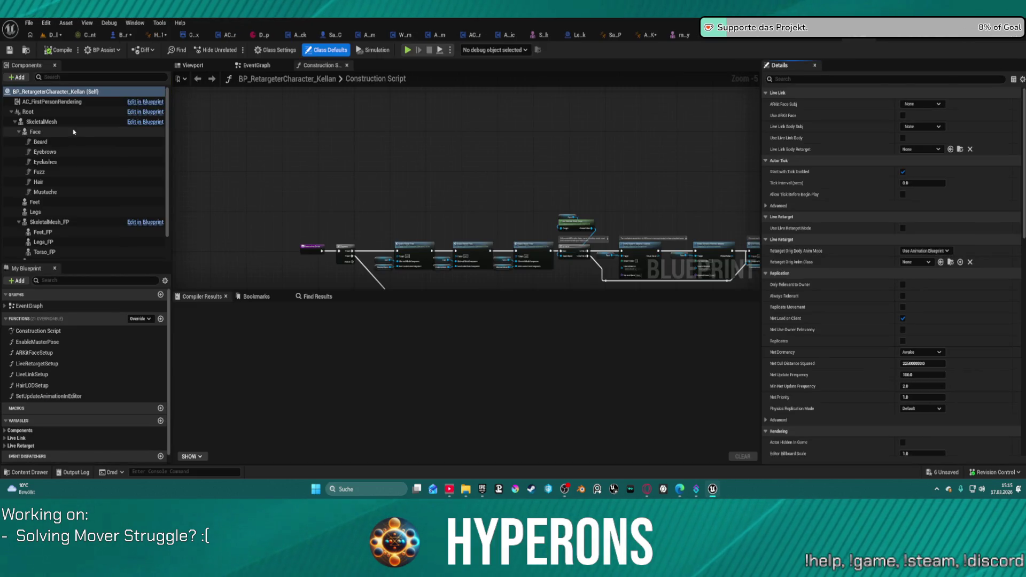
pyautogui.click(36, 132)
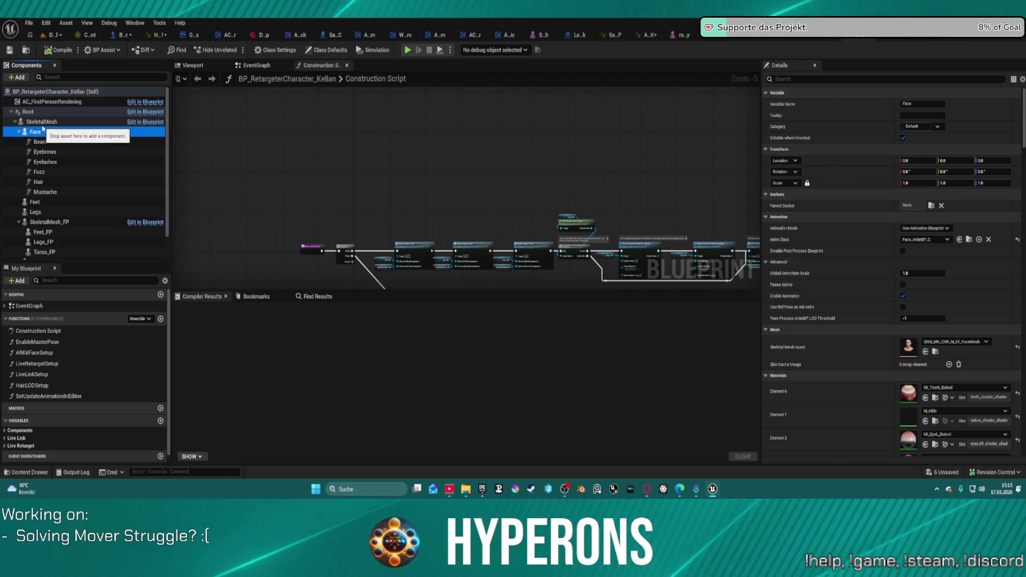
pyautogui.click(41, 122)
pyautogui.click(861, 240)
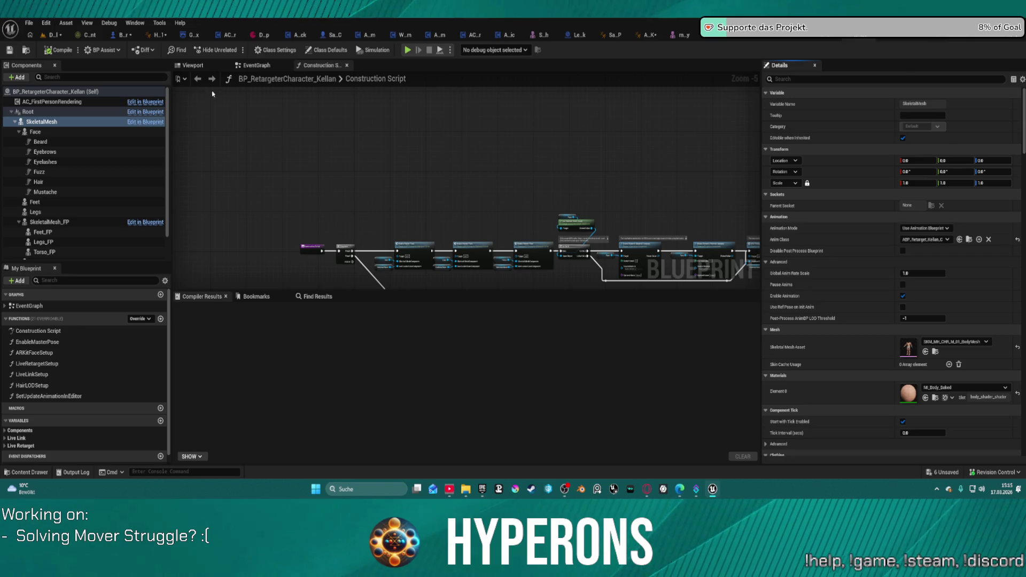
# Step: Return to the BP_ARPG_Character blueprint and scroll around its graph
pyautogui.click(134, 35)
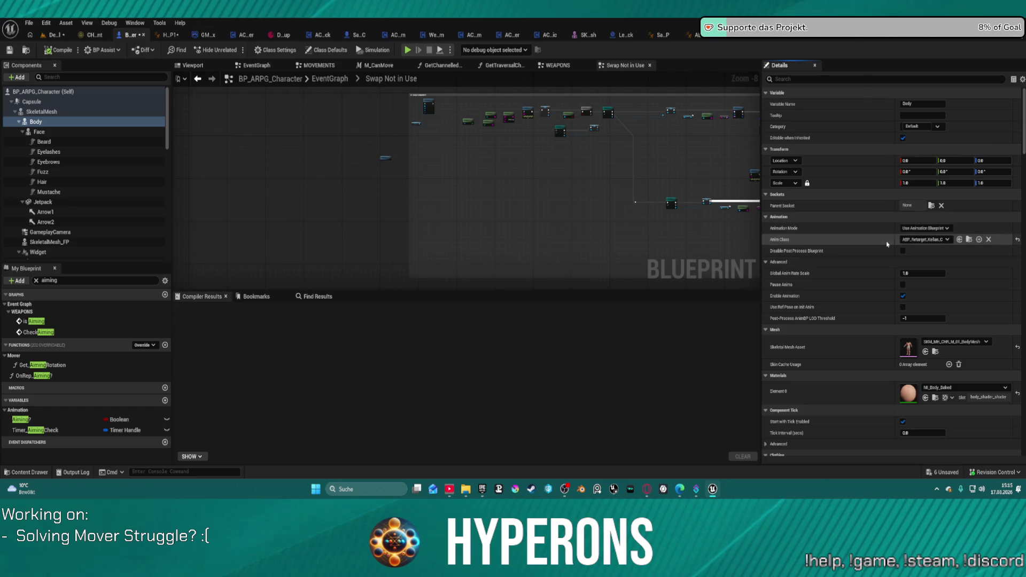
pyautogui.scroll(-5, 908, 241)
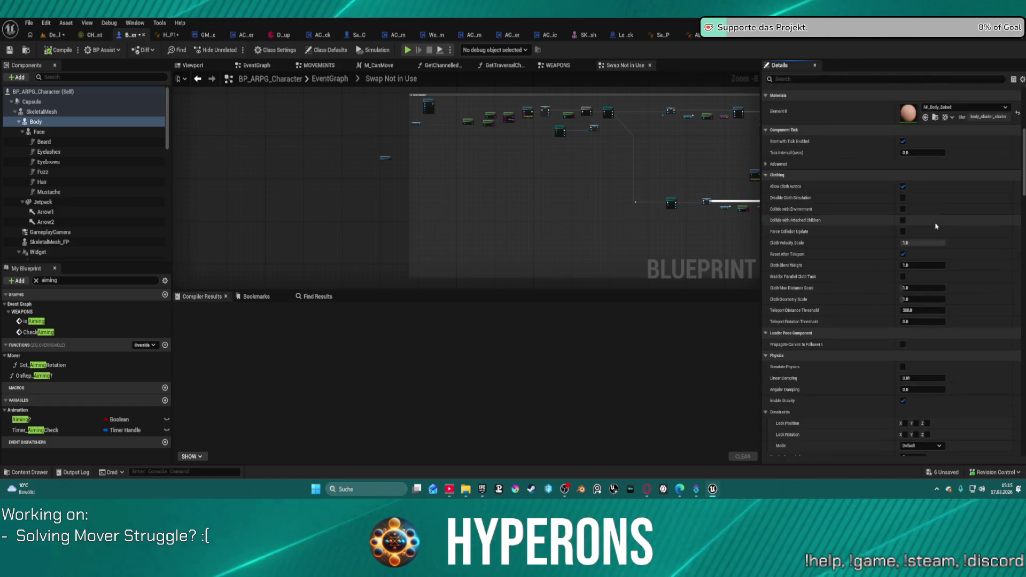
pyautogui.scroll(4, 1003, 122)
pyautogui.scroll(3, 1003, 123)
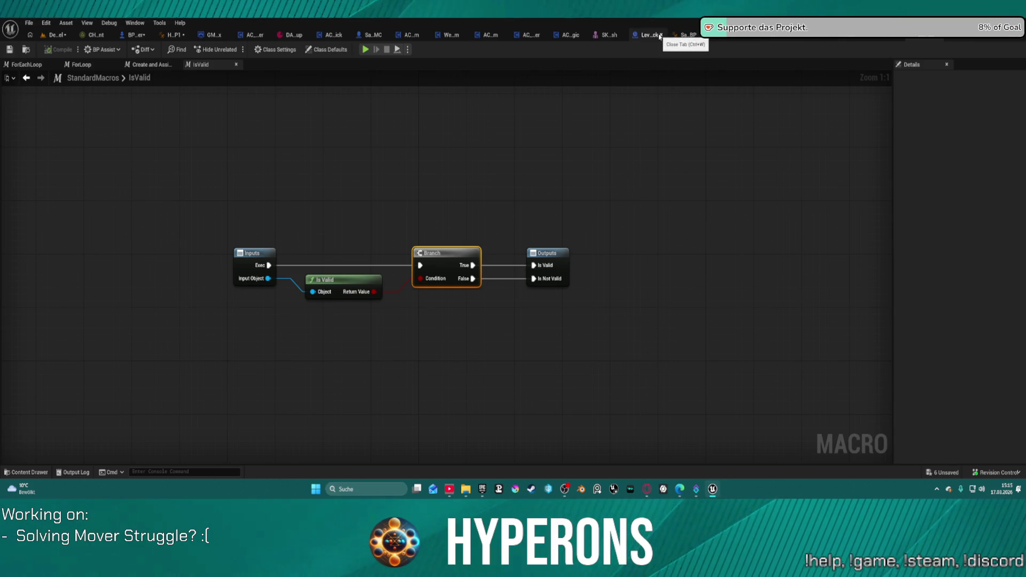
# Step: Paste three clothing meshes into BP_ARPG_Character, name one Feet_FP and attach it under SkeletalMesh_FP
pyautogui.click(128, 35)
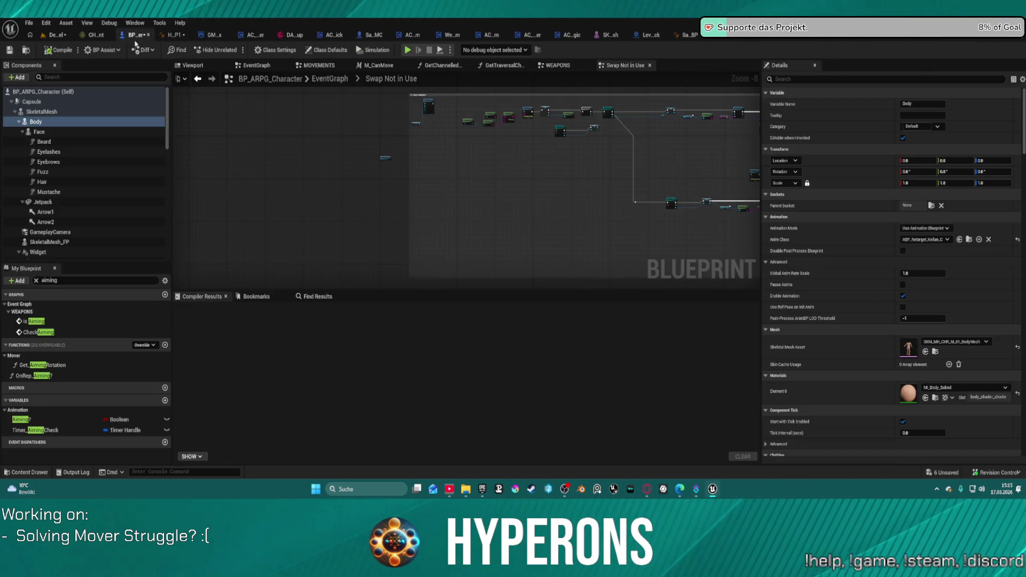
pyautogui.click(47, 242)
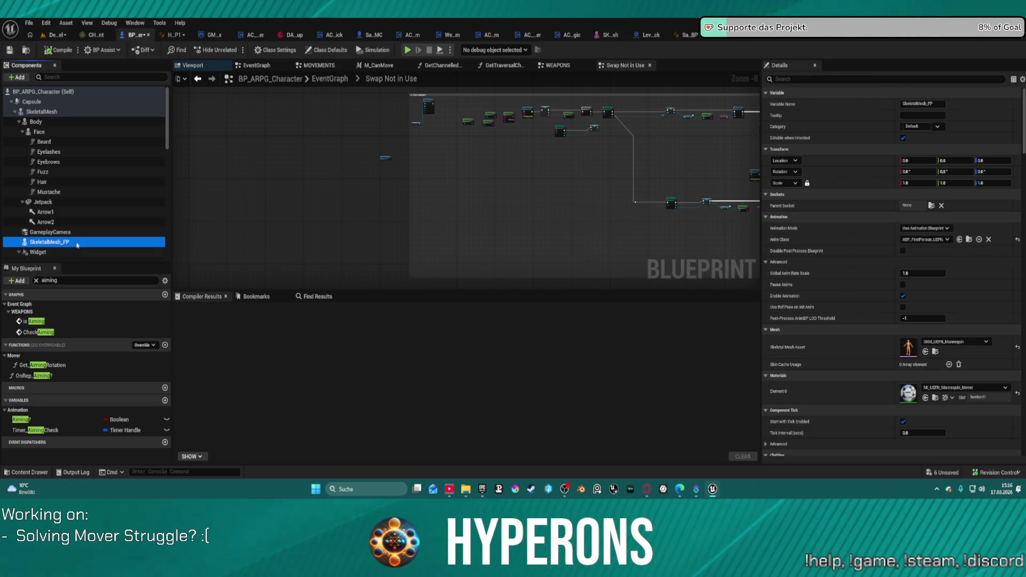
pyautogui.hotkey('ctrl', 'v')
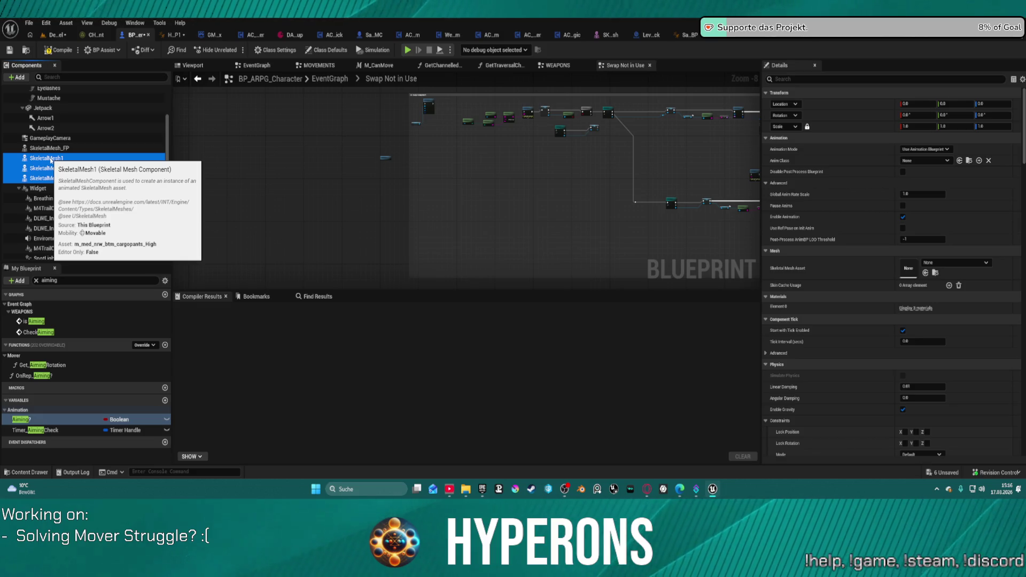
pyautogui.click(51, 160)
pyautogui.press('F2')
pyautogui.write('Feet_FP')
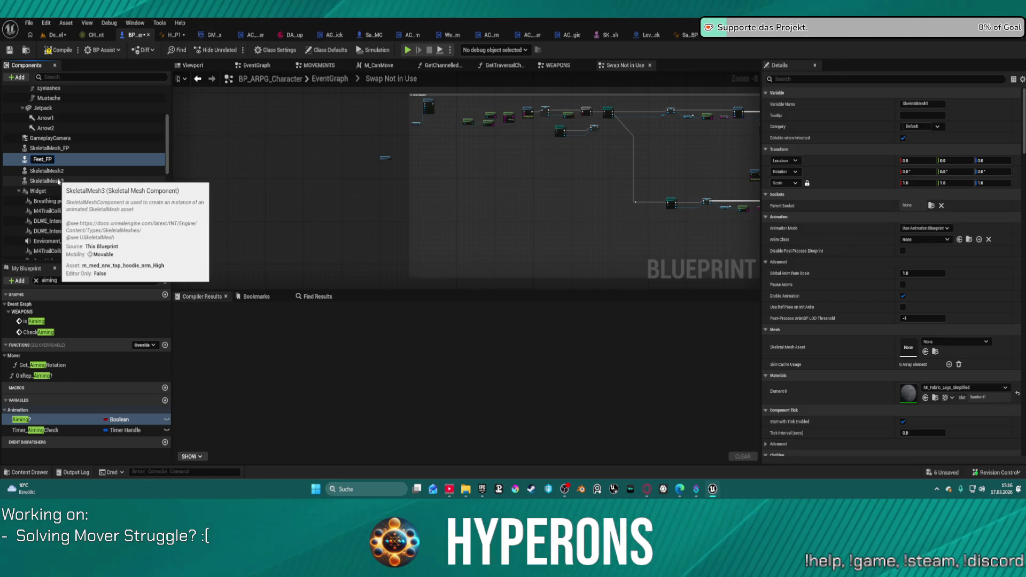
pyautogui.press('Return')
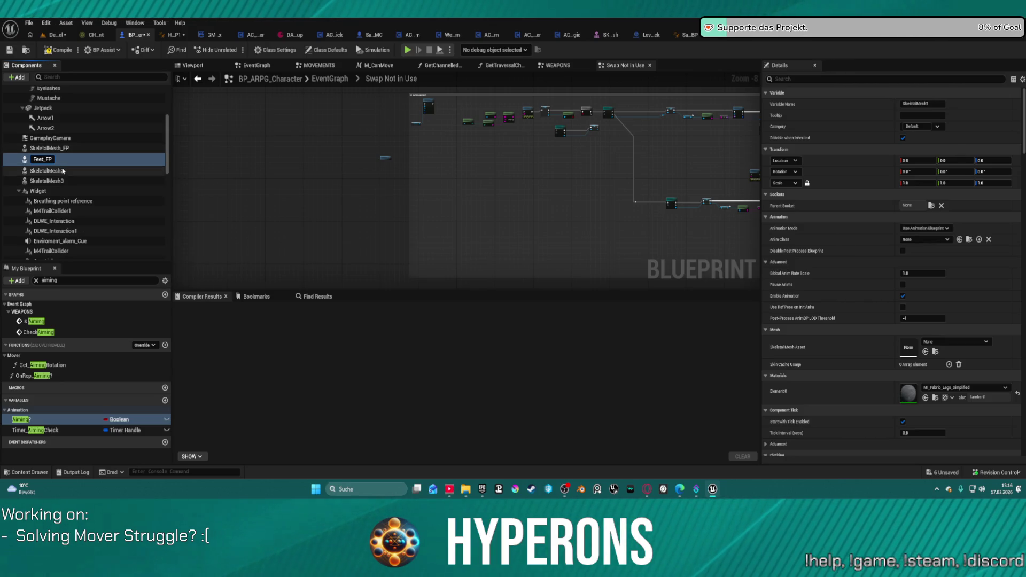
pyautogui.press('F2')
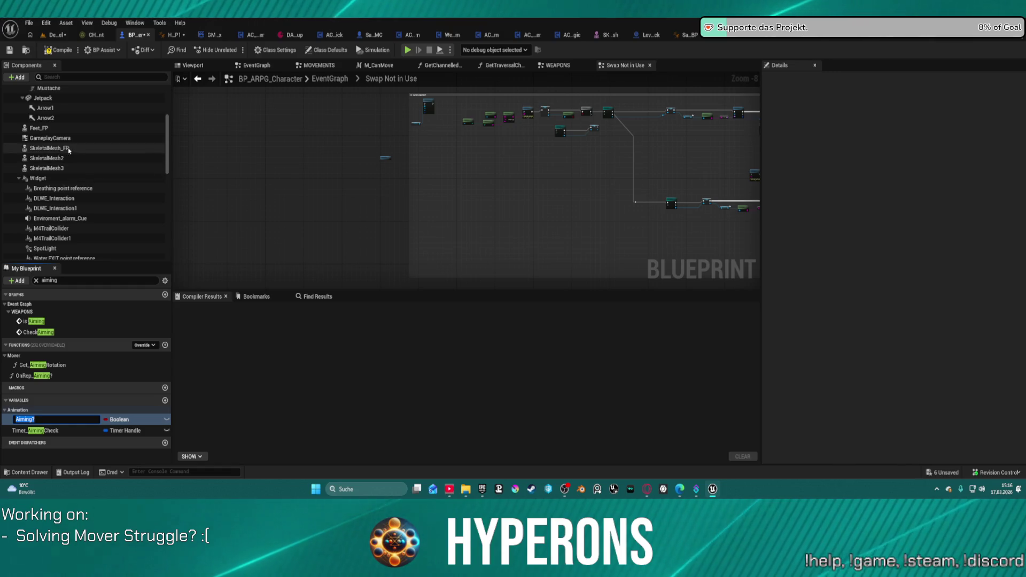
pyautogui.scroll(3, 80, 134)
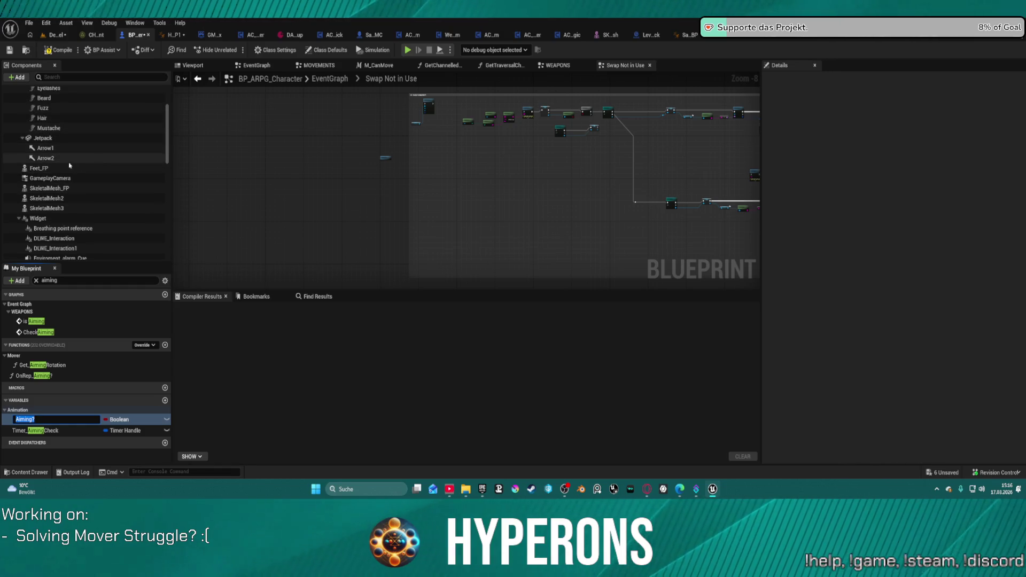
pyautogui.moveTo(37, 168); pyautogui.dragTo(48, 188)
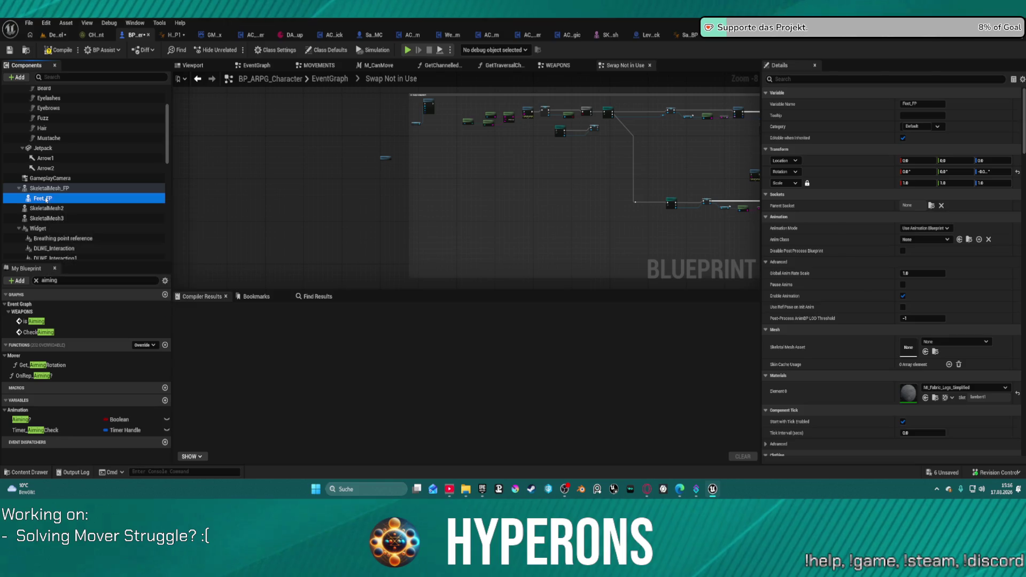
# Step: Rename Feet_FP to Legs_FP and name SkeletalMesh2 Feet
pyautogui.click(46, 199)
pyautogui.press('Home')
pyautogui.press('Delete')
pyautogui.press('Delete')
pyautogui.press('Delete')
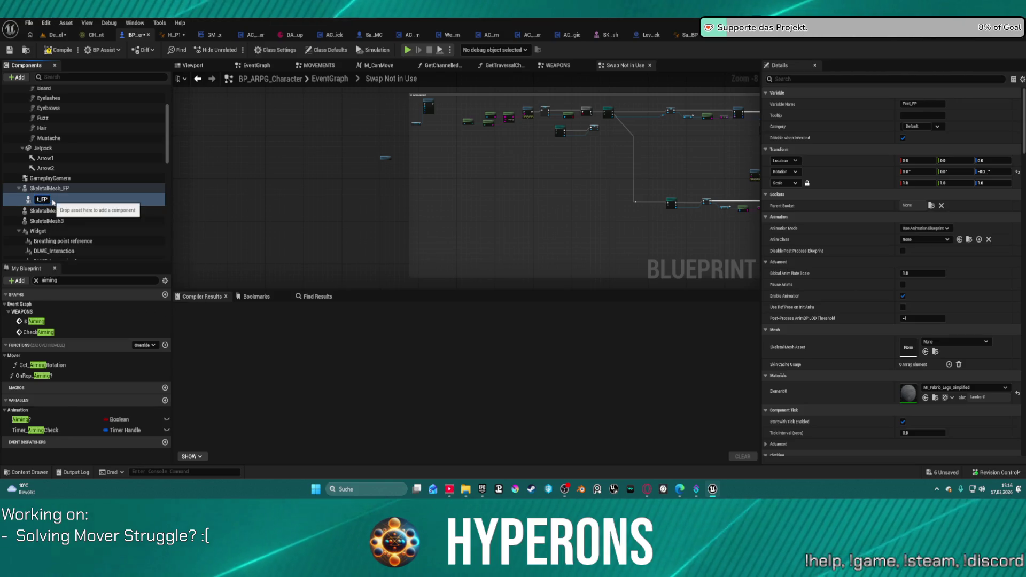
pyautogui.write('Legs')
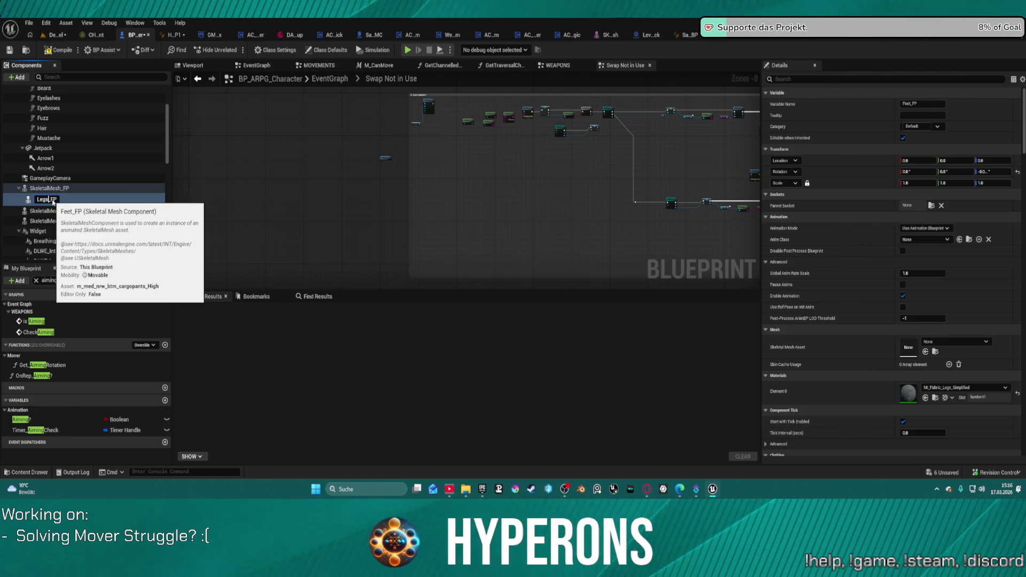
pyautogui.press('Return')
pyautogui.click(48, 218)
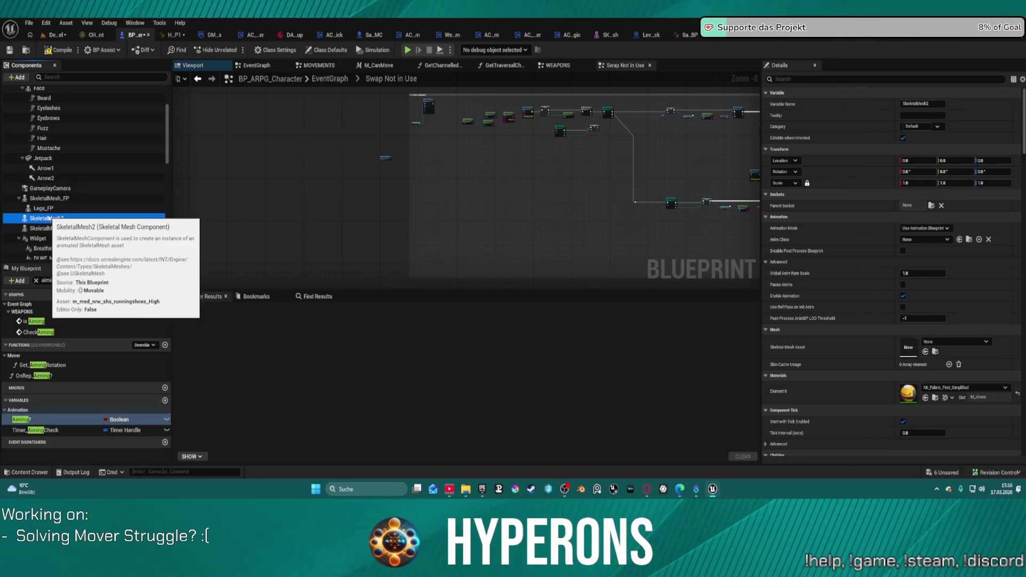
pyautogui.click(63, 216)
pyautogui.write('Feet')
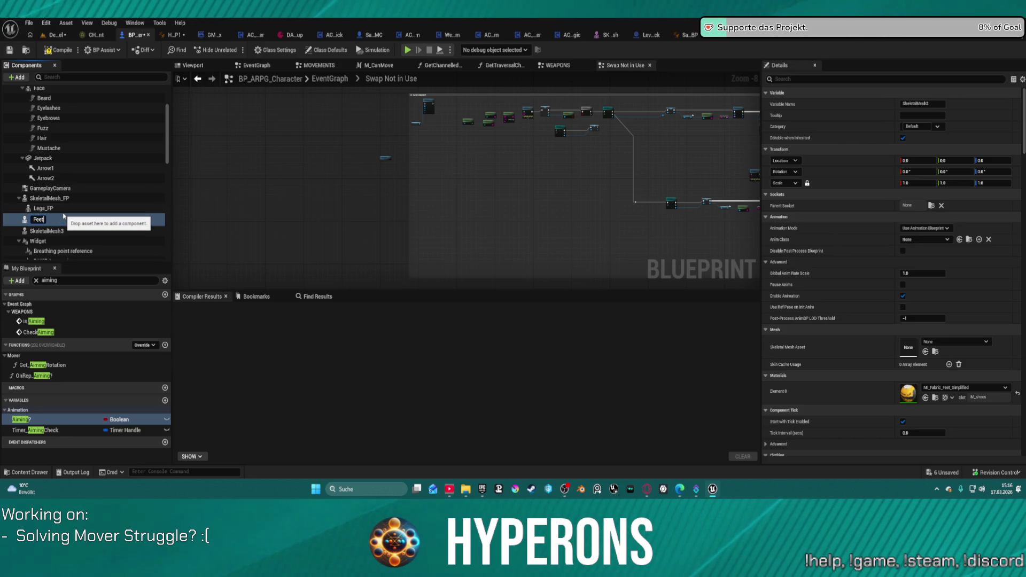
pyautogui.press('Return')
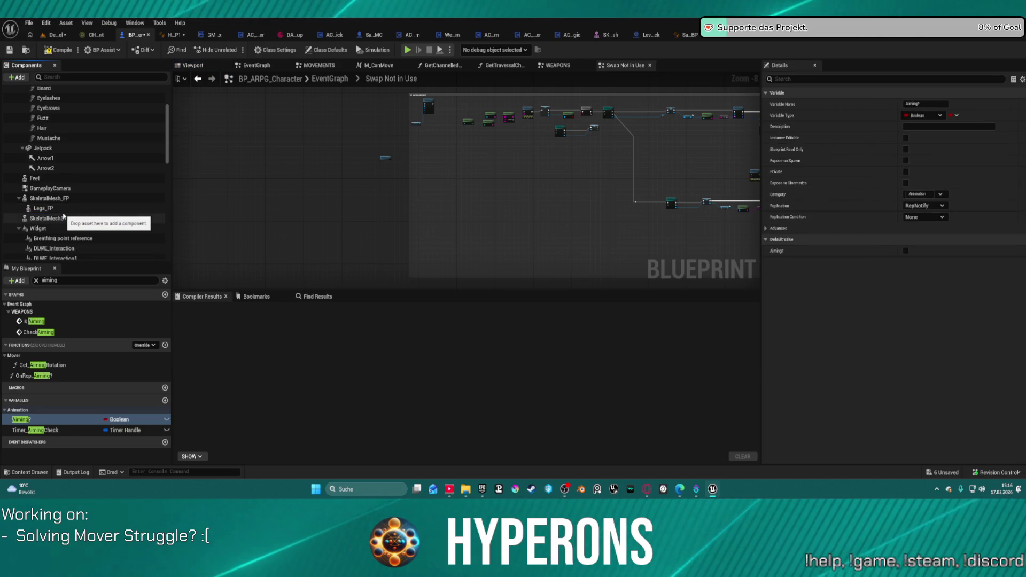
pyautogui.scroll(3, 75, 165)
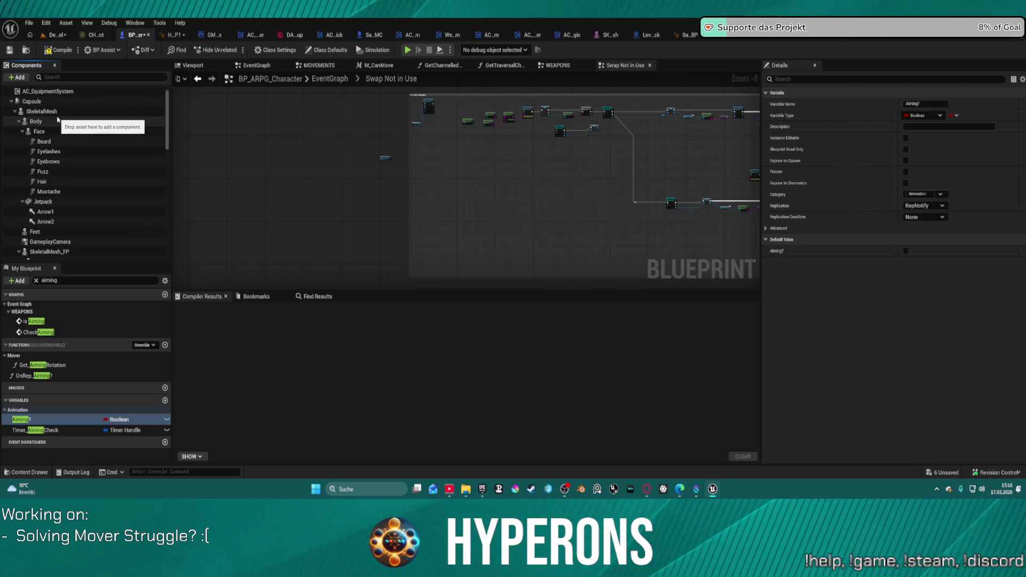
pyautogui.scroll(-2, 70, 160)
# Step: Reorder the clothing components under SkeletalMesh_FP and rename them Feet_FP and Torso_FP
pyautogui.moveTo(53, 191)
pyautogui.mouseDown()
pyautogui.moveTo(48, 240)
pyautogui.moveTo(52, 214)
pyautogui.mouseUp()
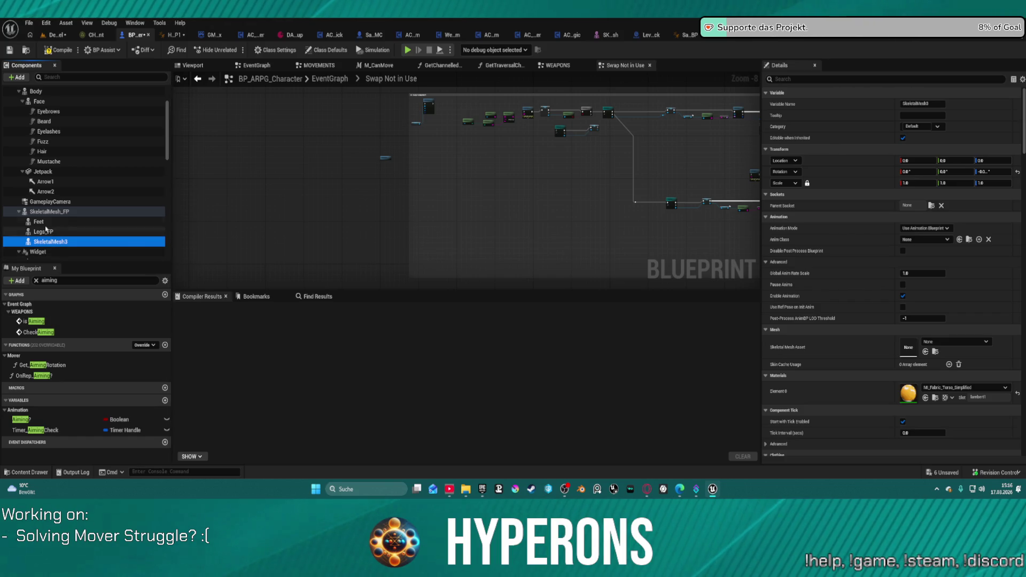
pyautogui.click(45, 223)
pyautogui.click(45, 225)
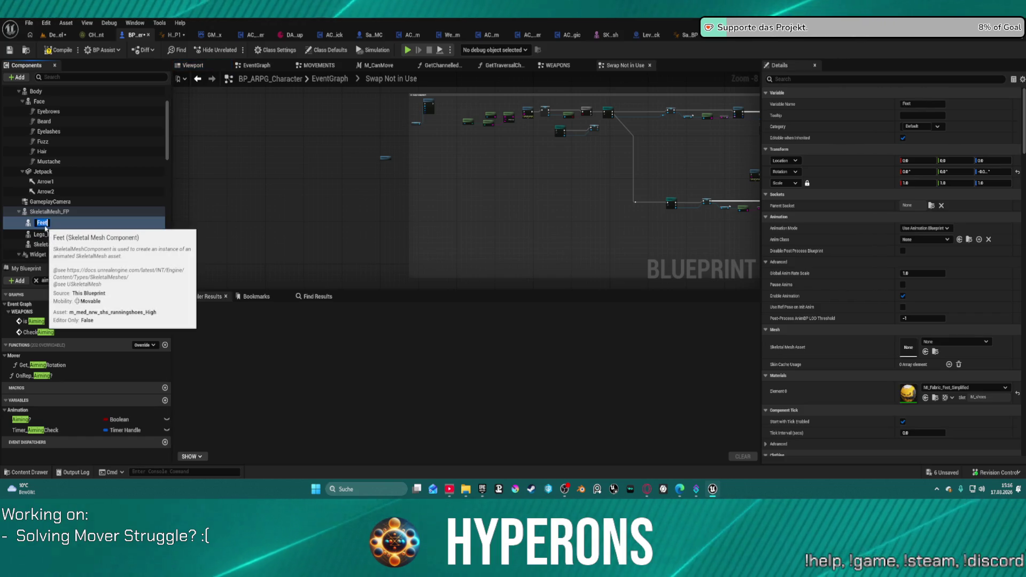
pyautogui.write('_')
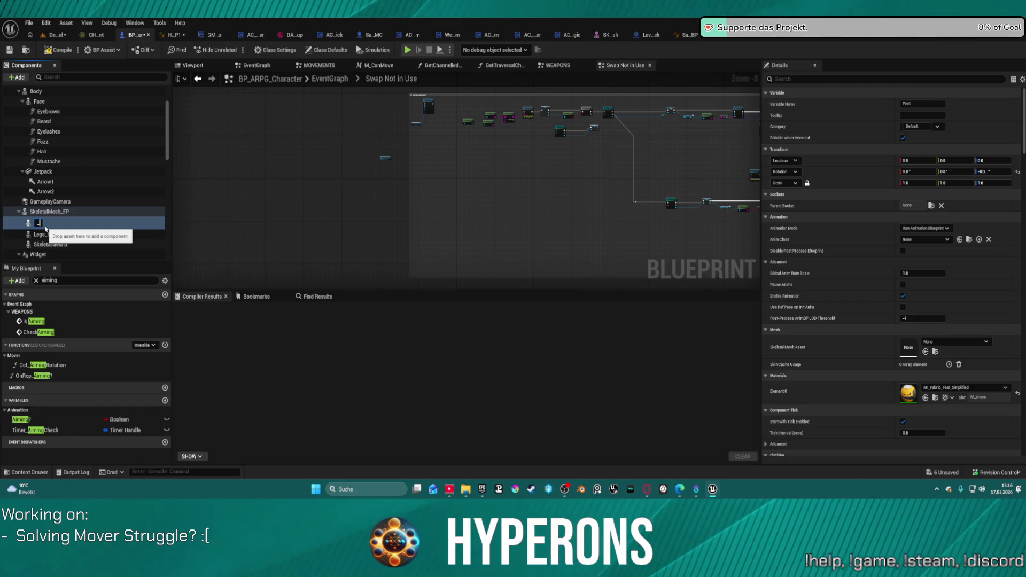
pyautogui.write('Feet')
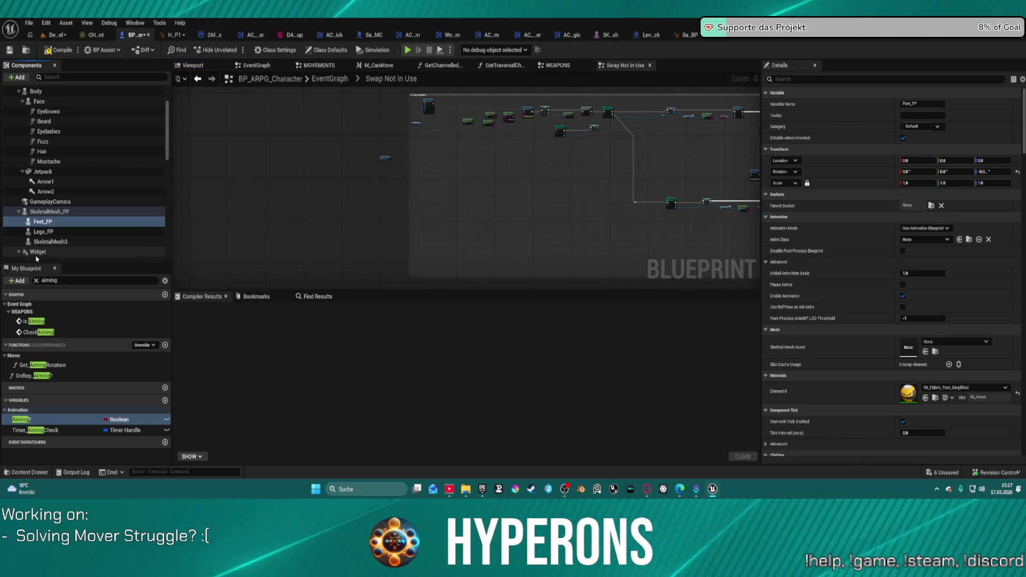
pyautogui.click(51, 242)
pyautogui.click(51, 241)
pyautogui.write('Torso_F')
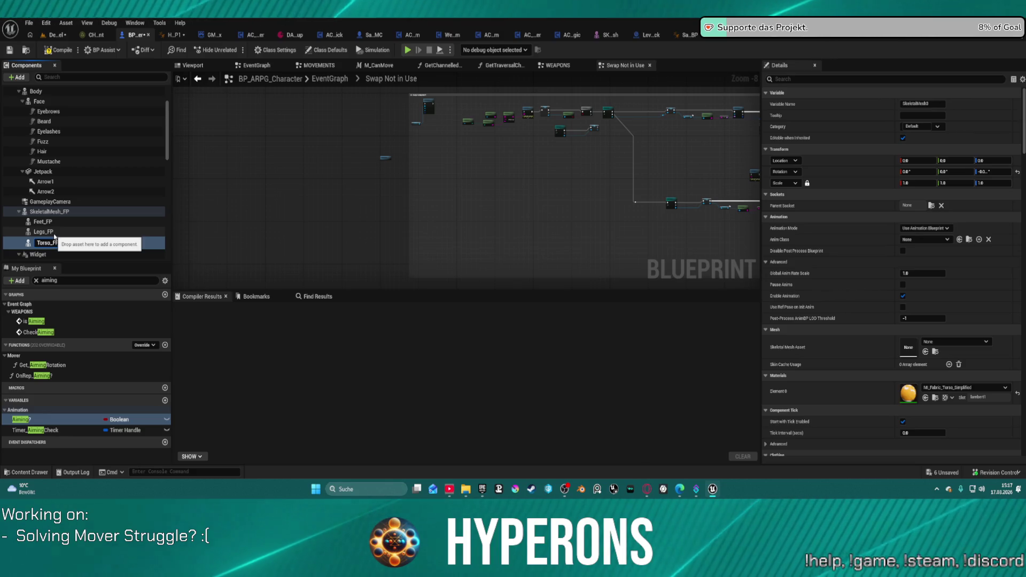
pyautogui.press('Return')
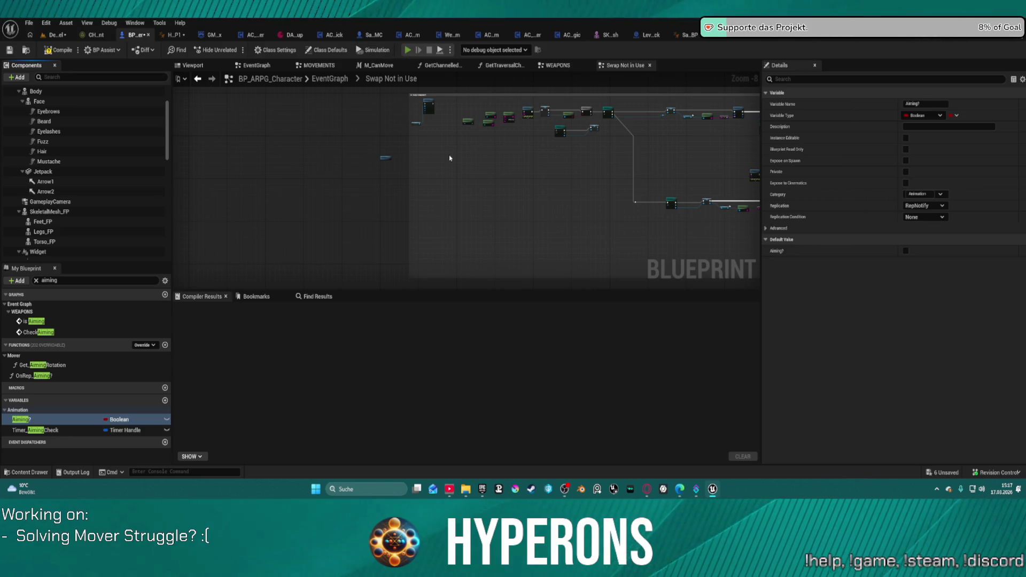
# Step: Compile BP_ARPG_Character and briefly play-test it in the editor despite compile errors
pyautogui.press('F7')
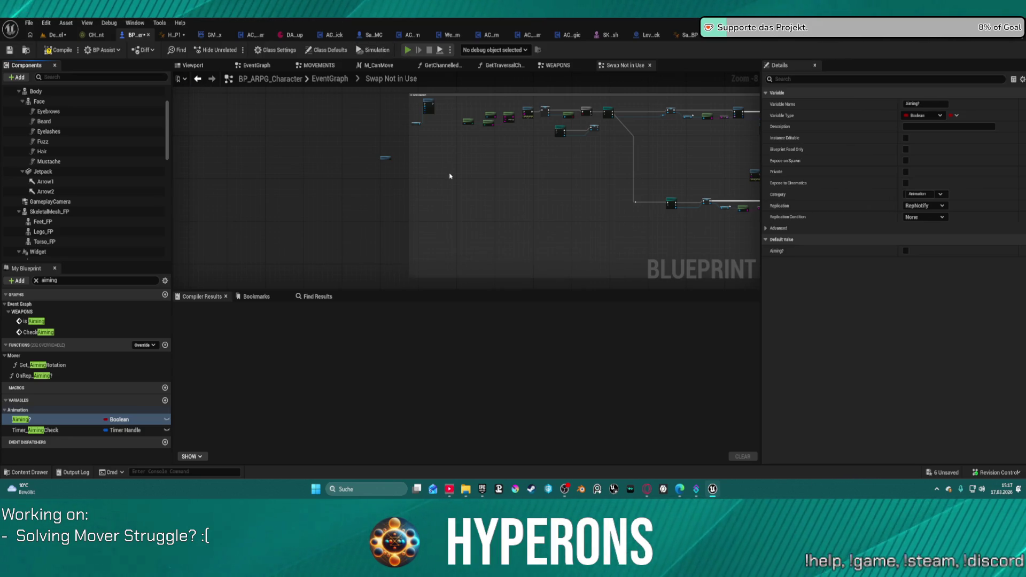
pyautogui.hotkey('alt', 'p')
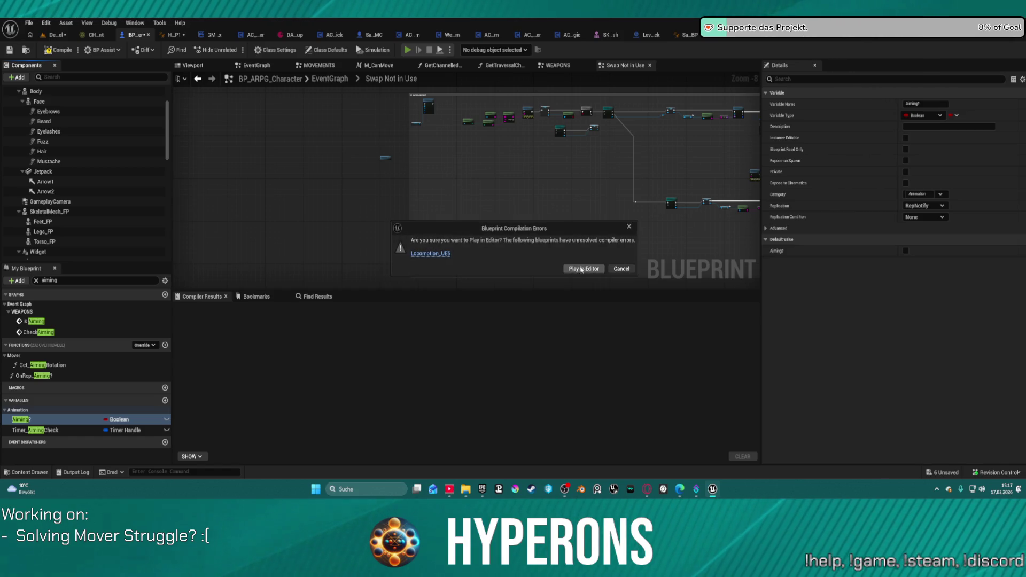
pyautogui.click(582, 269)
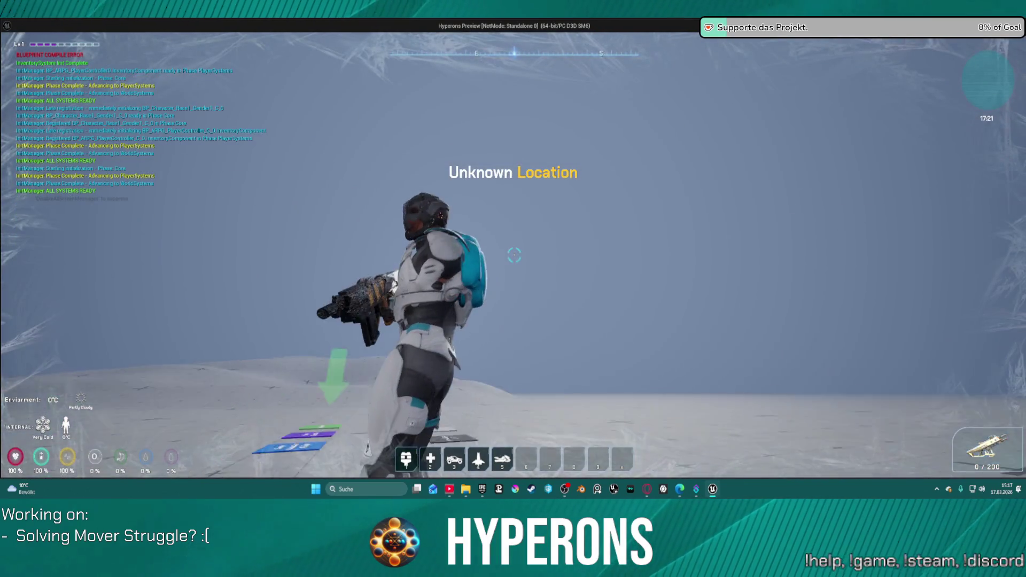
pyautogui.press('Escape')
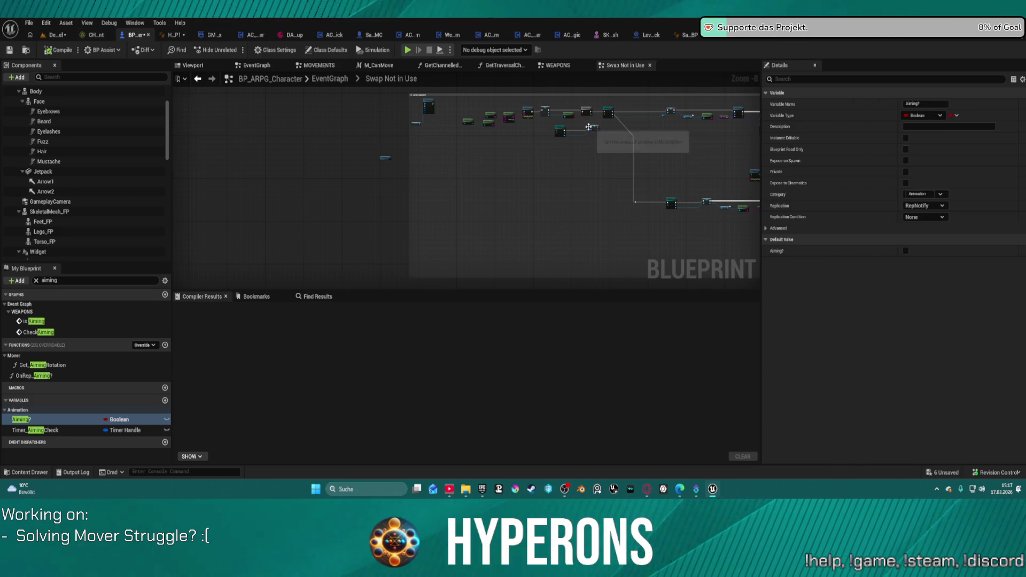
# Step: Switch to ABP_Retarget_Kellan's UpdateHandIK graph and frame the Get Owner and Get Hand IK nodes
pyautogui.click(889, 36)
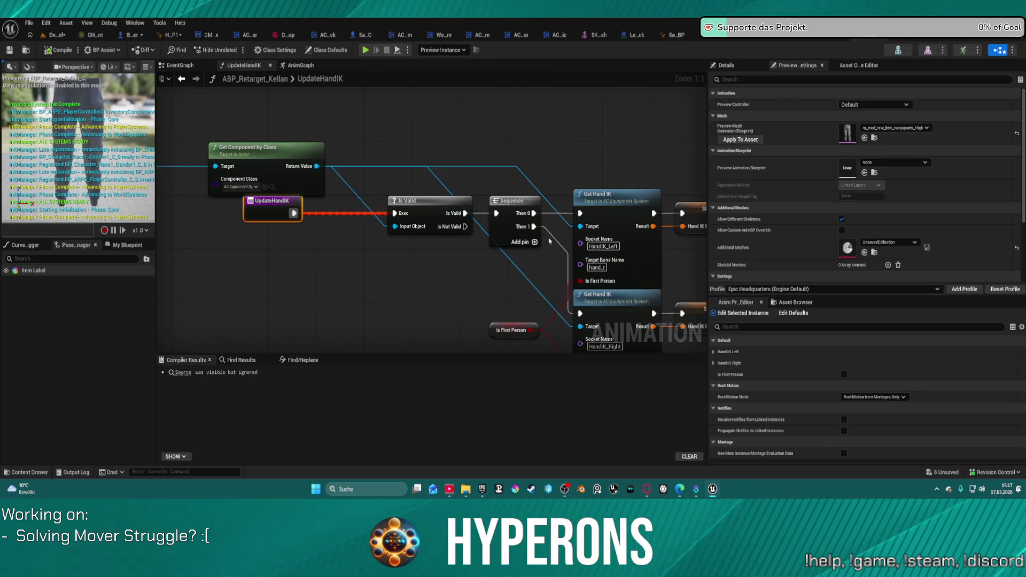
pyautogui.moveTo(550, 243); pyautogui.dragTo(650, 333)
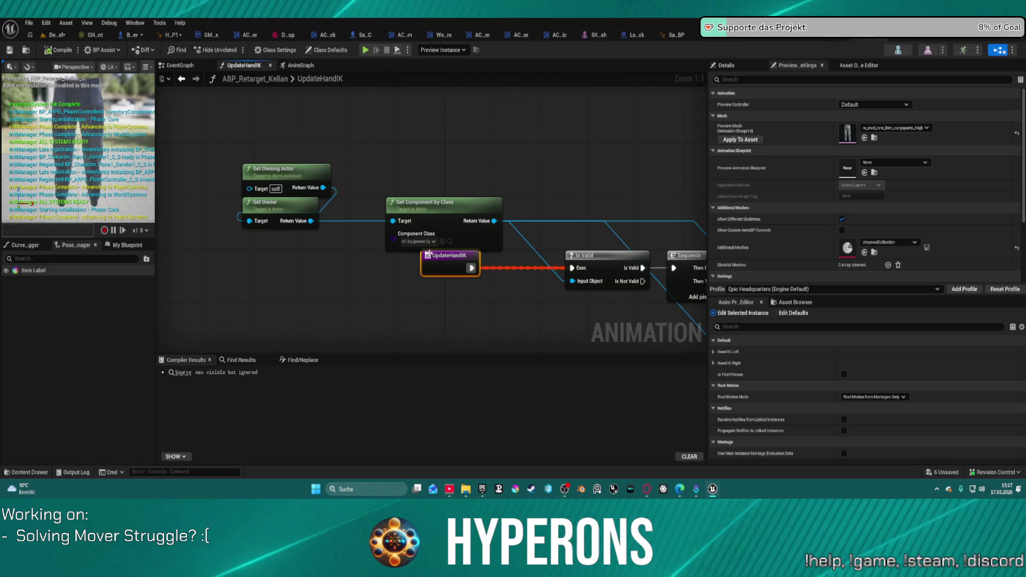
pyautogui.moveTo(439, 270); pyautogui.dragTo(416, 303)
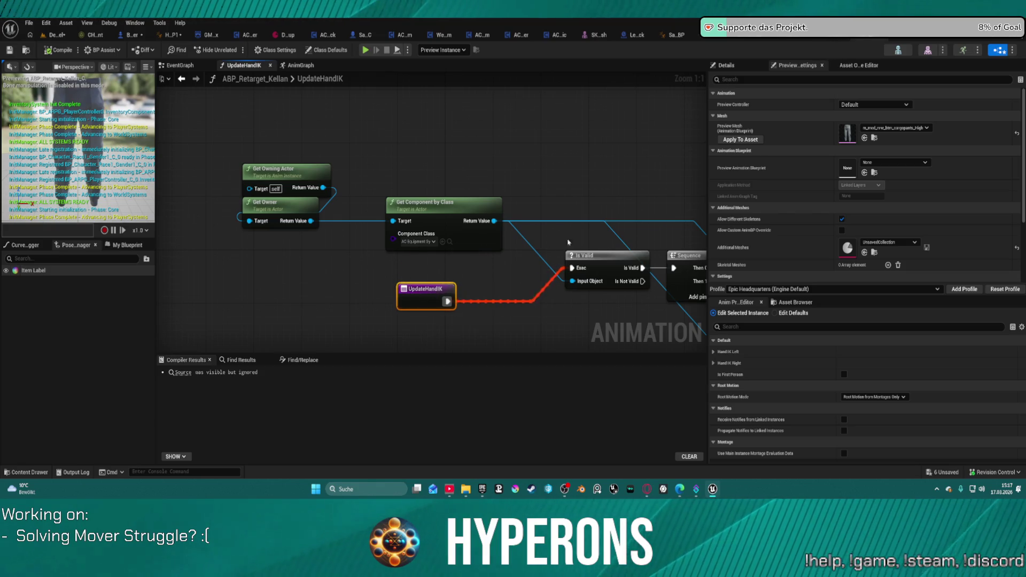
pyautogui.moveTo(568, 242)
pyautogui.mouseDown()
pyautogui.moveTo(502, 233)
pyautogui.moveTo(392, 177)
pyautogui.moveTo(499, 197)
pyautogui.moveTo(504, 188)
pyautogui.moveTo(404, 145)
pyautogui.moveTo(357, 105)
pyautogui.mouseUp()
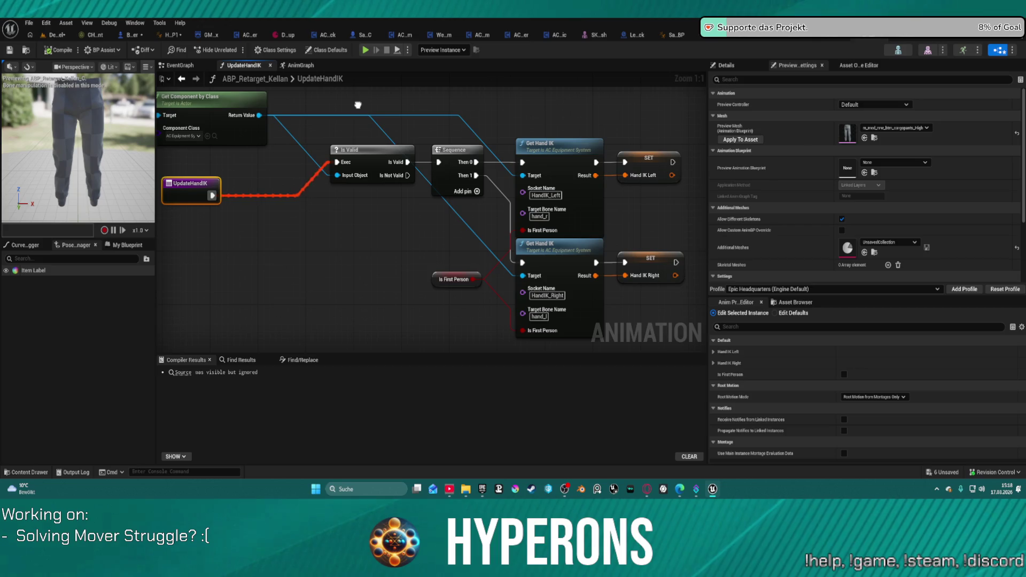
pyautogui.moveTo(357, 105); pyautogui.dragTo(368, 149)
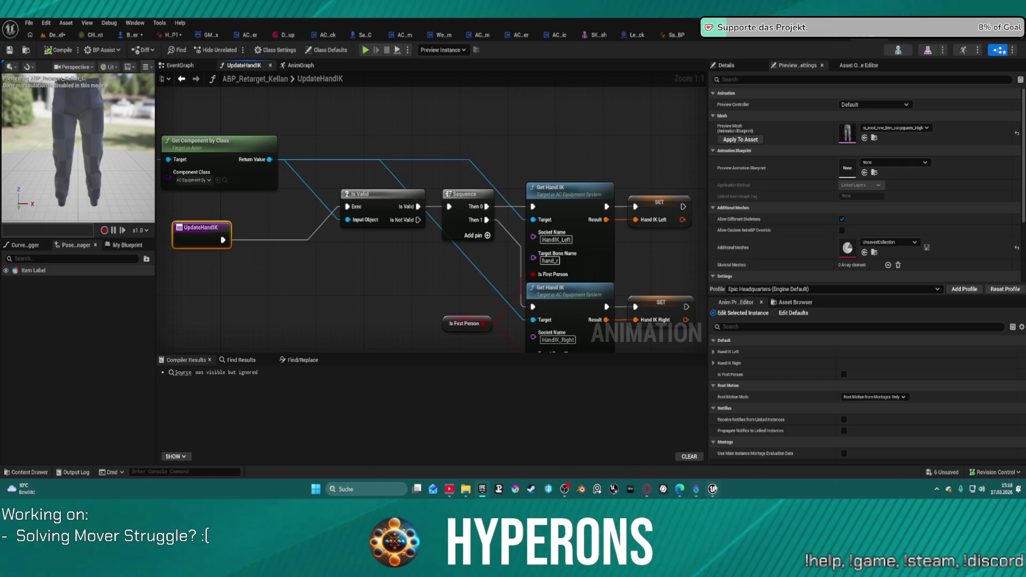
pyautogui.moveTo(712, 489)
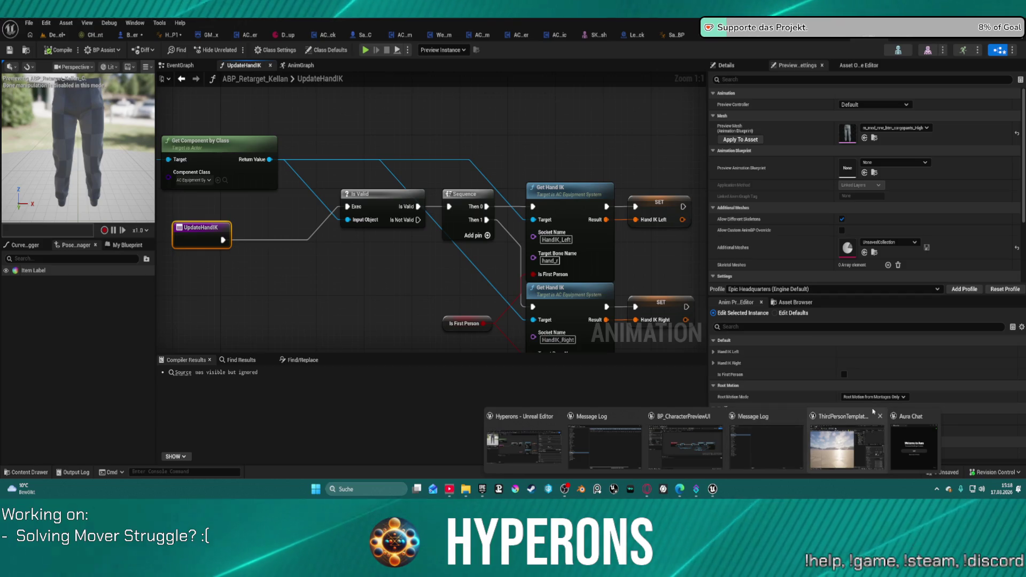
# Step: Close ThirdPersonTemplate, review the GM_Sandbox blueprint, and set GameMode Override to GM_Sandbox
pyautogui.click(881, 416)
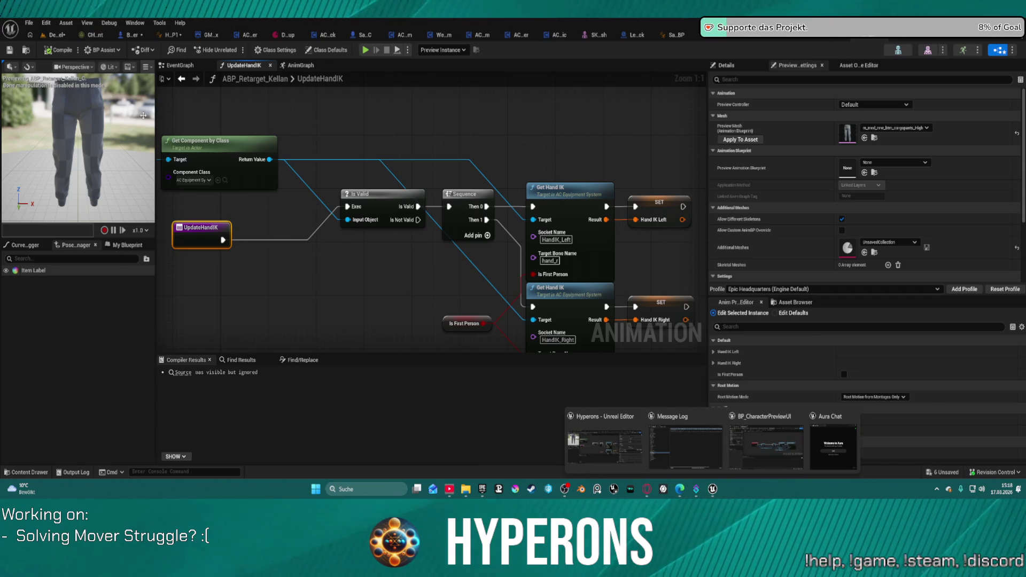
pyautogui.click(604, 446)
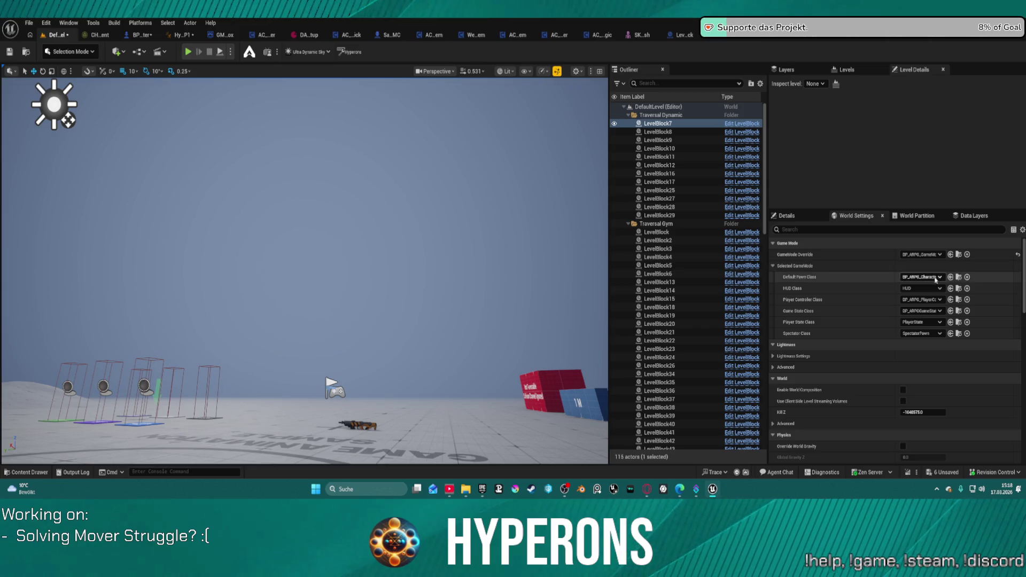
pyautogui.click(934, 255)
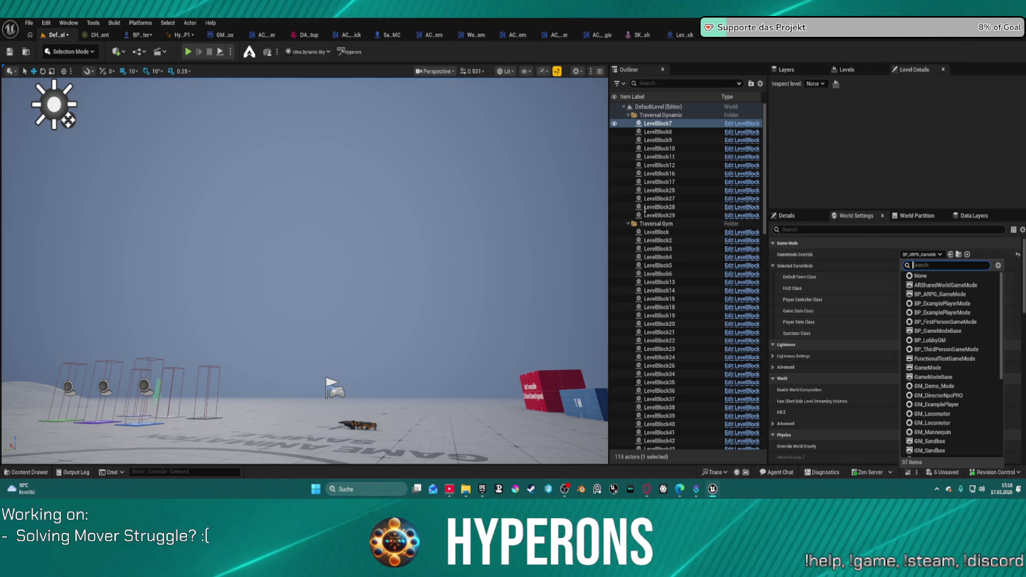
pyautogui.click(224, 33)
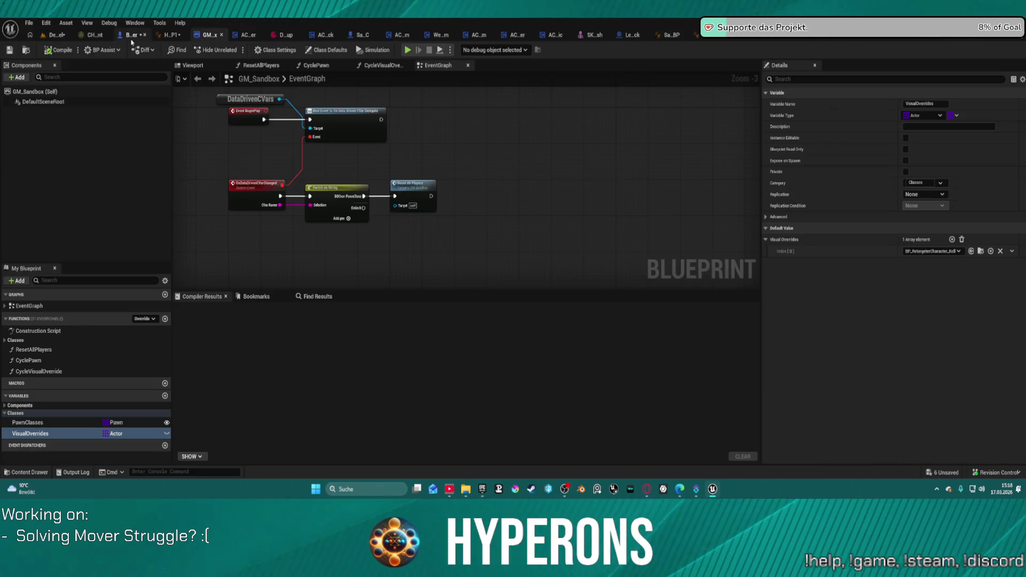
pyautogui.click(56, 34)
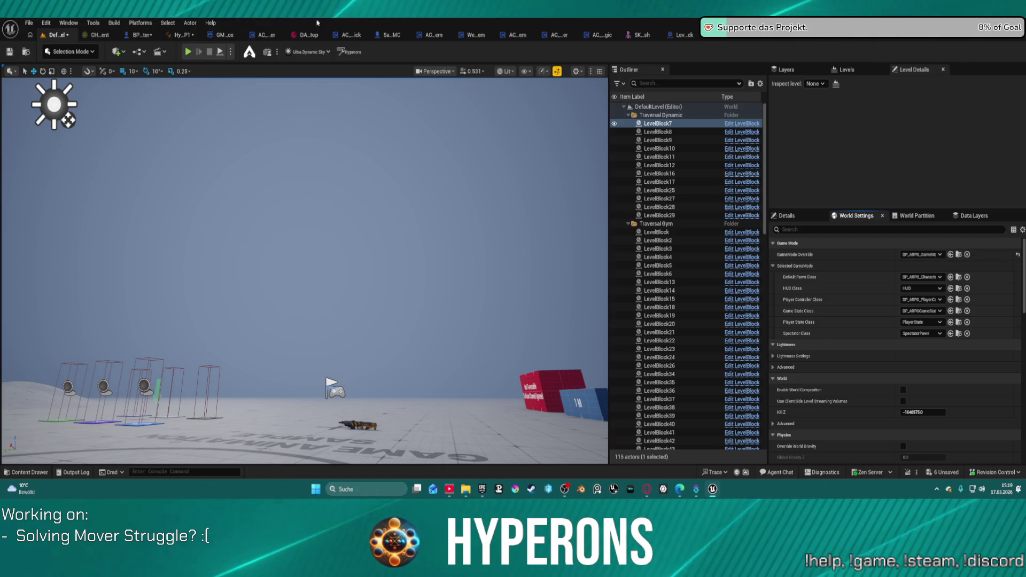
pyautogui.click(225, 35)
pyautogui.hotkey('ctrl', 'space')
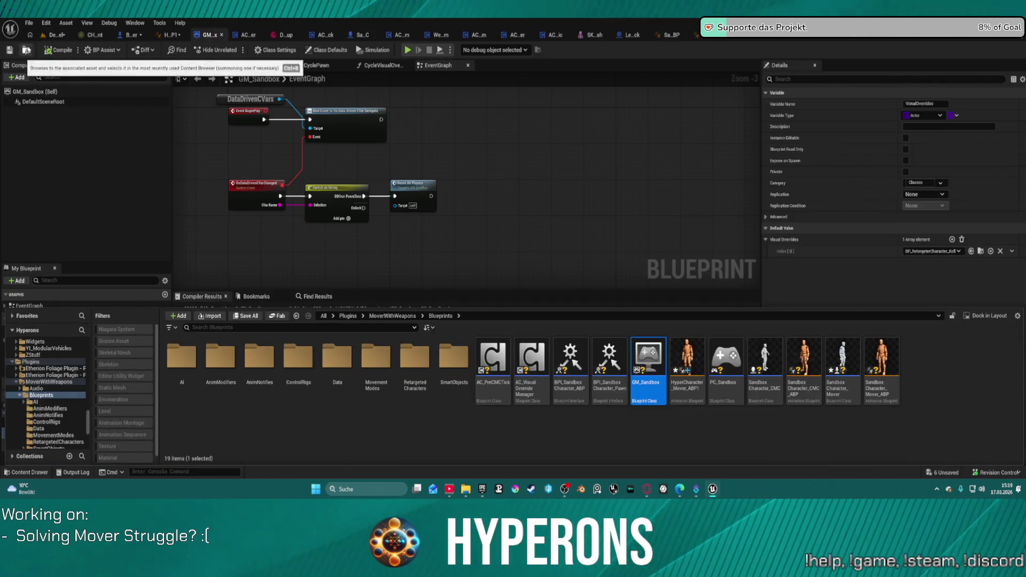
pyautogui.click(53, 35)
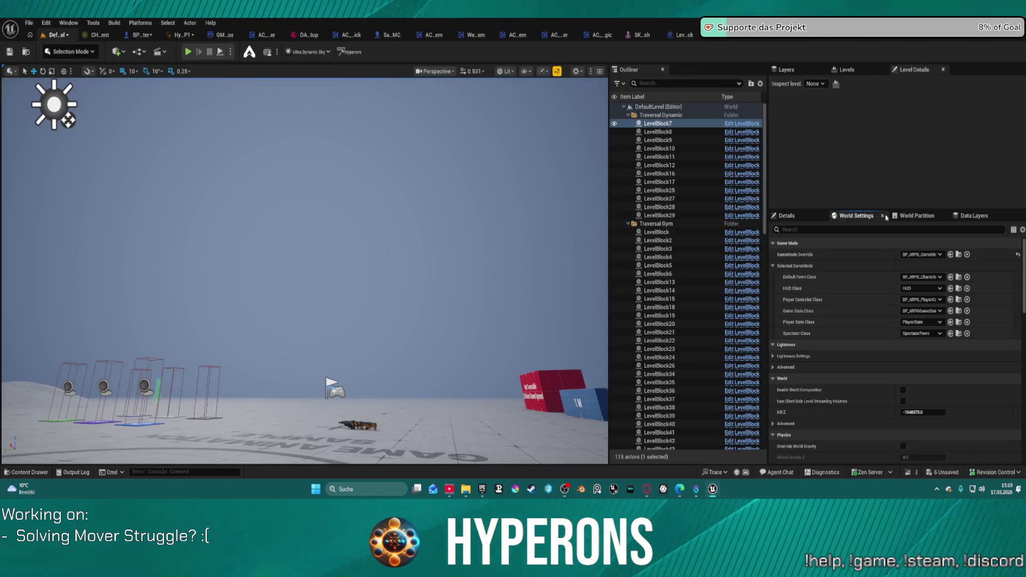
pyautogui.click(950, 254)
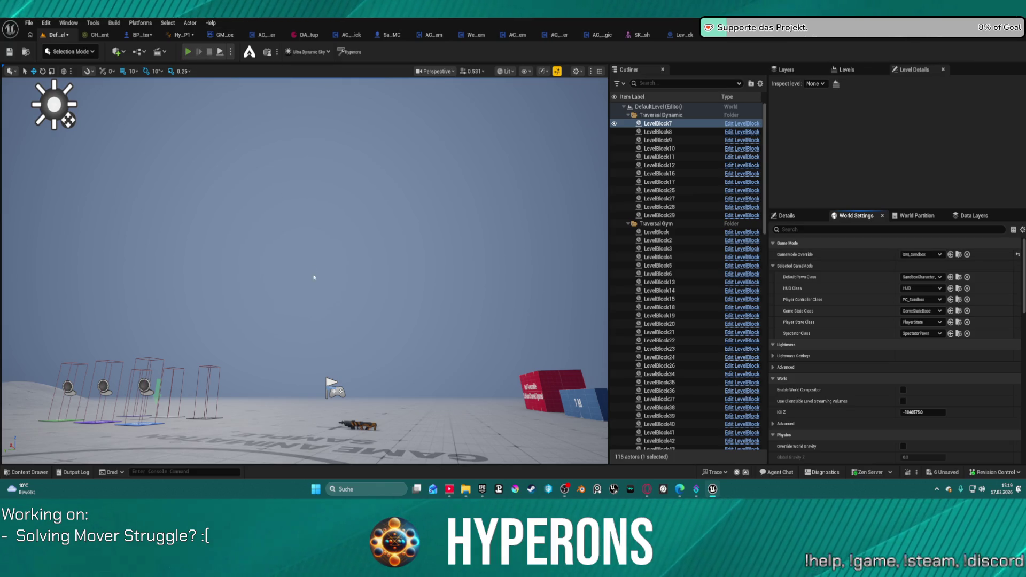
# Step: Start a GM_Sandbox play session, run around the floor, and vault over the boxes
pyautogui.hotkey('alt', 'p')
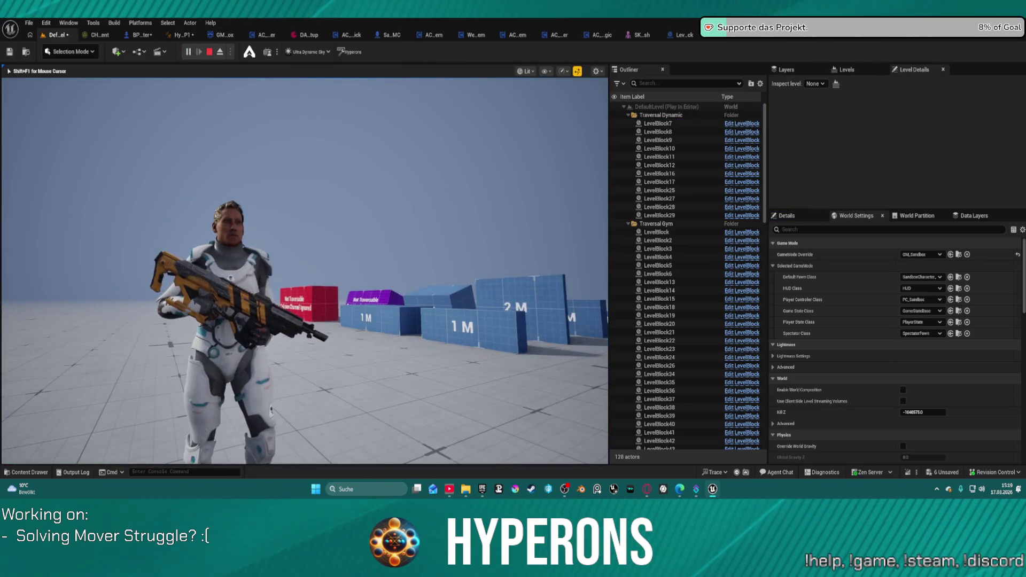
pyautogui.press('a')
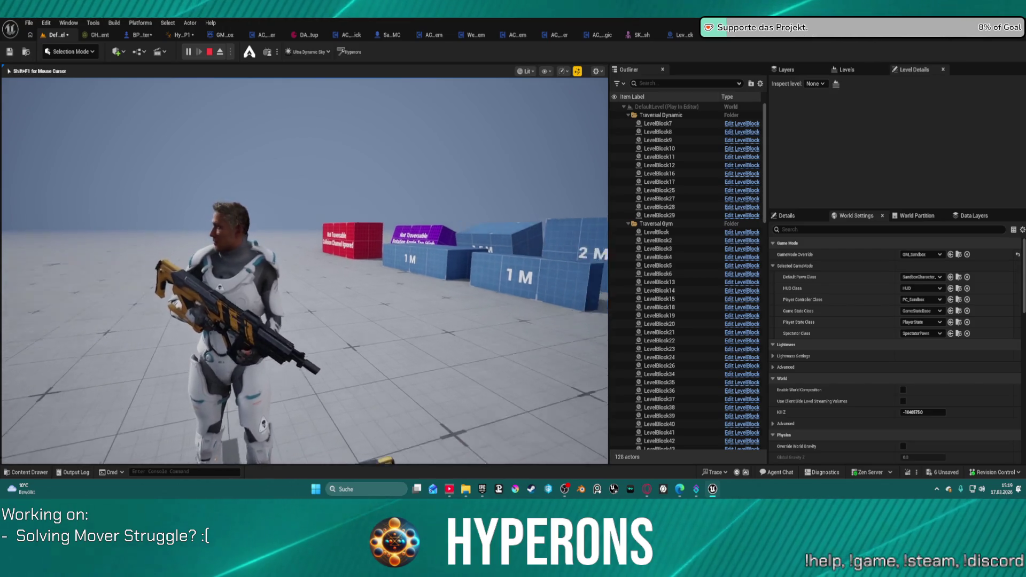
pyautogui.press('w')
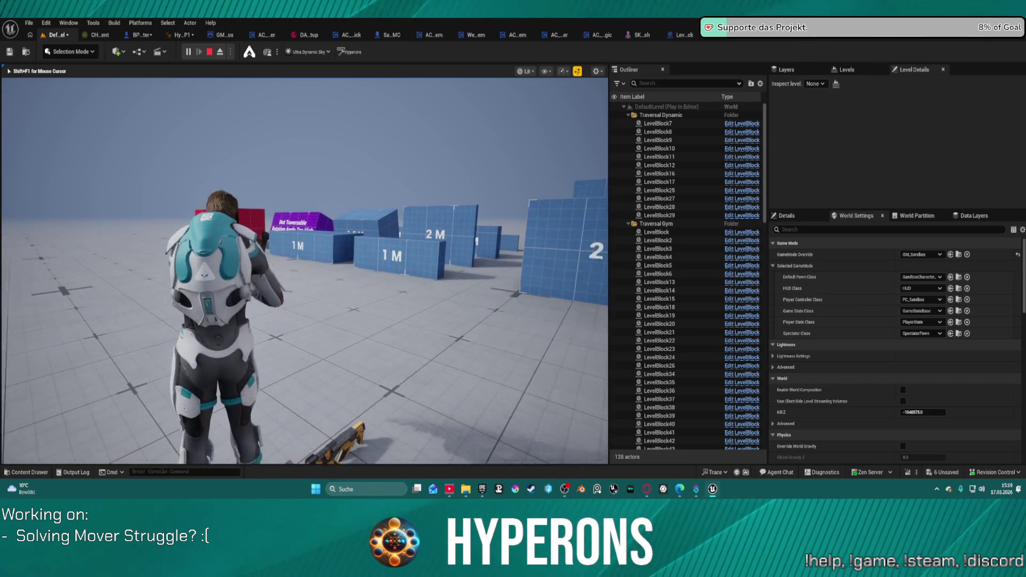
pyautogui.press('s')
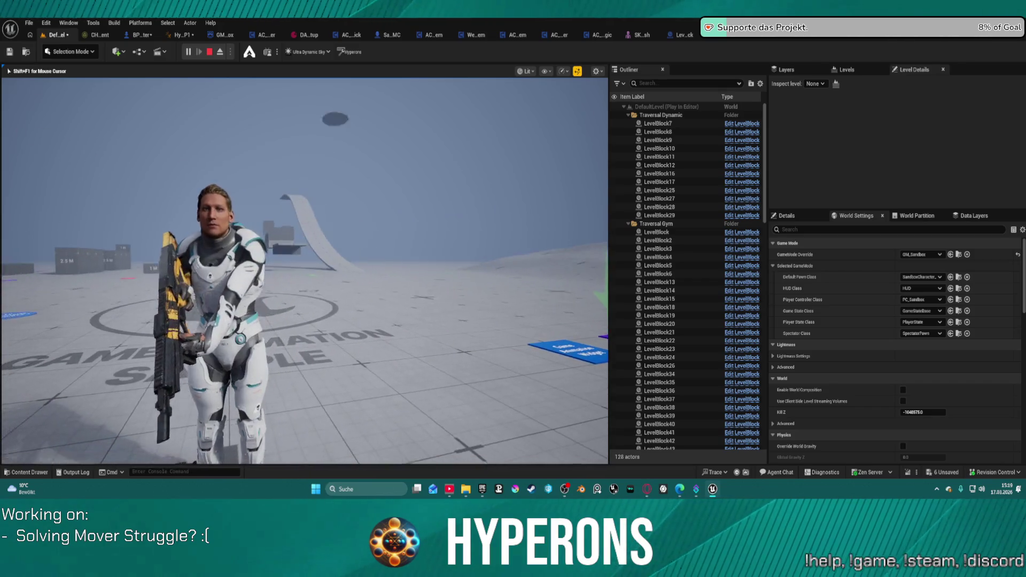
pyautogui.press('a')
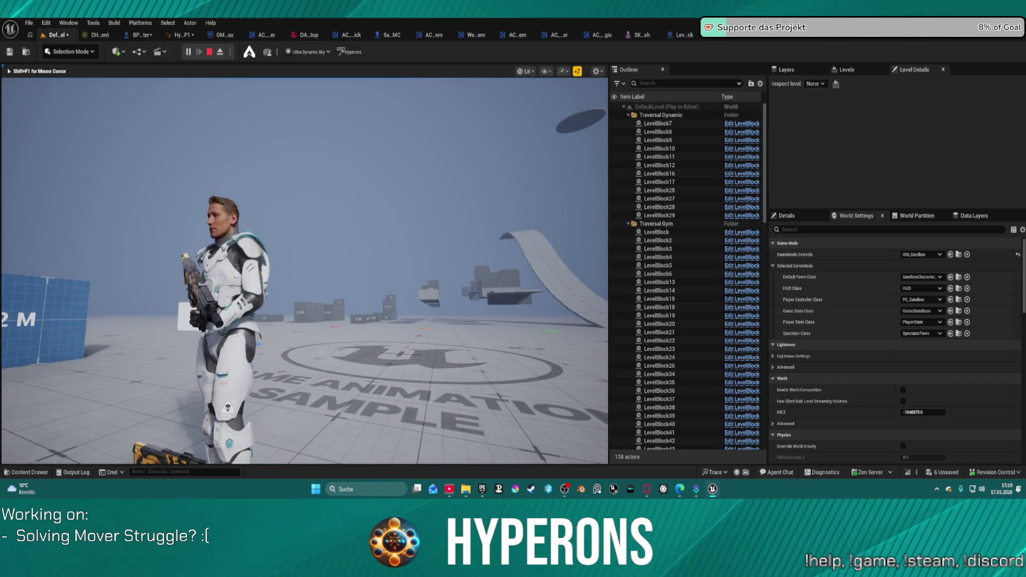
pyautogui.press('w')
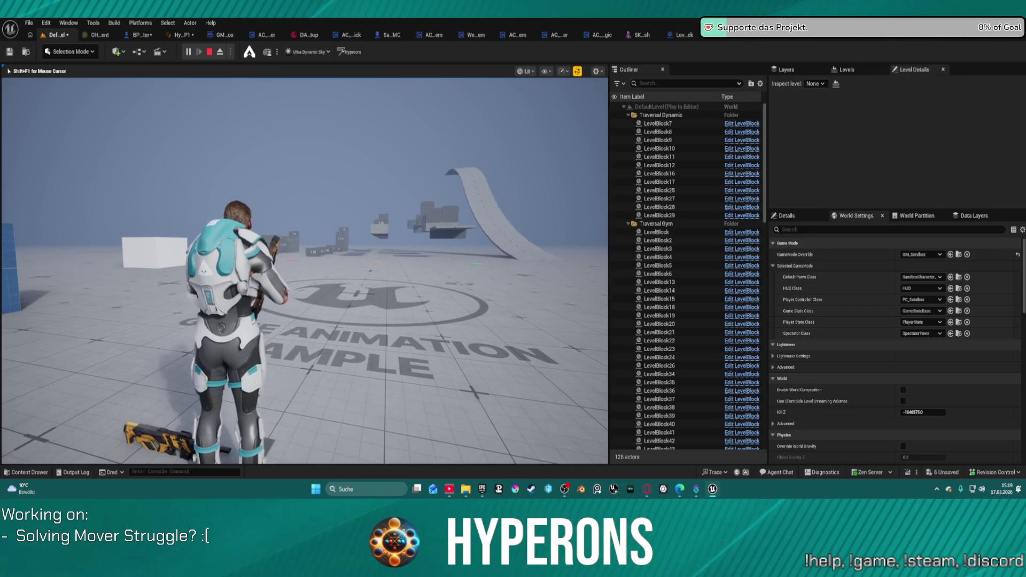
pyautogui.press('s')
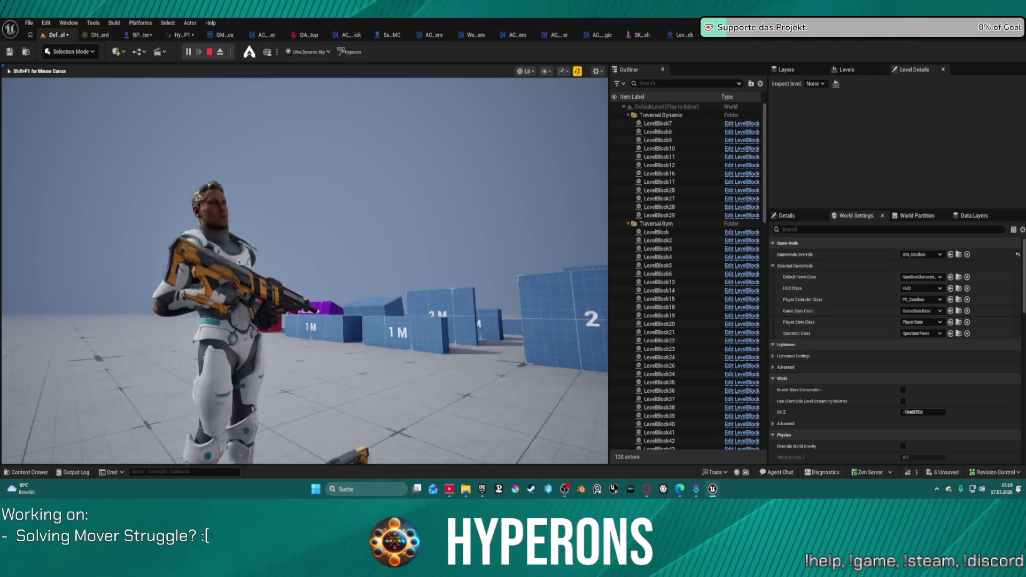
pyautogui.press('w')
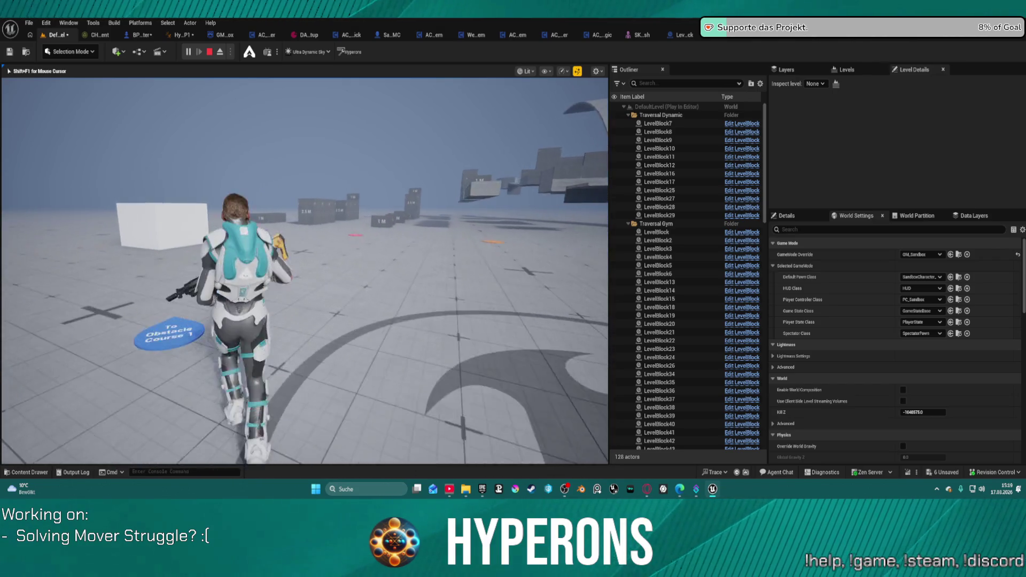
pyautogui.press('w')
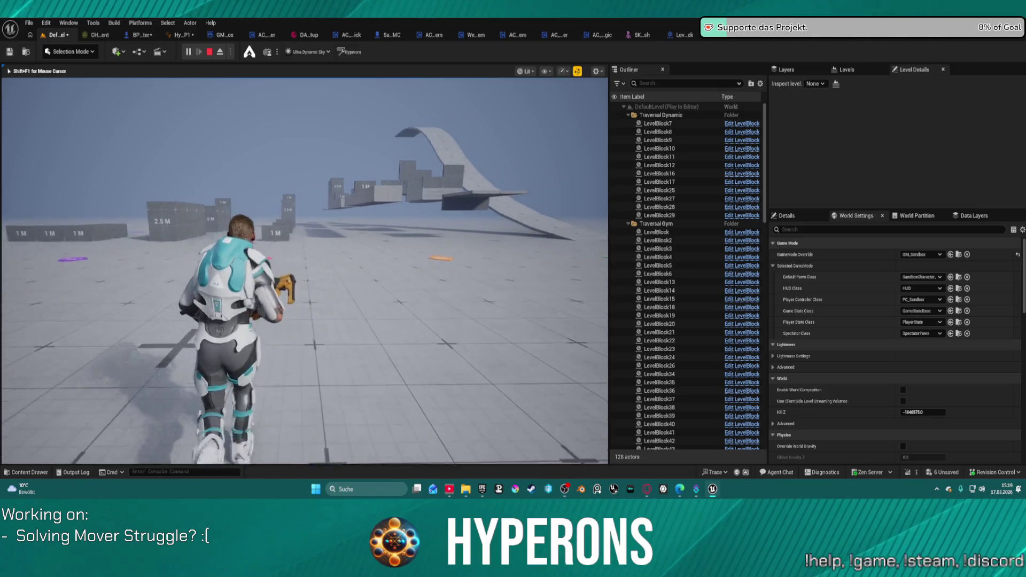
pyautogui.press('w')
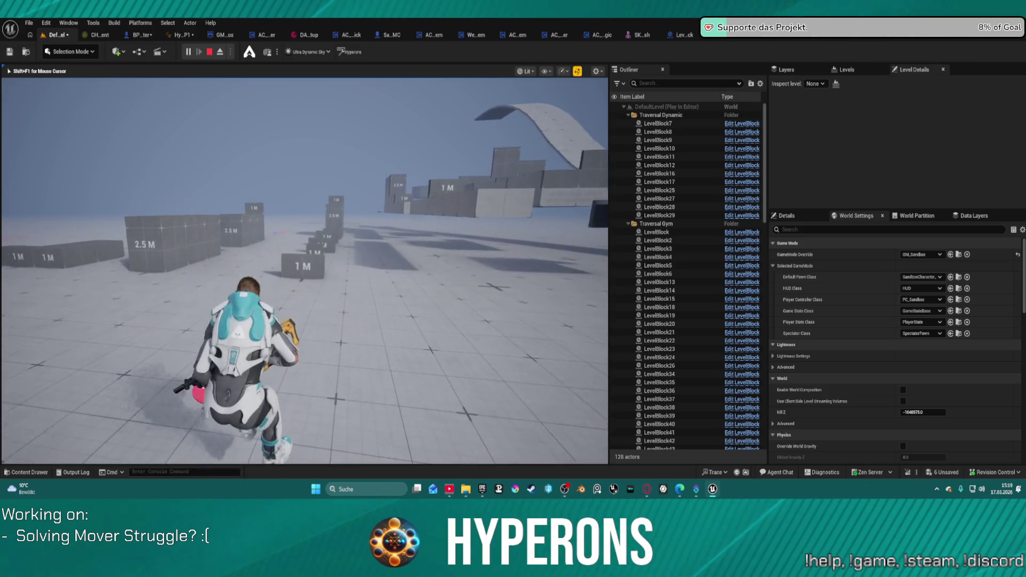
pyautogui.press('w')
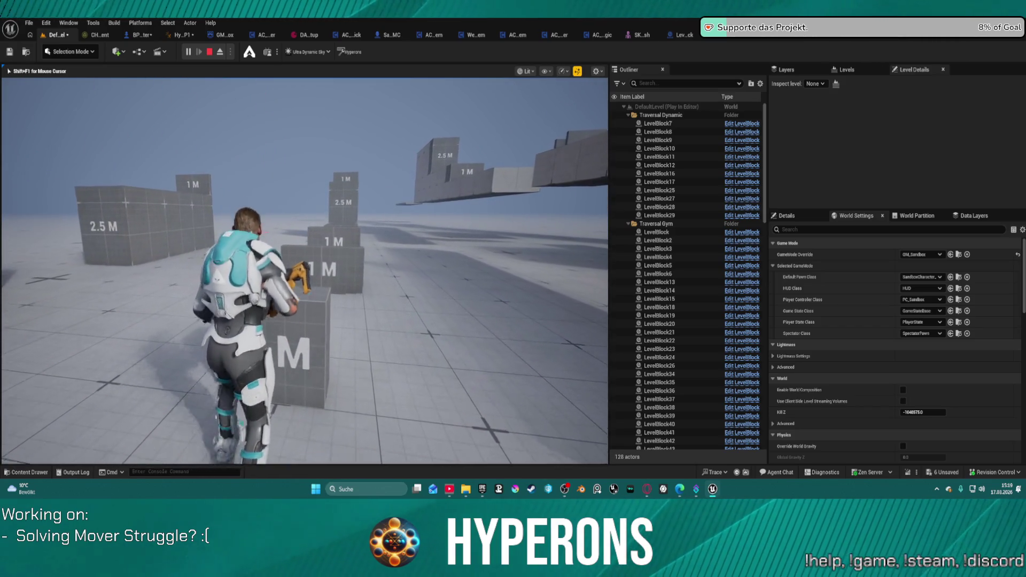
pyautogui.press('w')
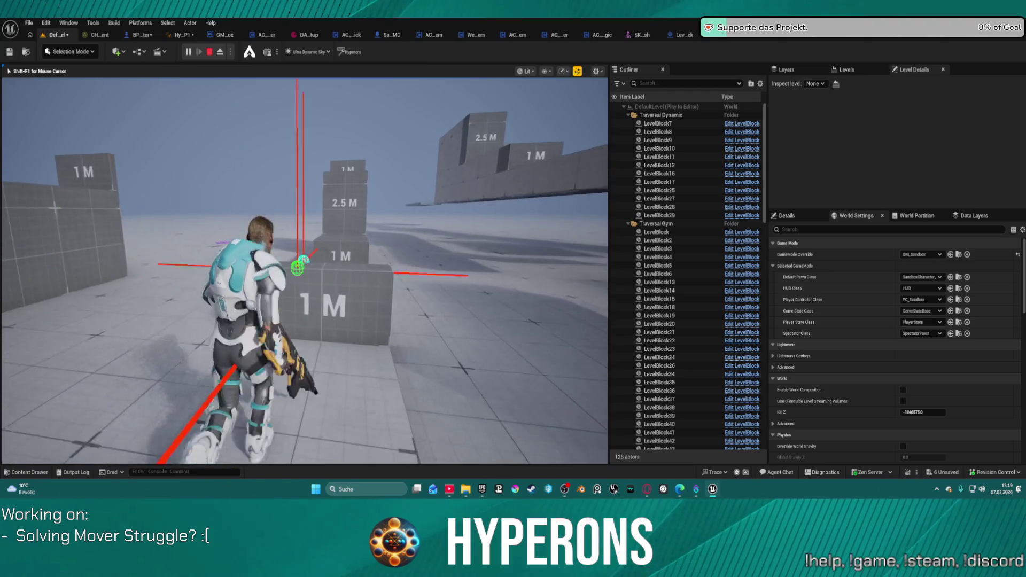
# Step: Climb the 2.5 M and stepped blocks, run past the Obstacle Course marker, then stop playing
pyautogui.press('w')
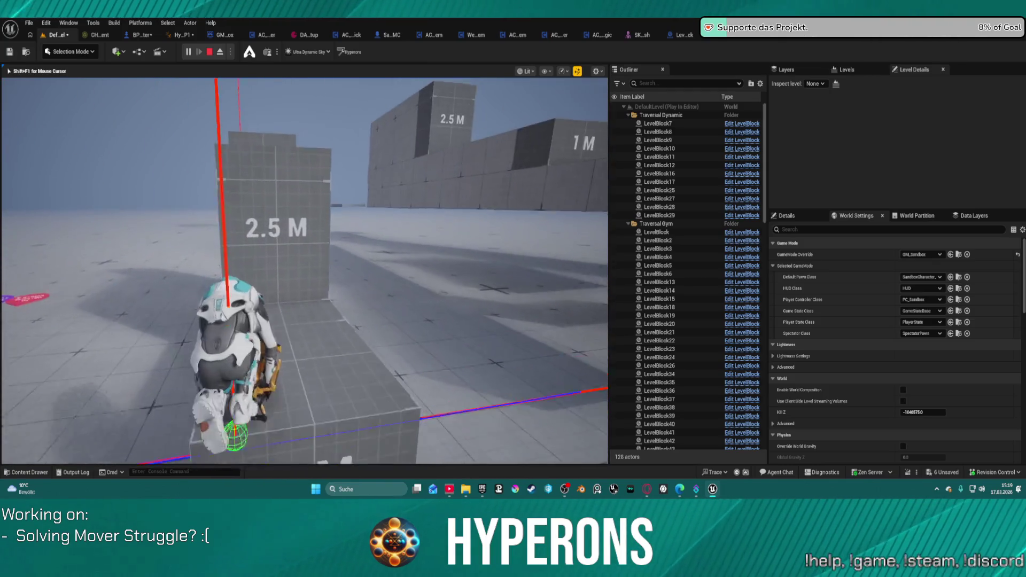
pyautogui.press('w')
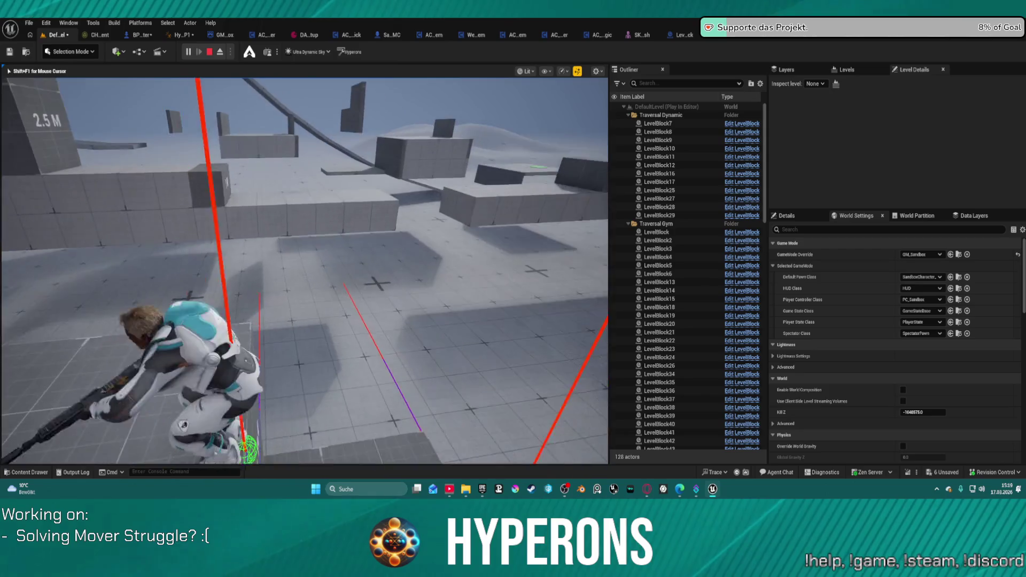
pyautogui.press('w')
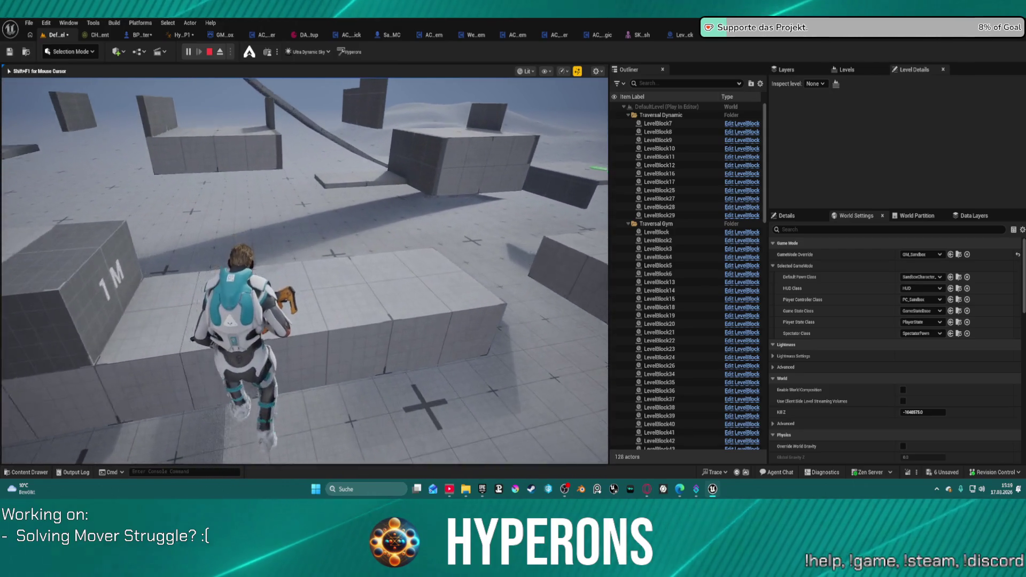
pyautogui.press('w')
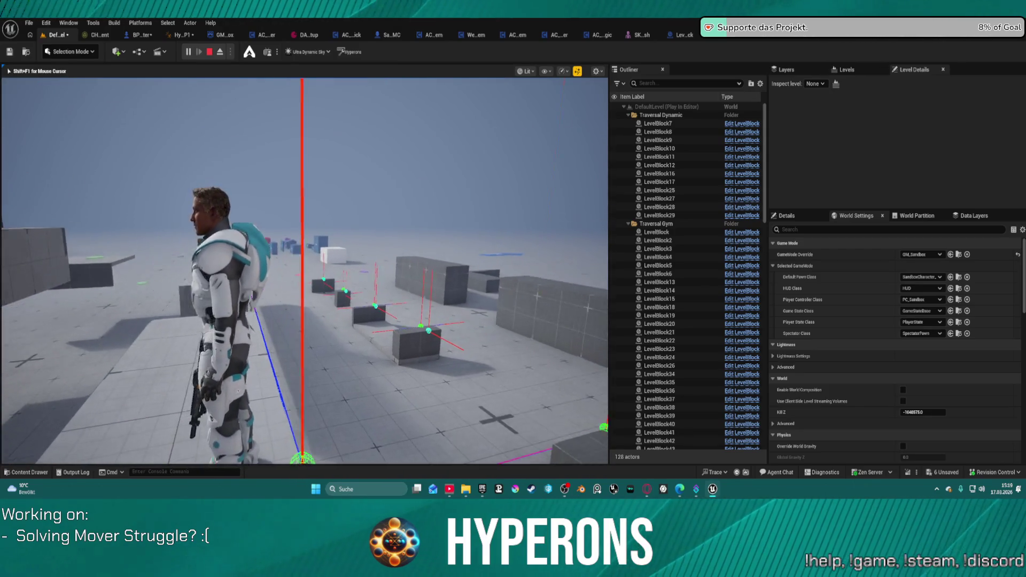
pyautogui.press('s')
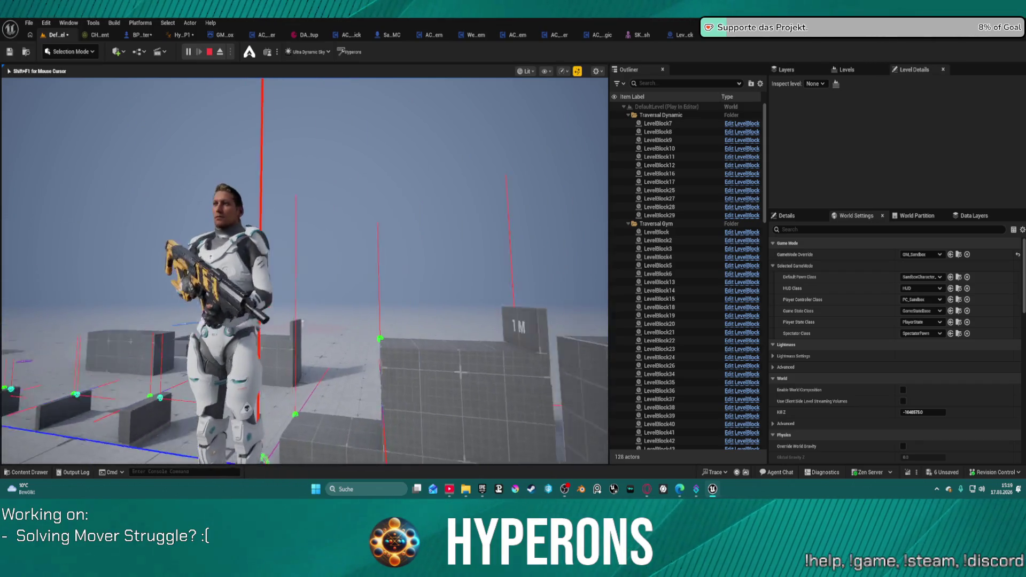
pyautogui.press('s')
pyautogui.press('w')
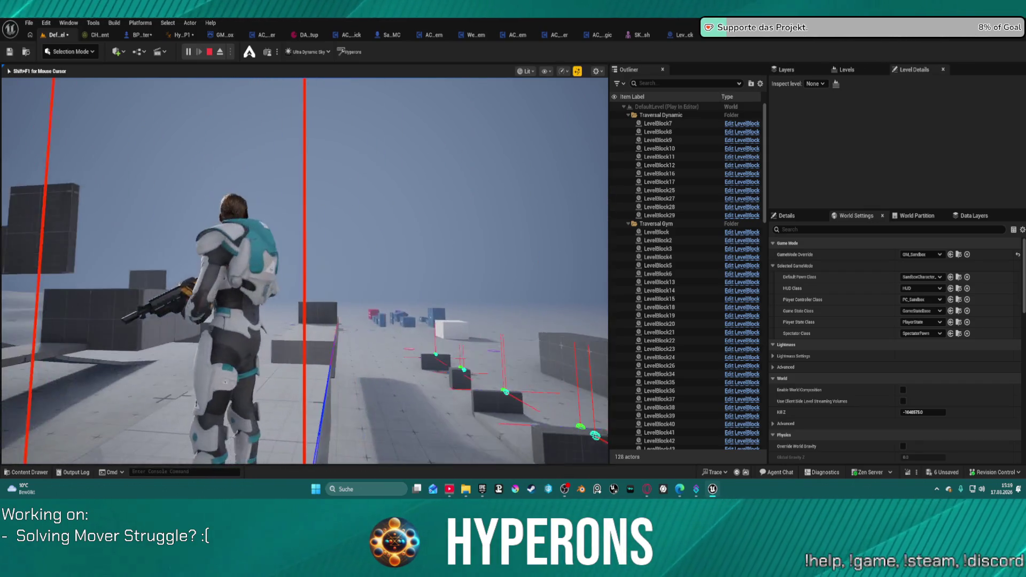
pyautogui.press('w')
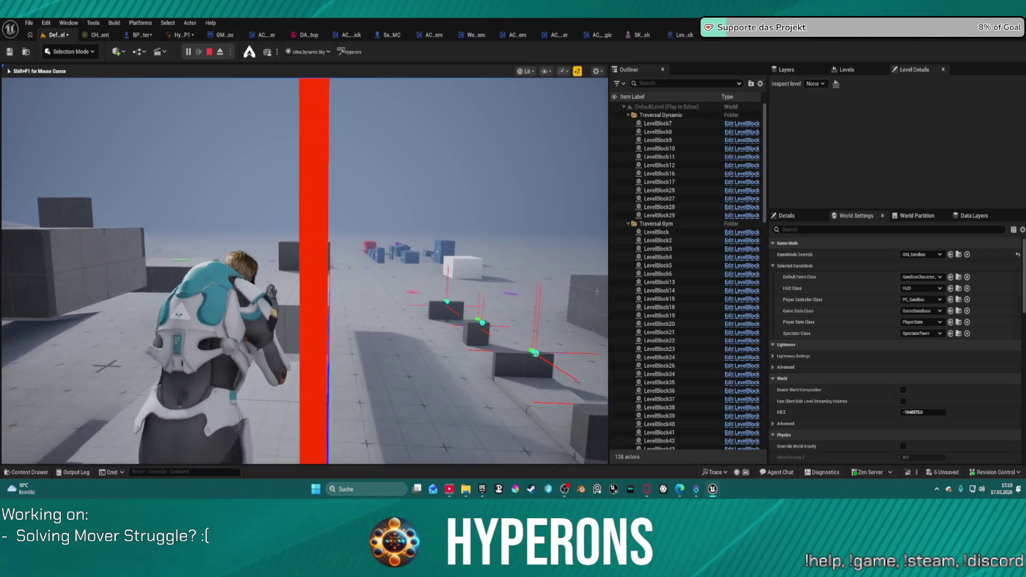
pyautogui.press('w')
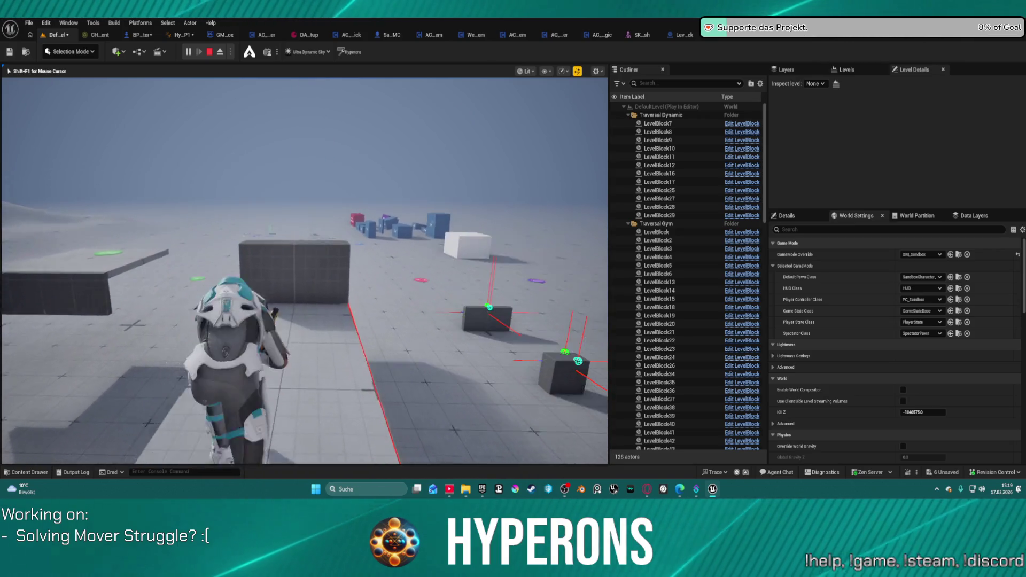
pyautogui.press('w')
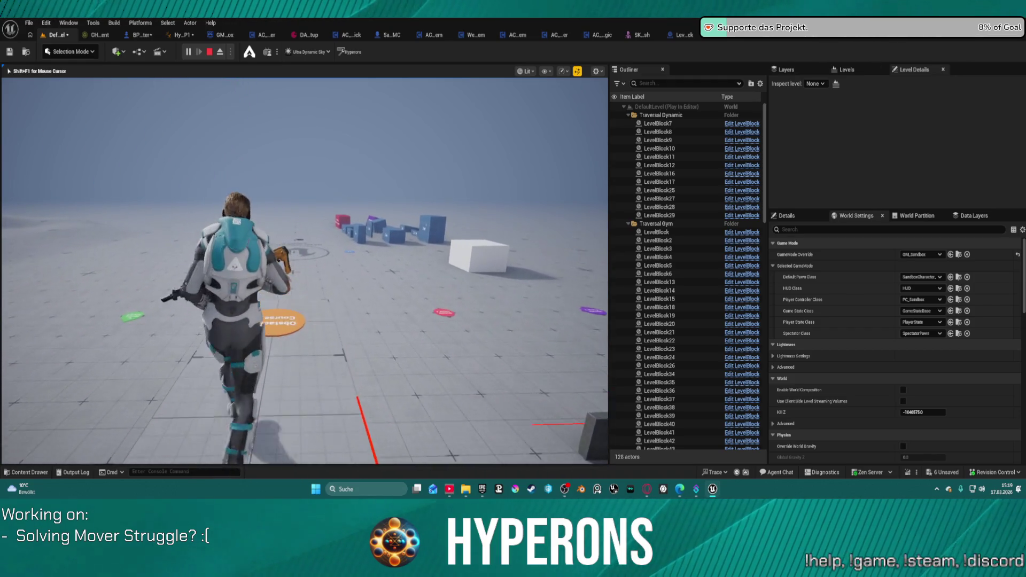
pyautogui.press('w')
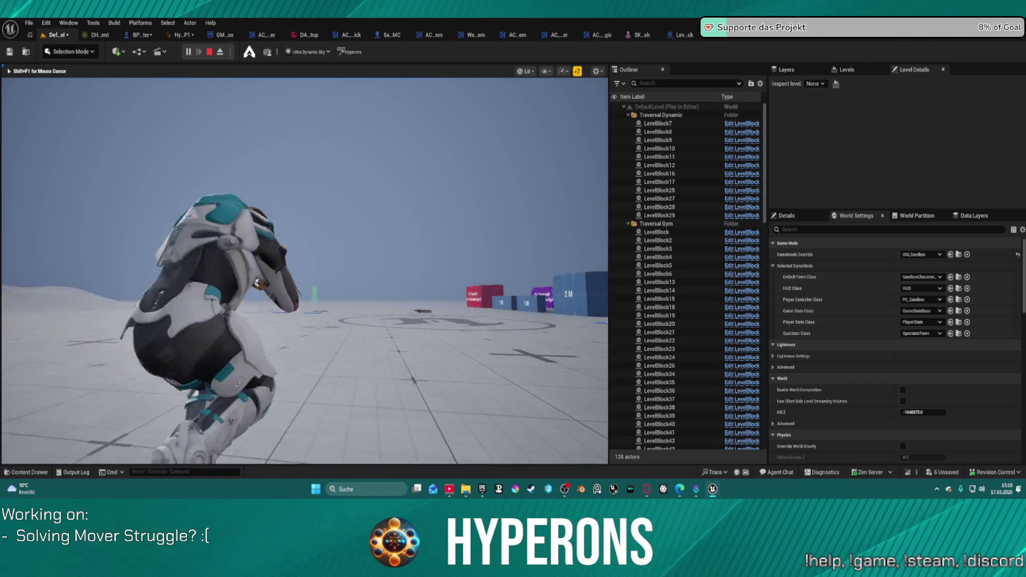
pyautogui.press('w')
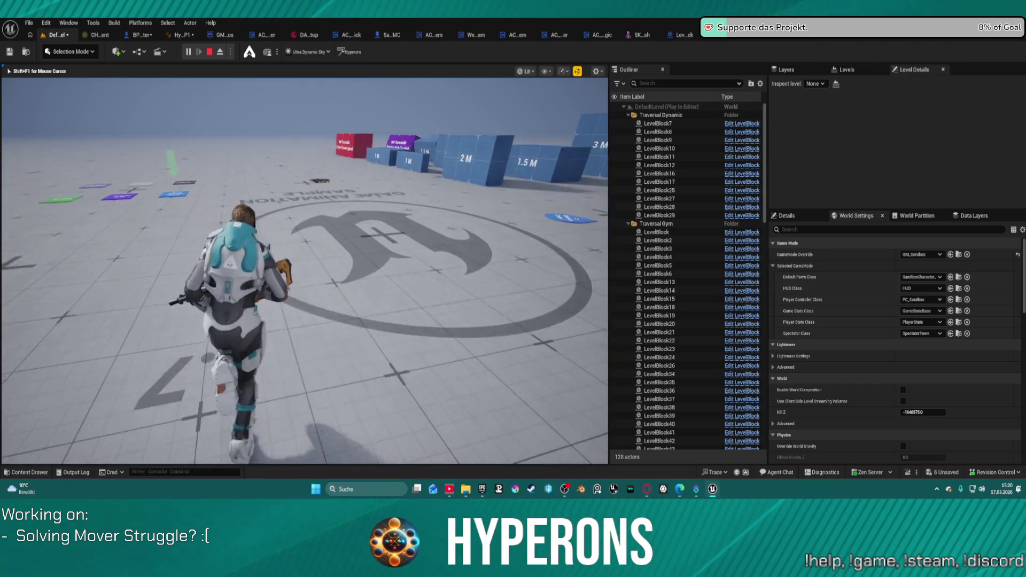
pyautogui.press('w')
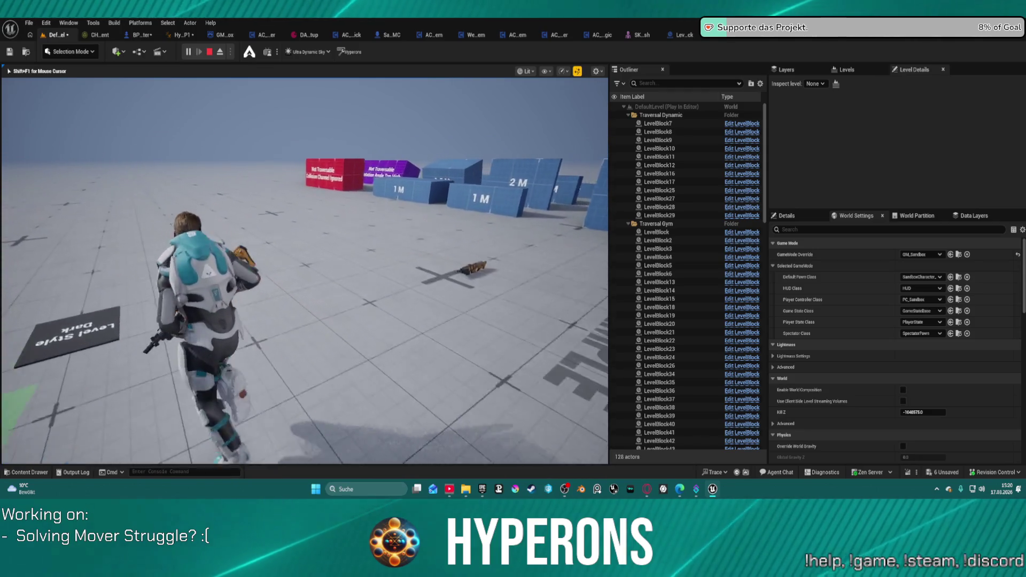
pyautogui.press('s')
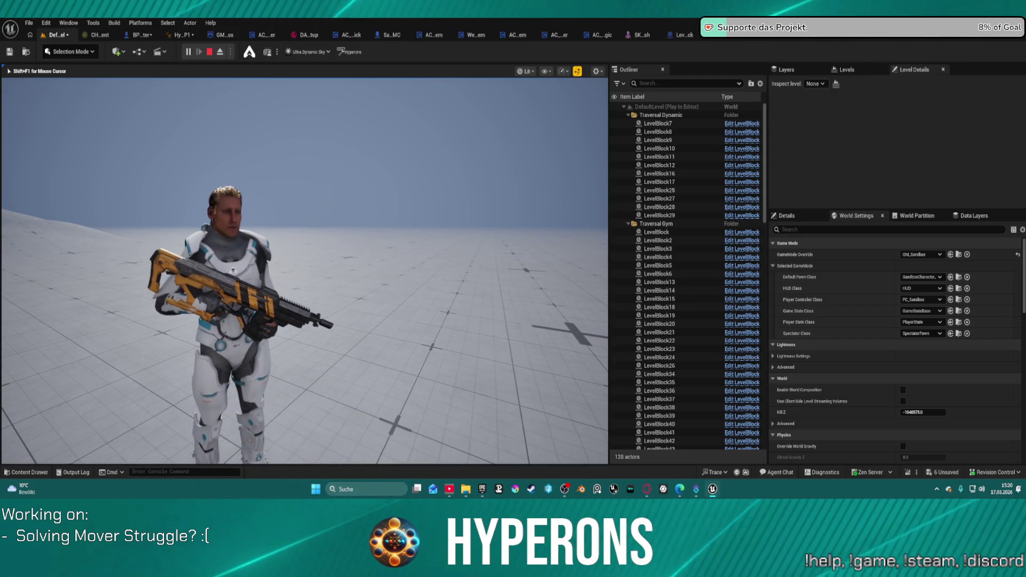
pyautogui.press('Escape')
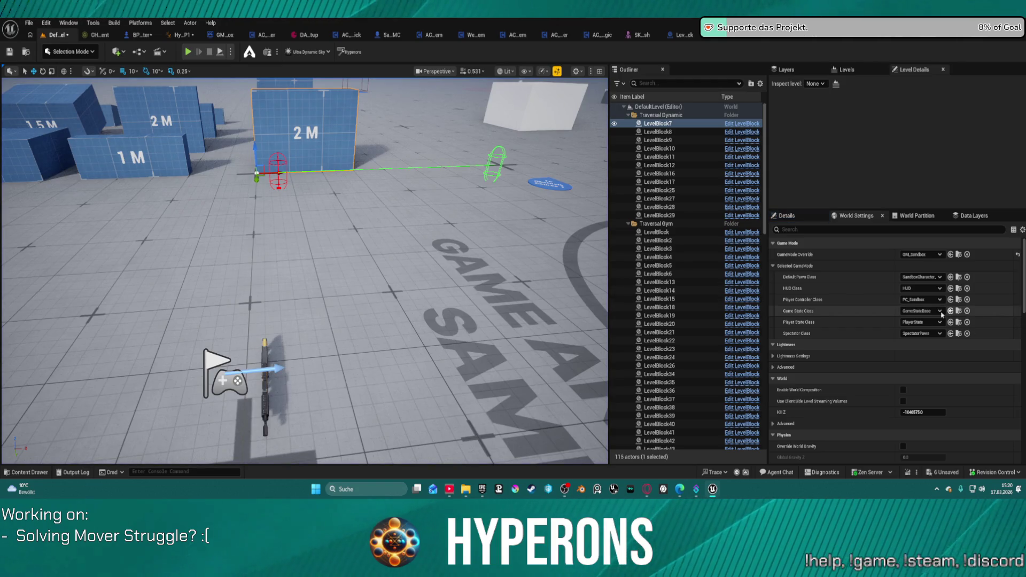
# Step: Set GameMode Override back to BP_ARPG_GameMode and select BP_ARPG_Character's Jetpack component
pyautogui.click(934, 255)
pyautogui.click(944, 299)
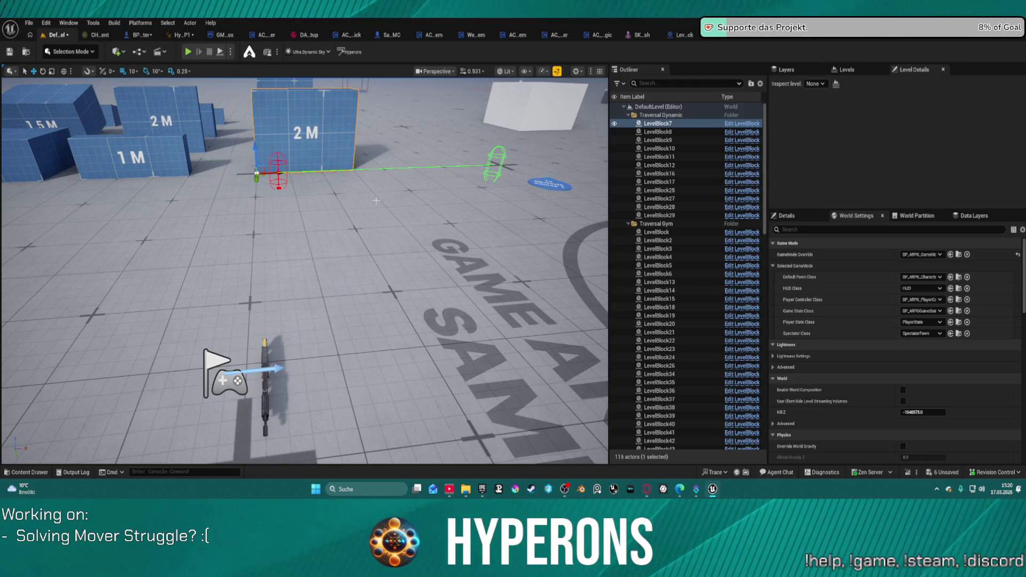
pyautogui.click(151, 34)
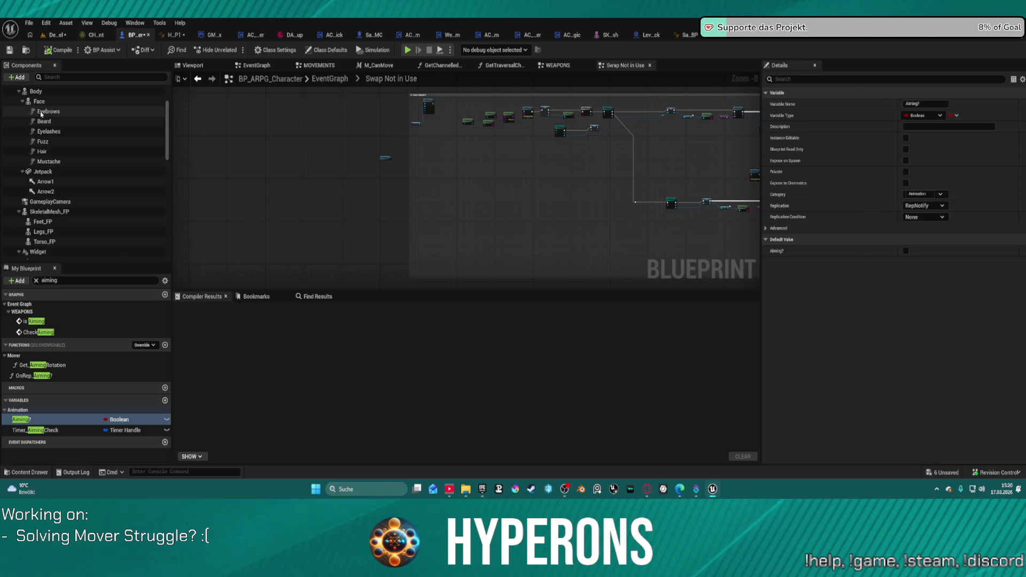
pyautogui.scroll(1, 40, 187)
pyautogui.click(43, 199)
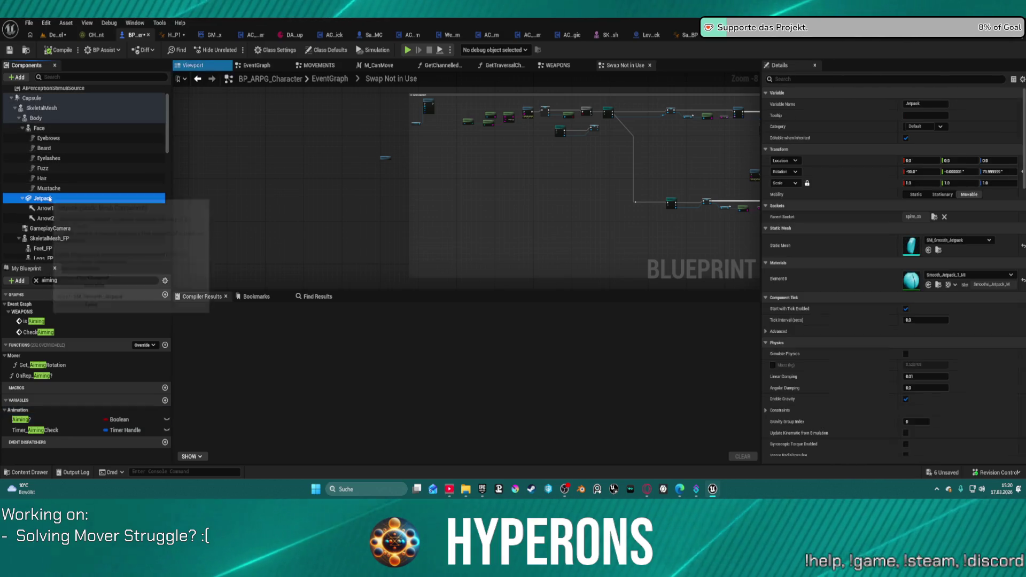